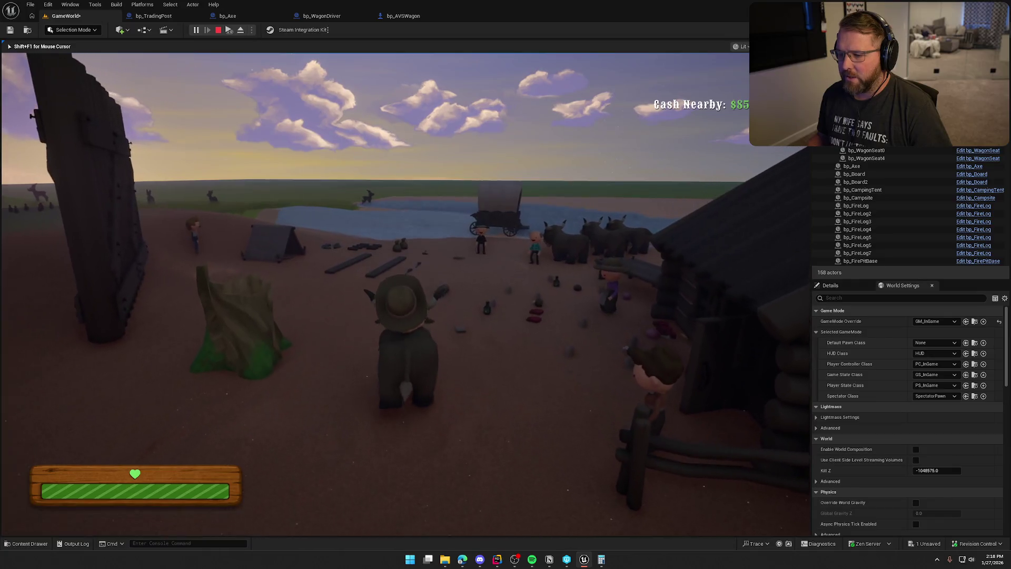
- Walk the character through camp toward the wagon, bedroll and tent
key(w)
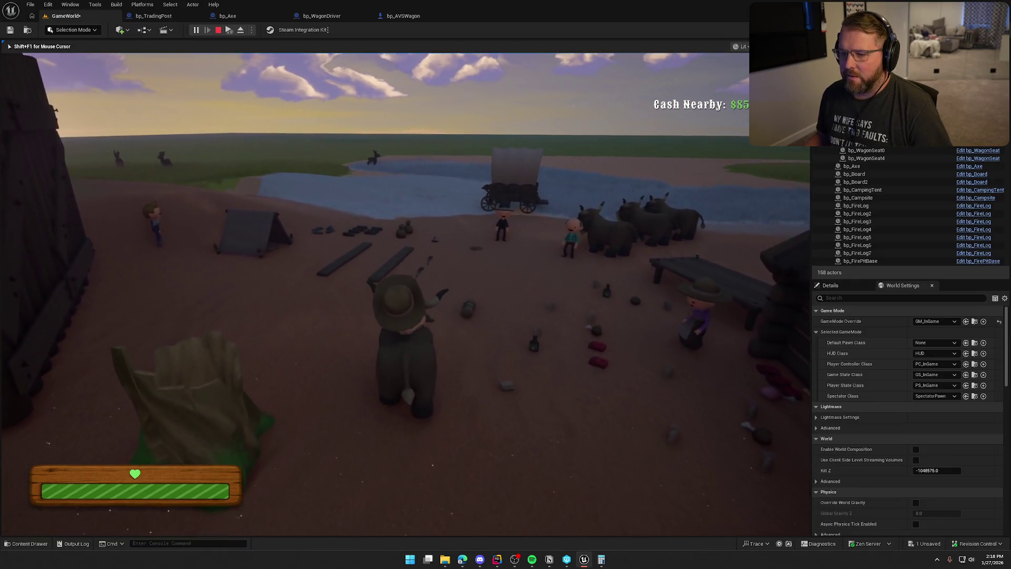
key(e)
key(w)
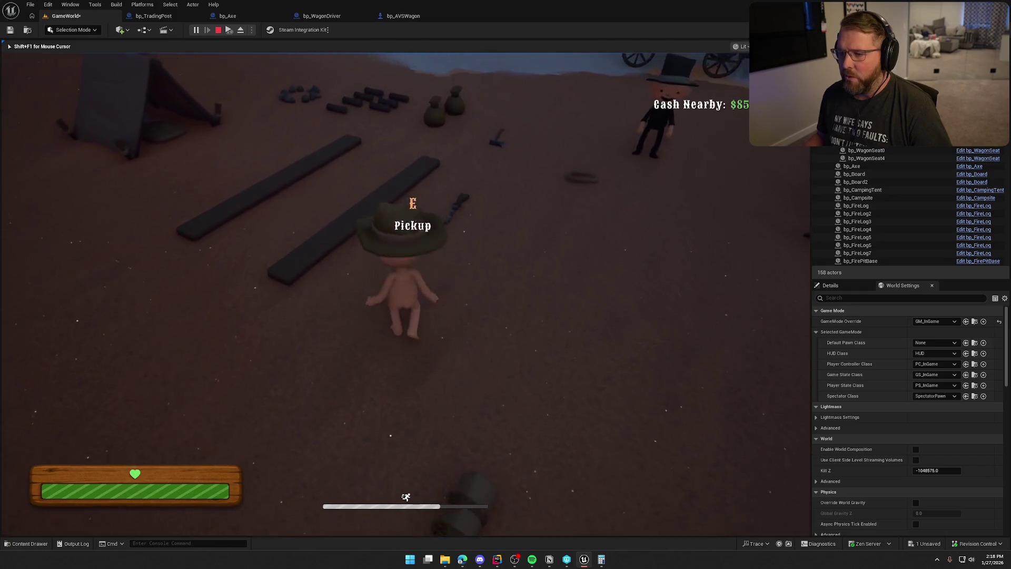
- Shoot an animal across the field so it drops meat, then run back to the campsite
key(w)
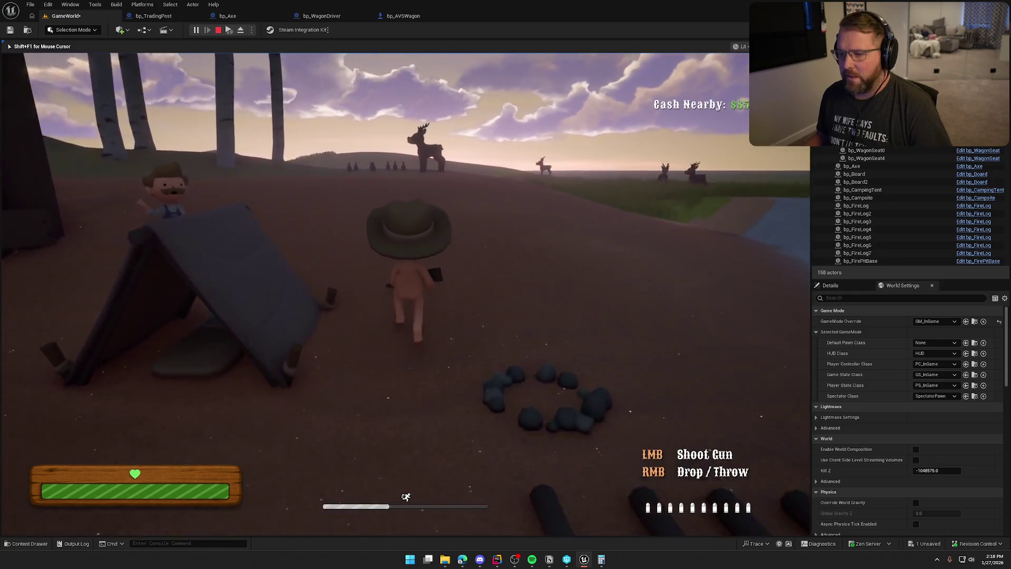
key(w)
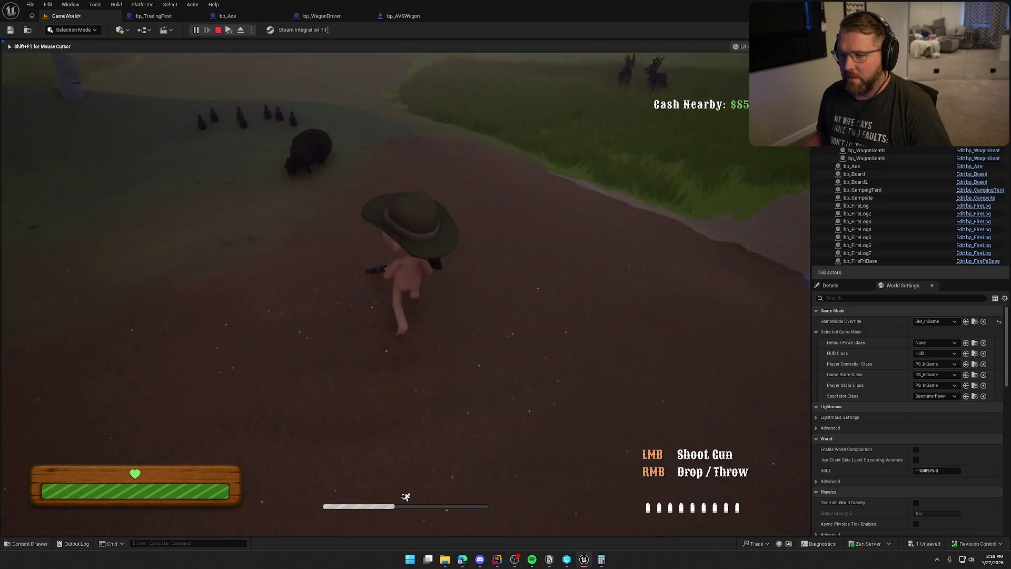
key(w)
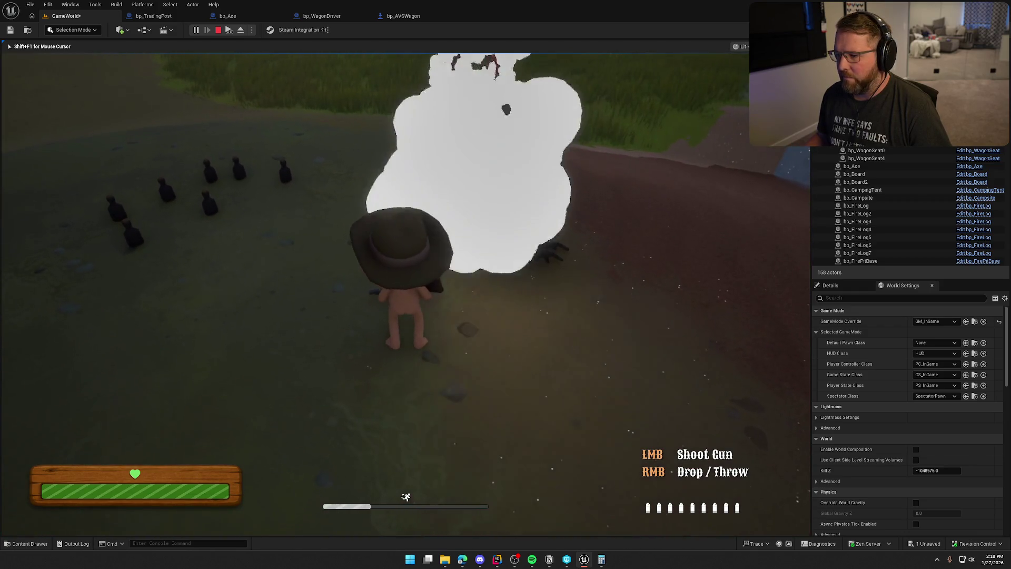
key(w)
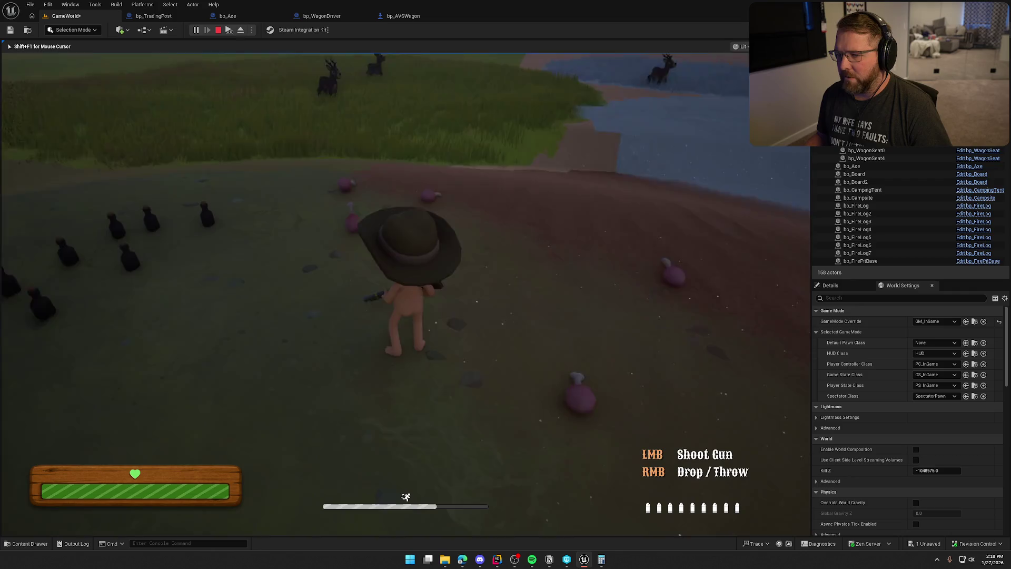
key(w)
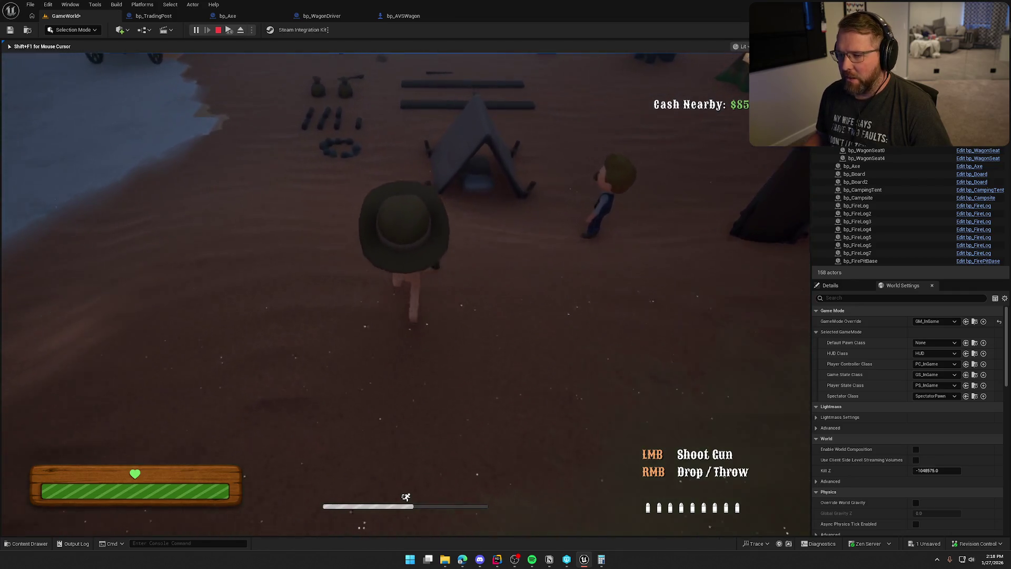
key(w)
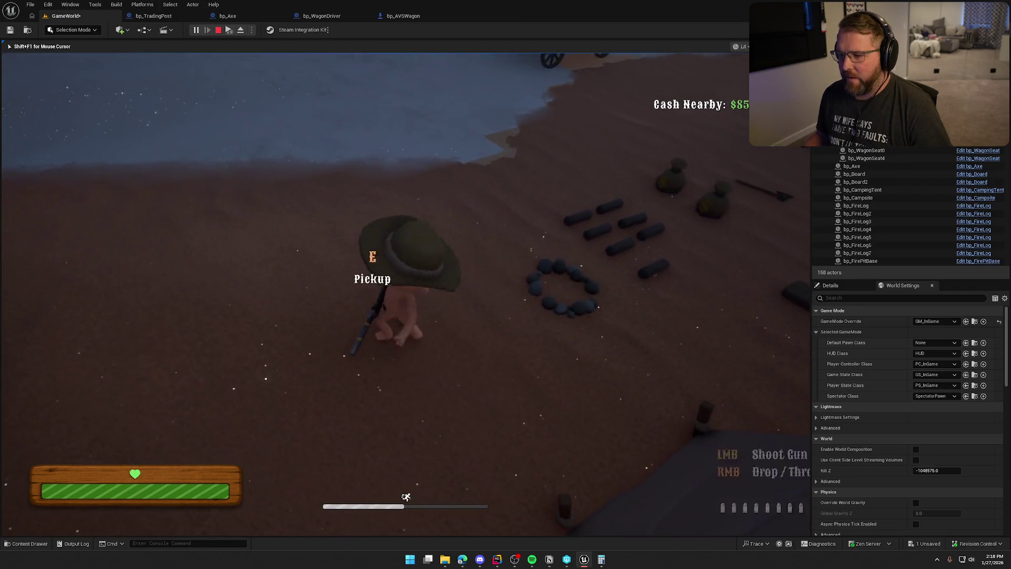
- Pick up a log, place it in the fire pit and light the campfire
key(e)
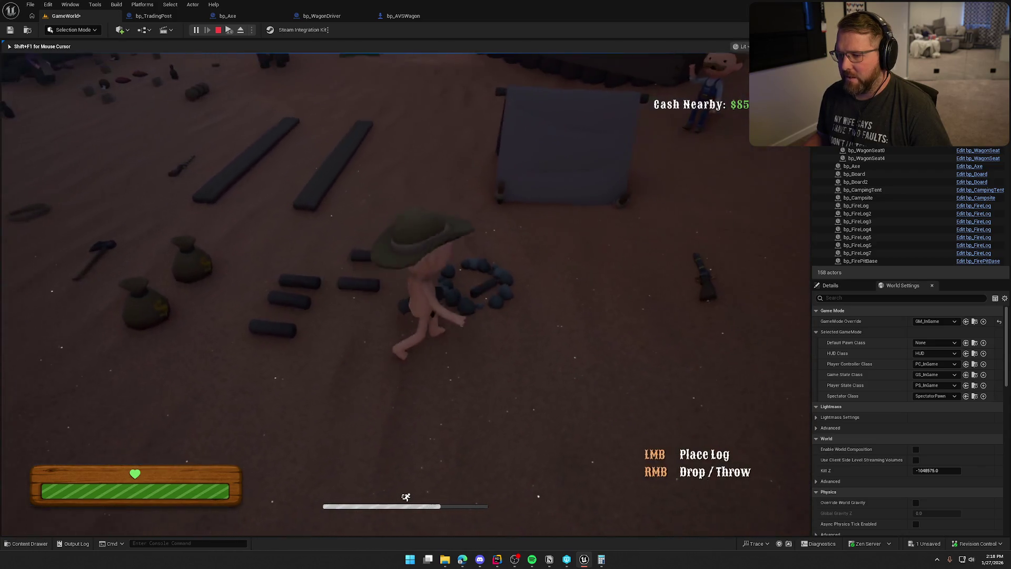
key(e)
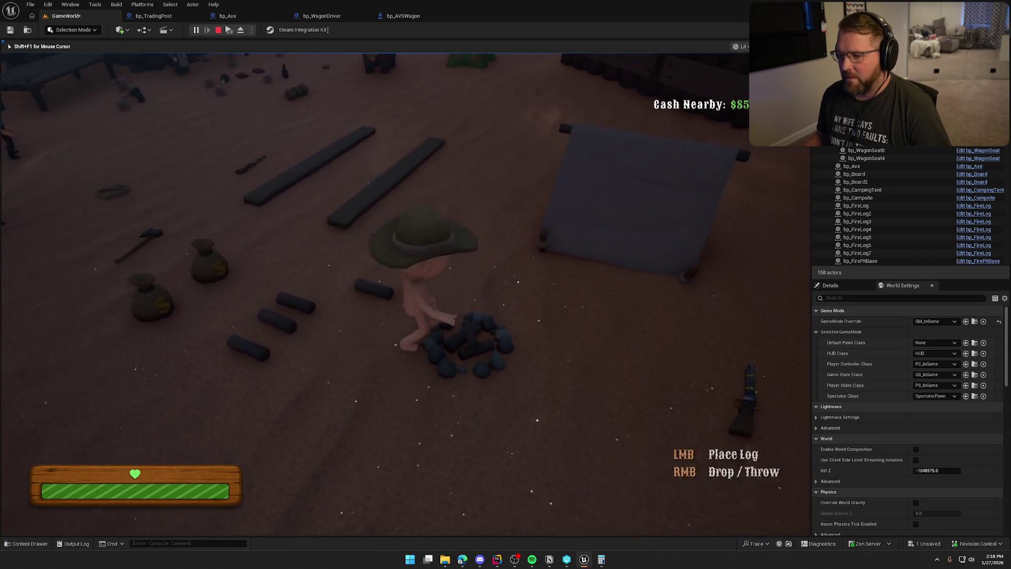
click(405, 294)
key(w)
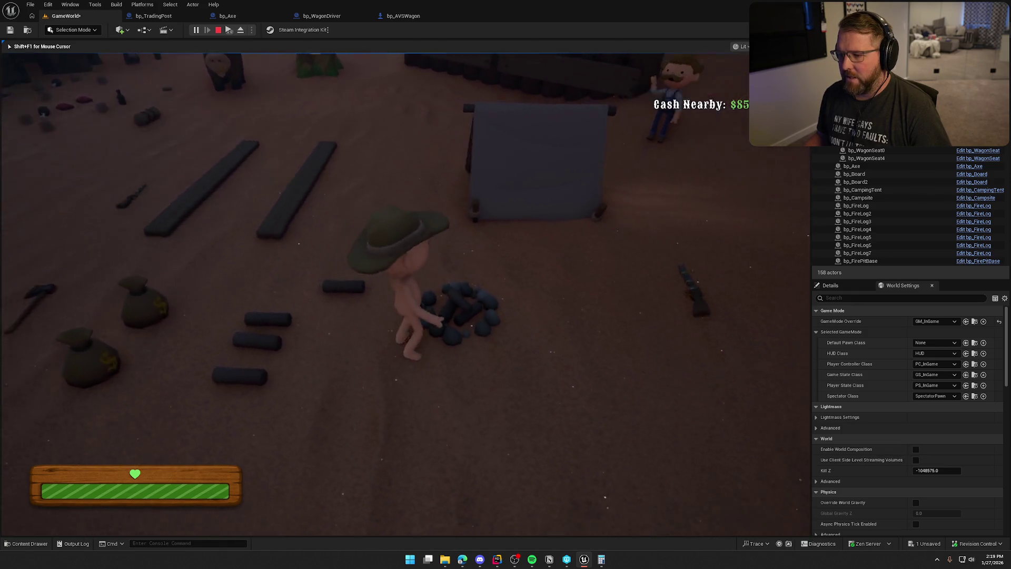
key(shift)
key(w)
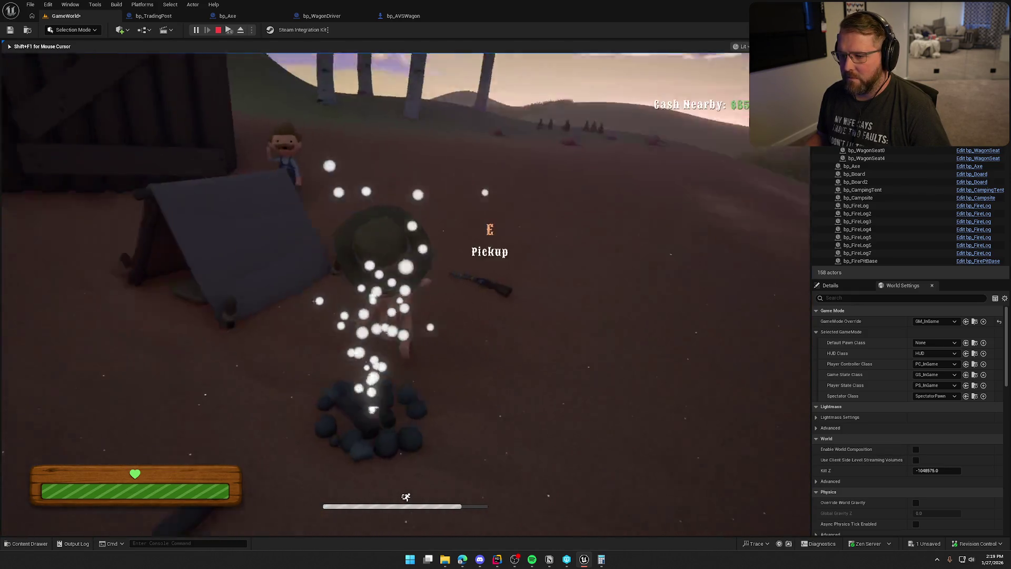
- Pick up food from the grass and carry it back beside the fire pit
key(w)
key(e)
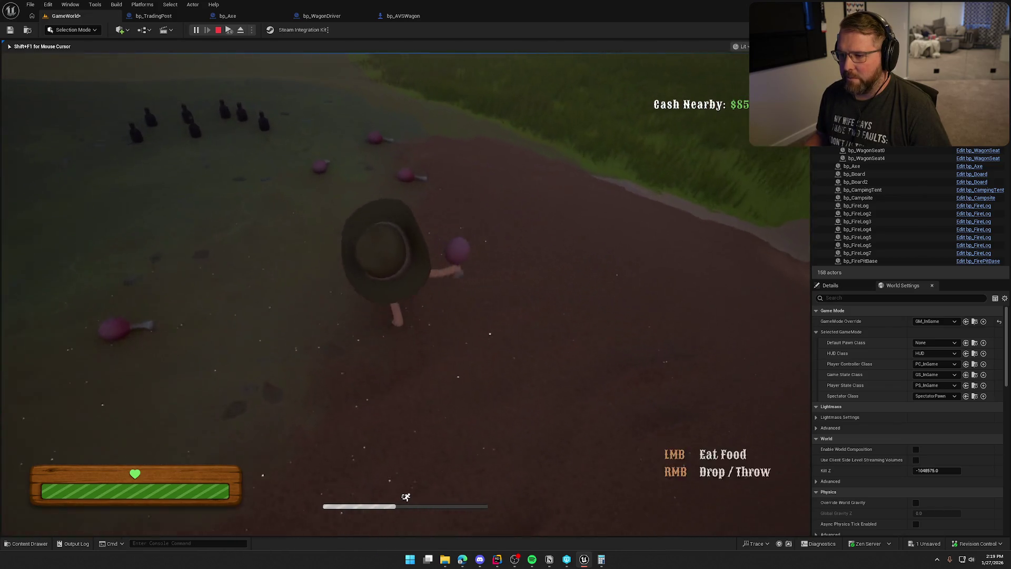
key(w)
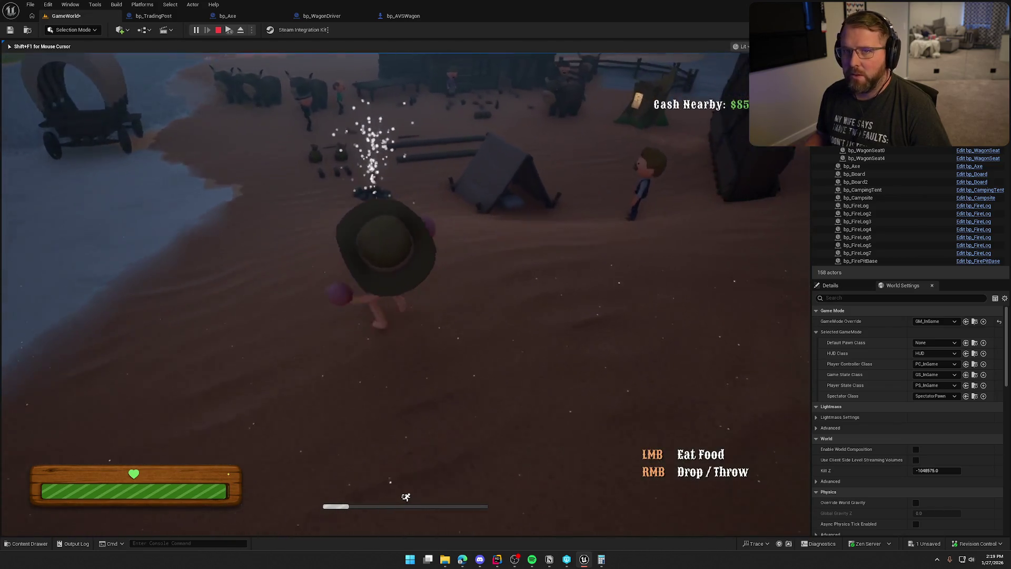
key(w)
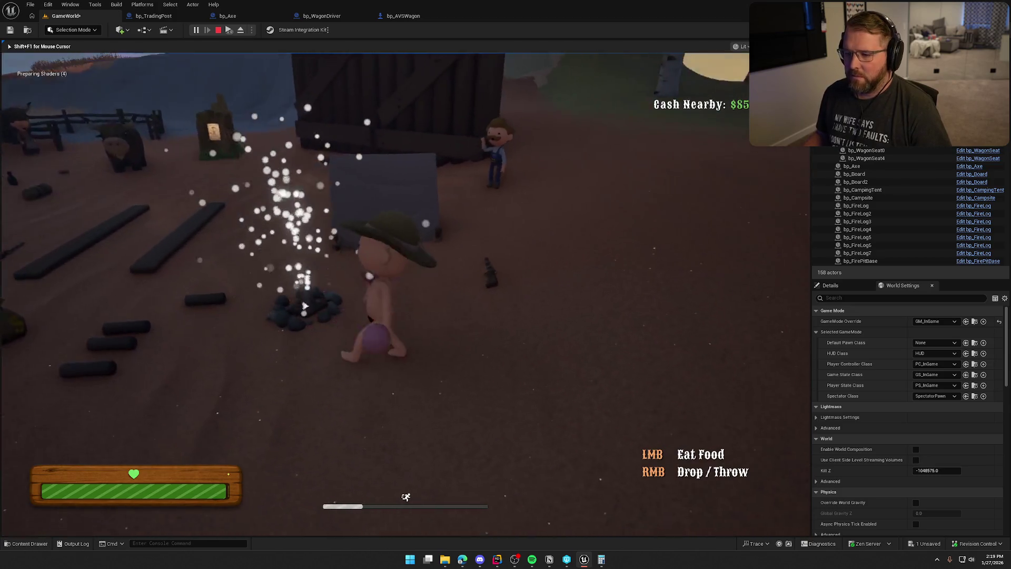
key(w)
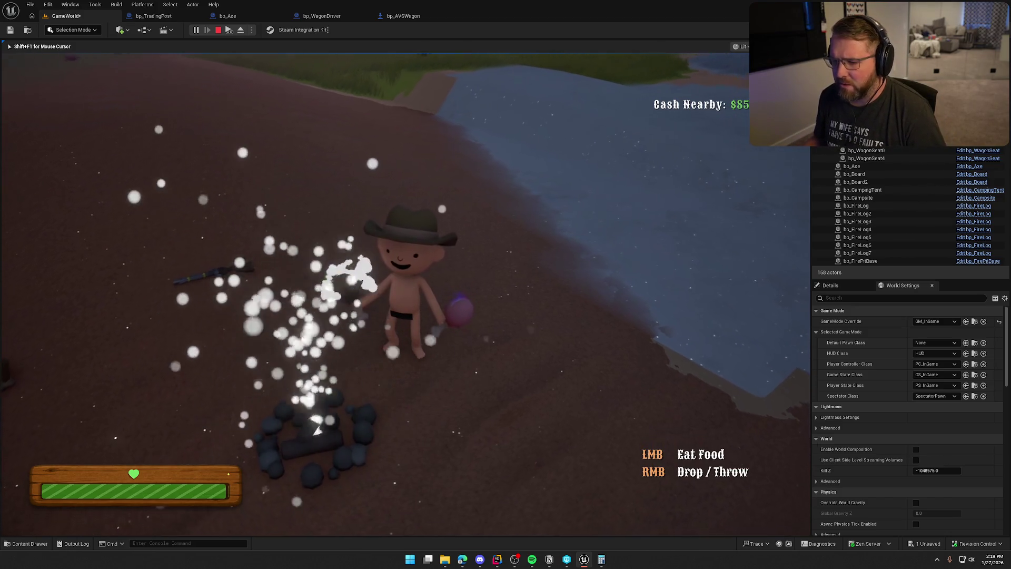
- Fetch a second food item from the water and drop it beside the burning campfire
key(shift+w)
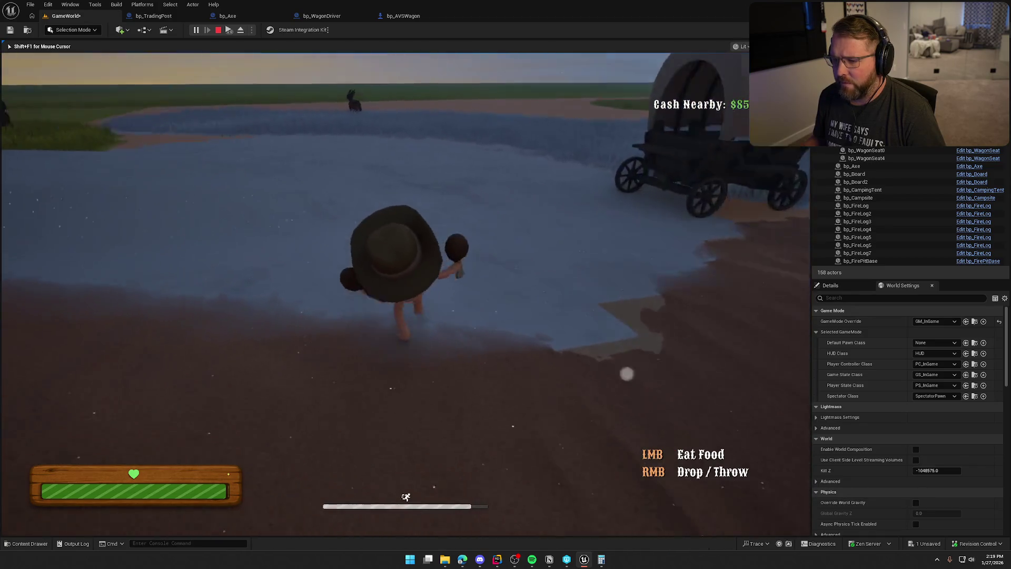
key(e)
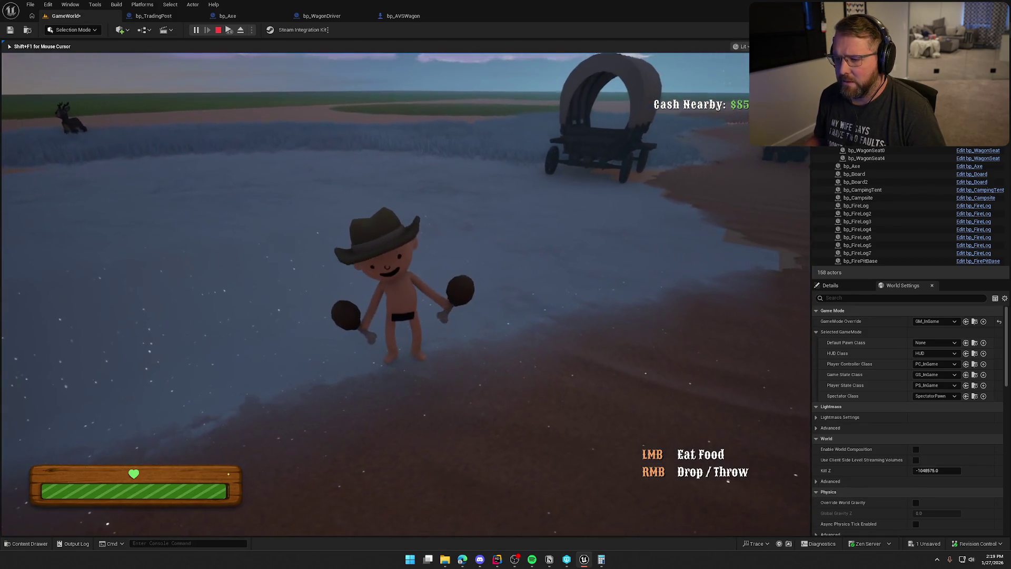
key(w)
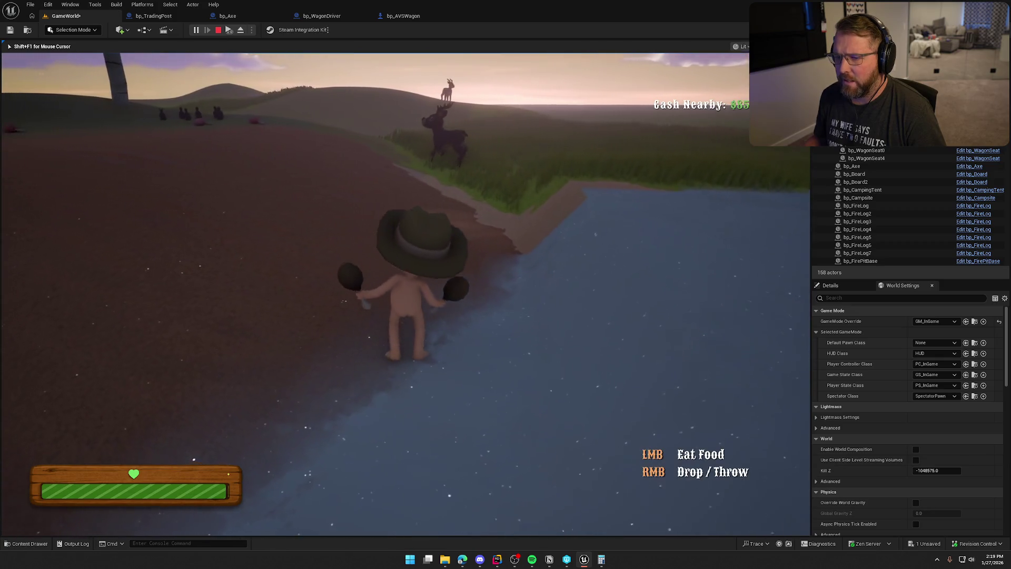
key(shift+w)
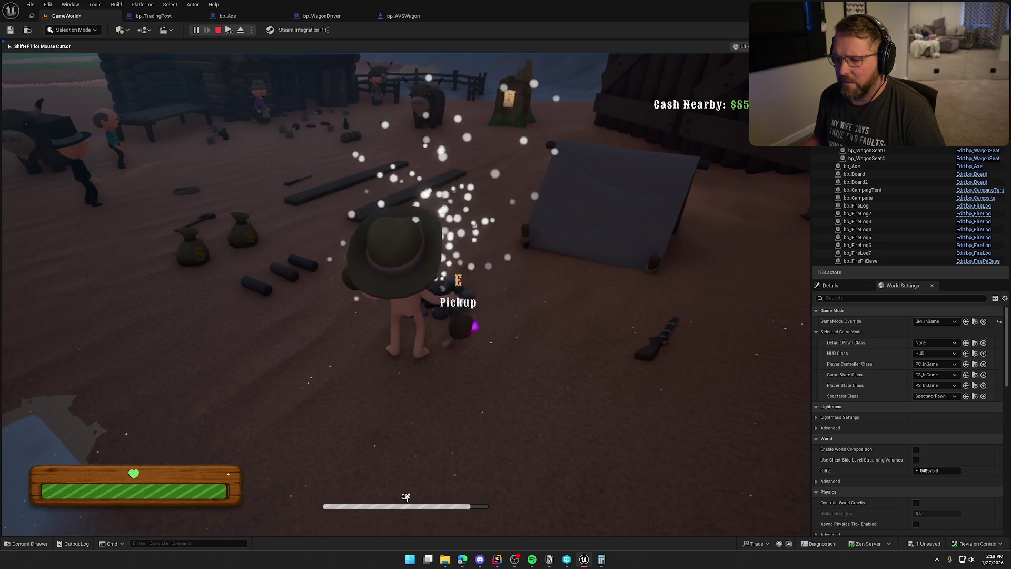
key(w)
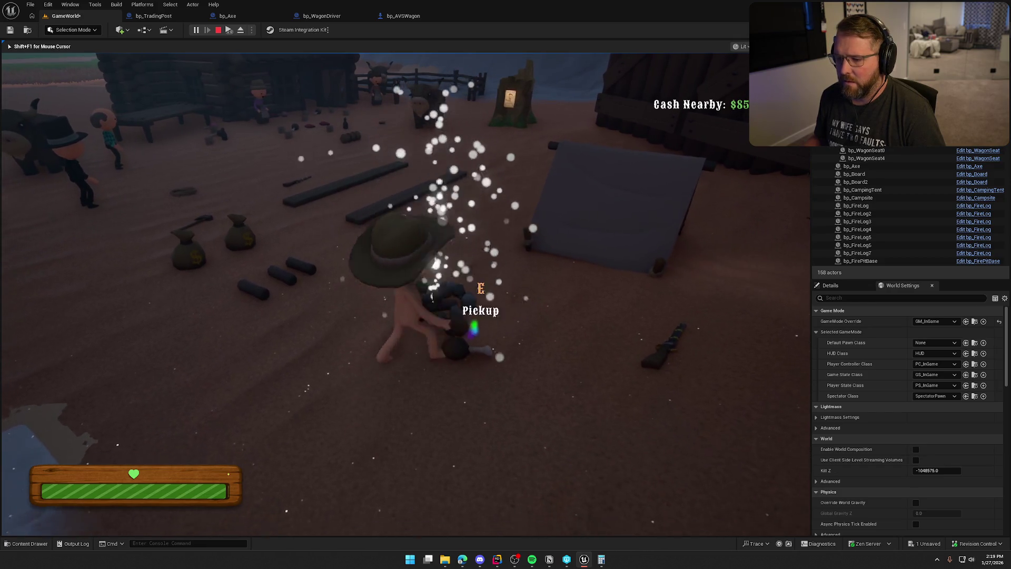
key(w)
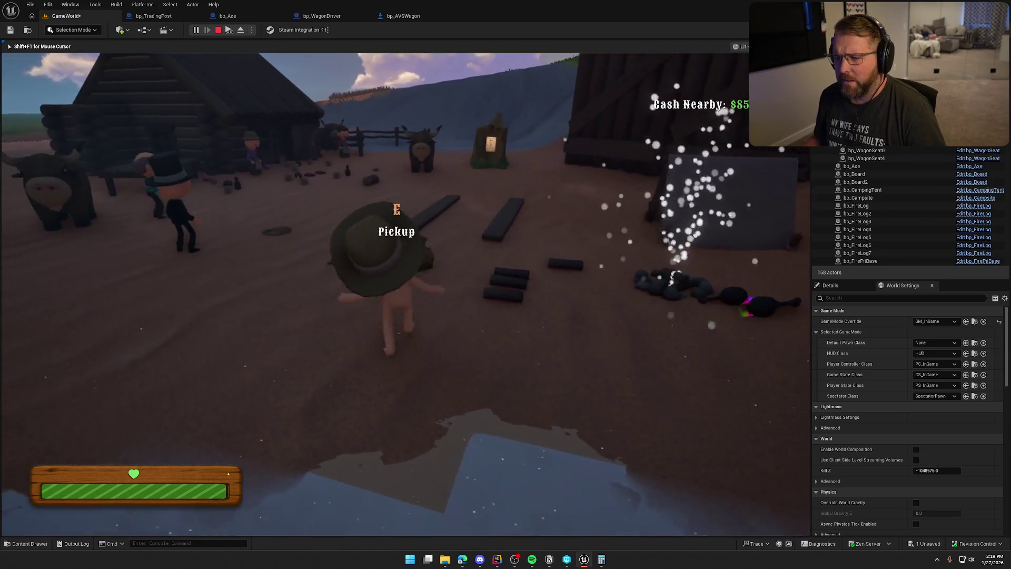
- Pick up the axe, swing it at a birch tree uphill, then drop it back at camp
key(w)
key(e)
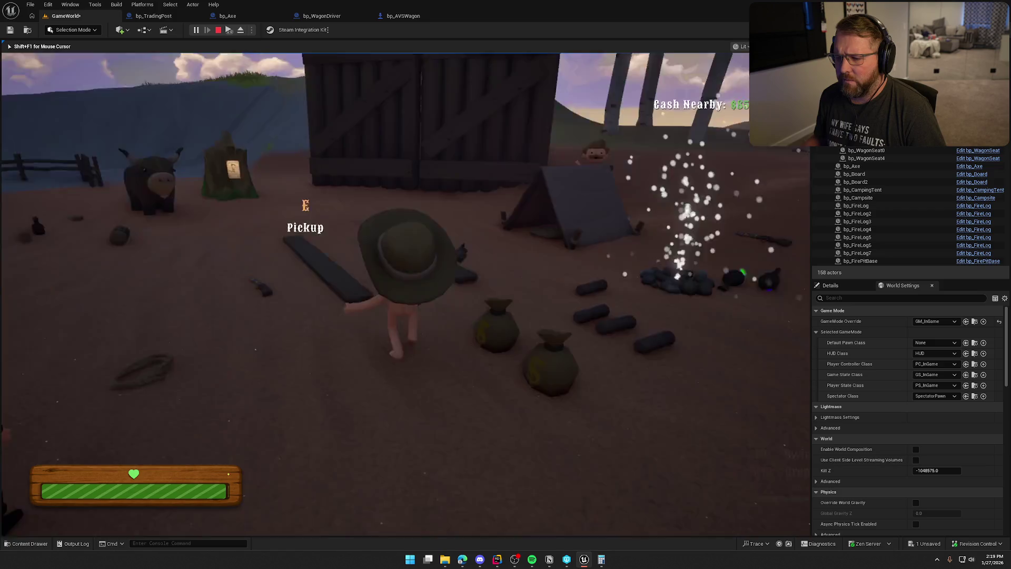
key(shift+w)
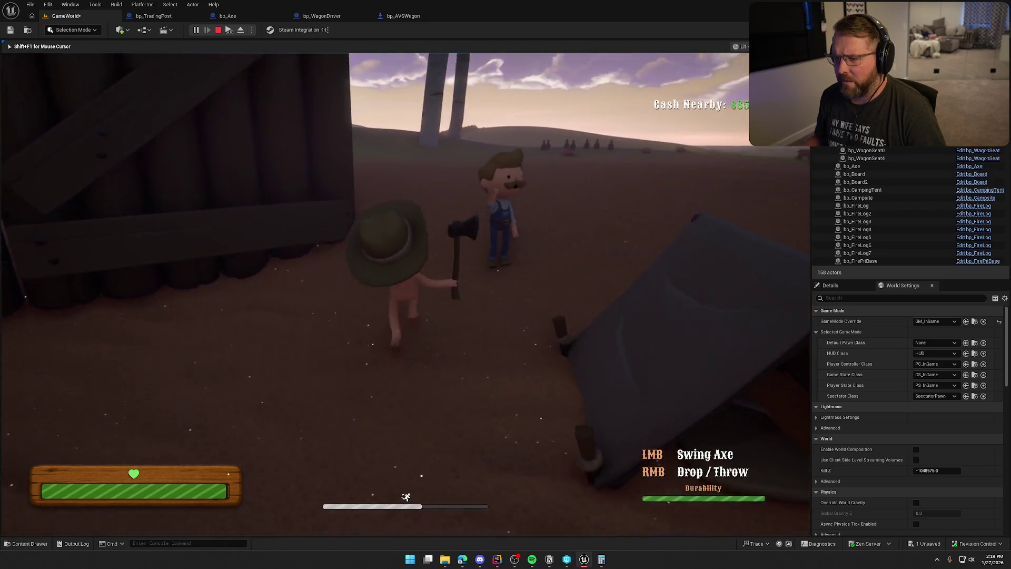
key(shift+w)
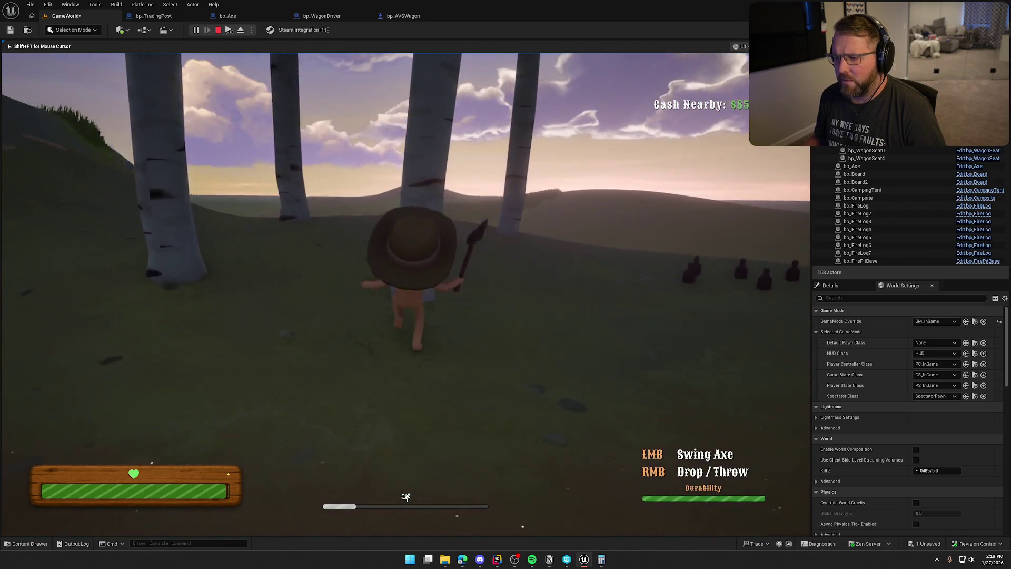
click(406, 295)
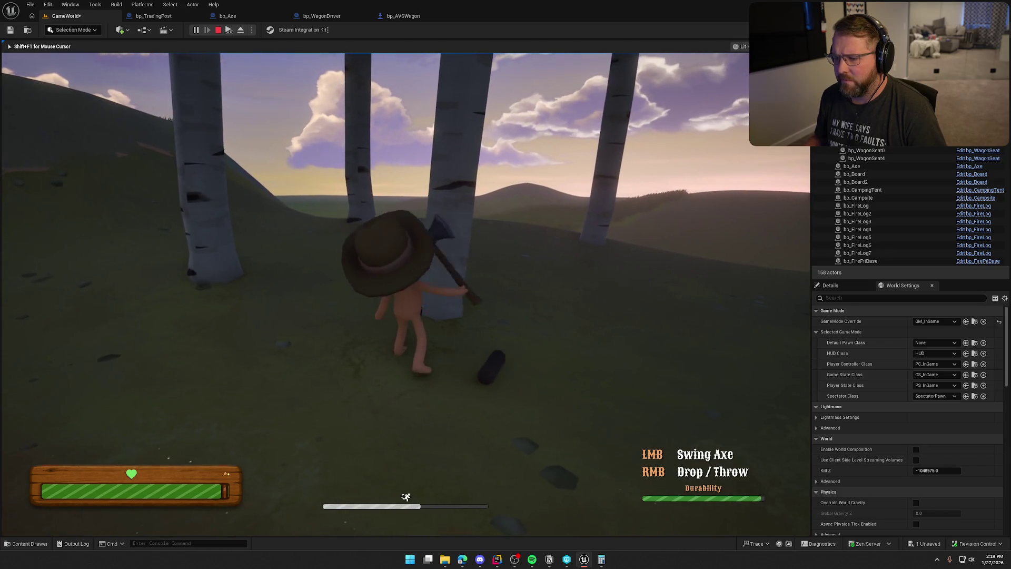
key(w)
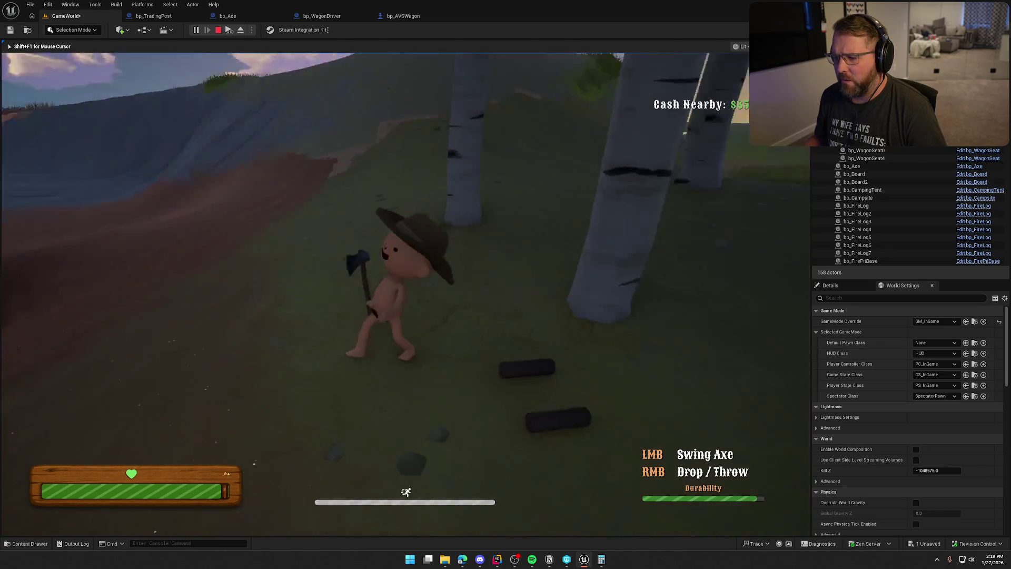
right_click(405, 295)
- Pick up the tall pole by the fence and drop it near the plank
key(shift+w)
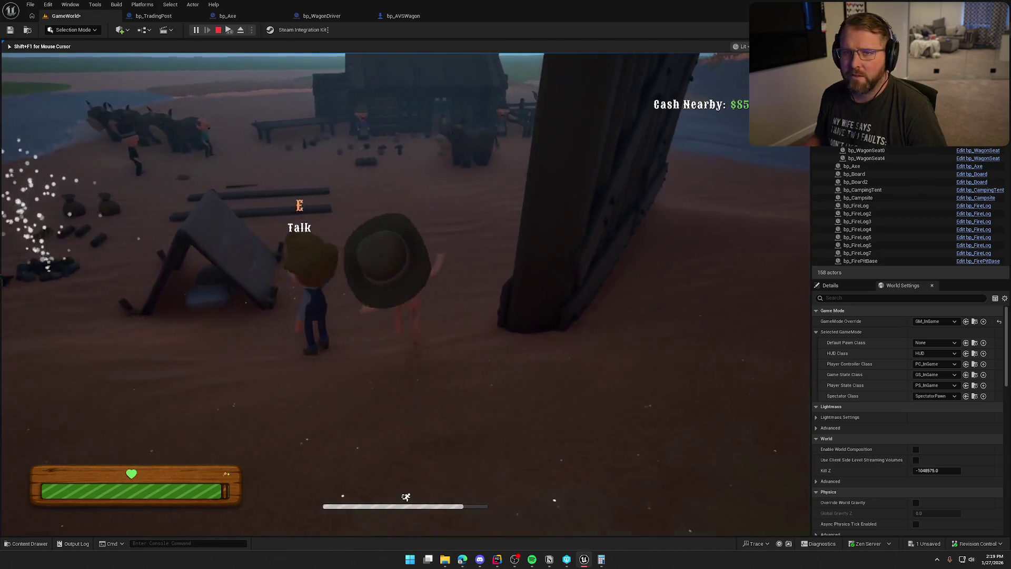
key(w)
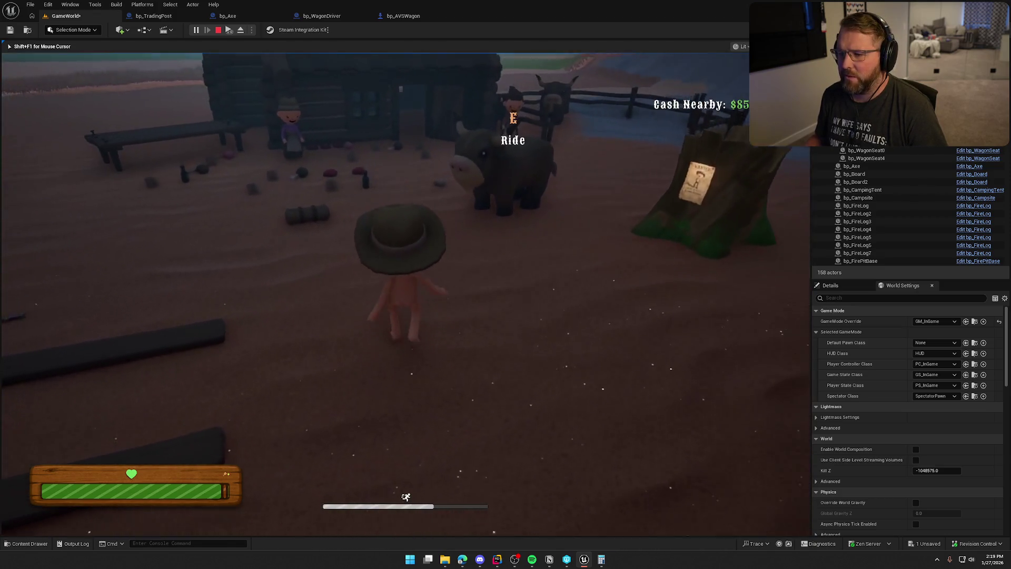
key(e)
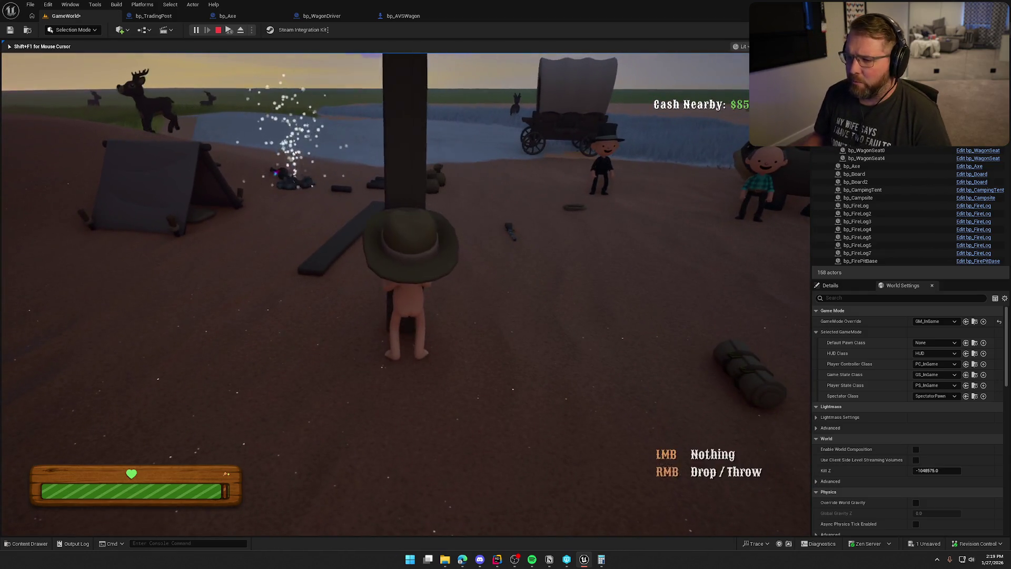
key(d)
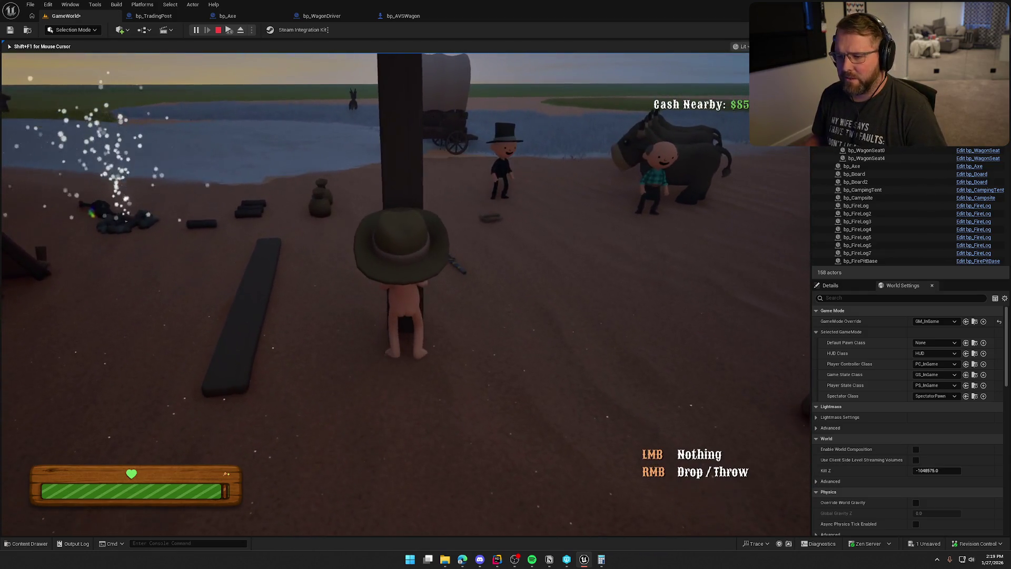
right_click(406, 295)
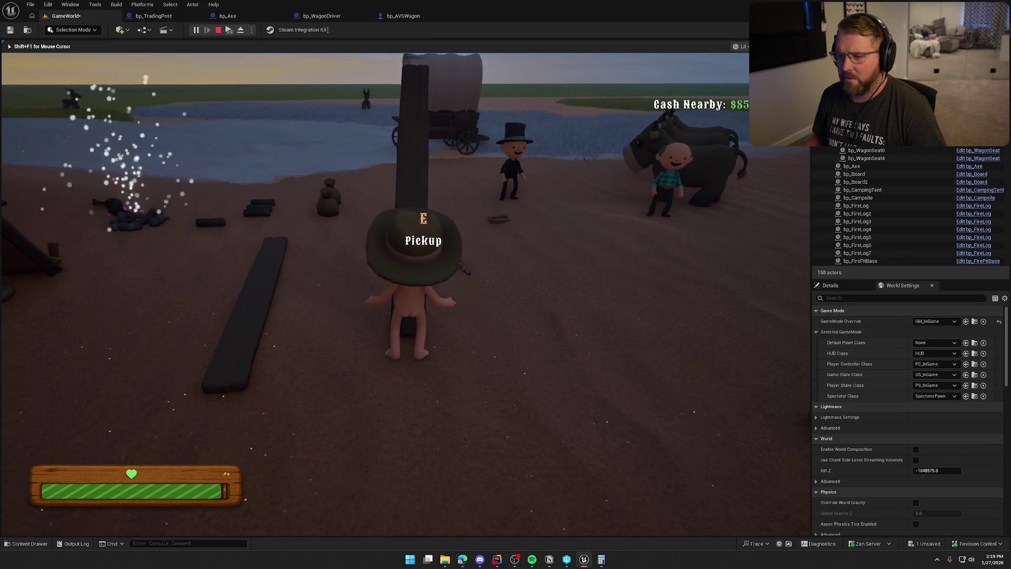
- Walk past the cow pen and trader goods, then sprint back toward the wagon
key(d)
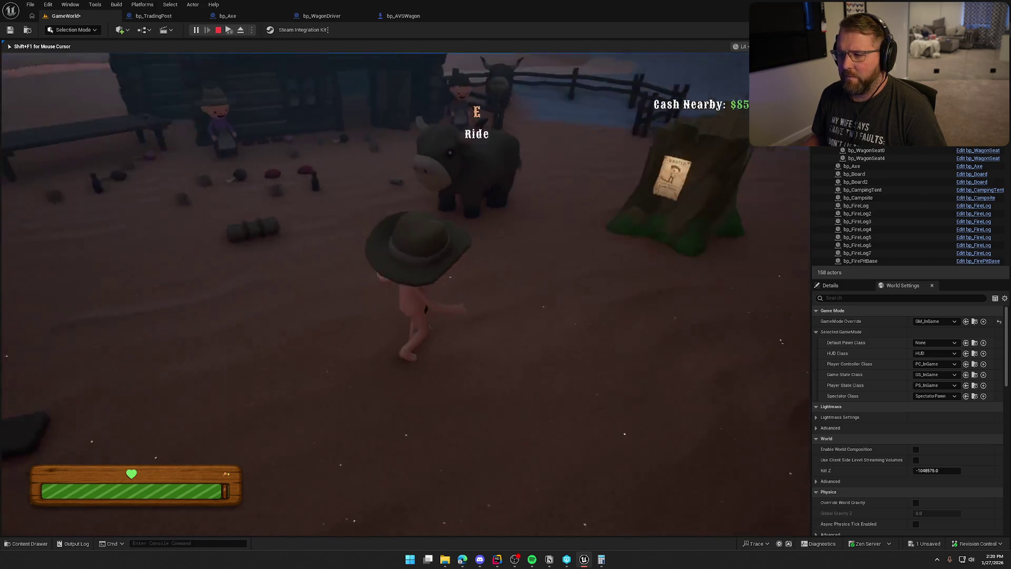
key(a)
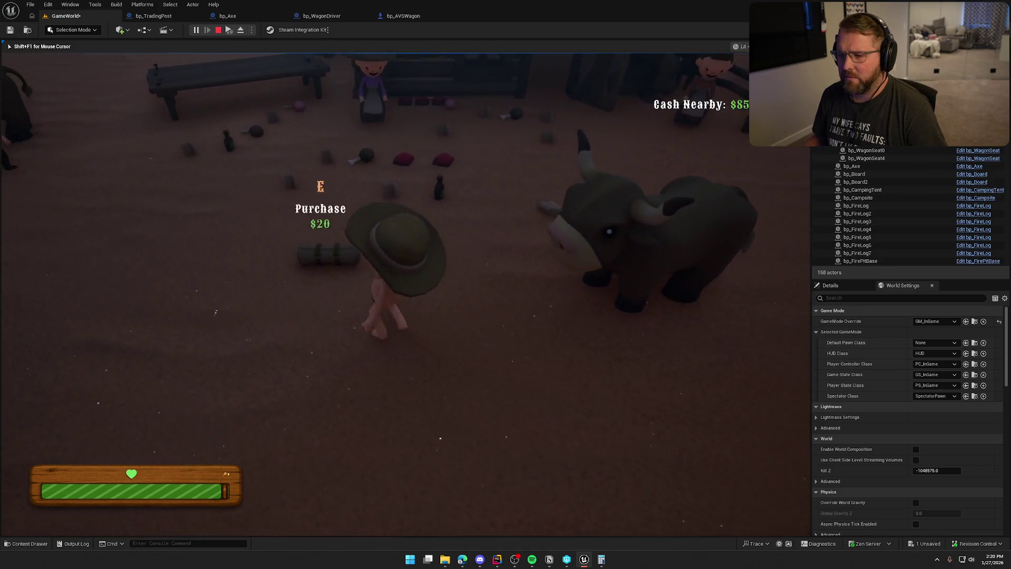
key(a)
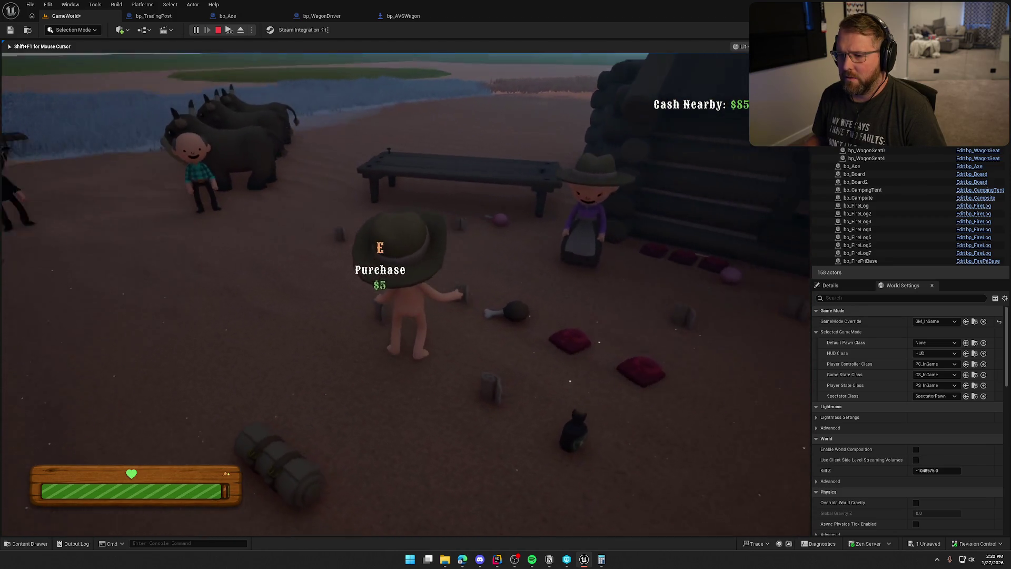
key(shift+s)
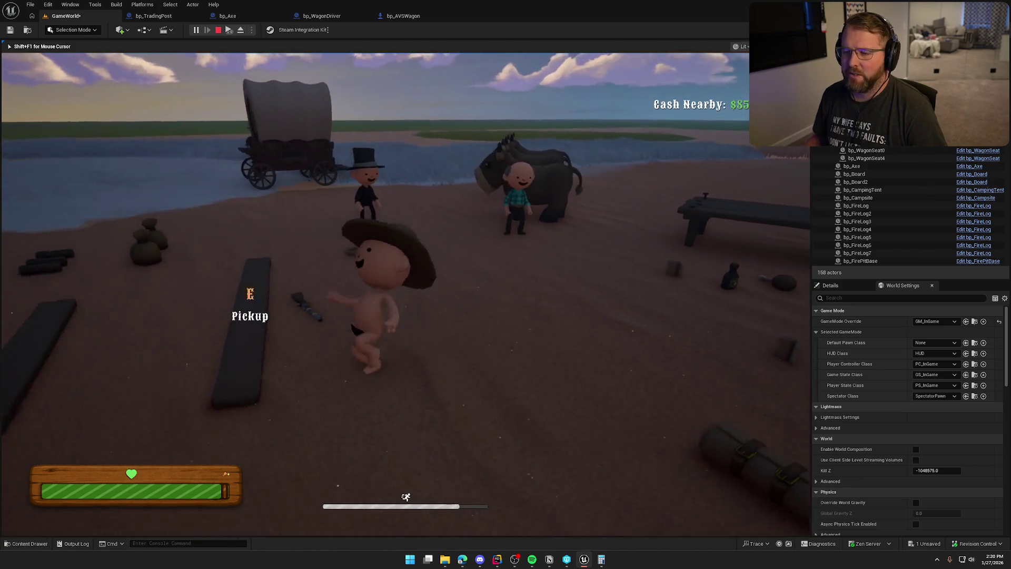
- Walk past the campfire, sacks, cattle and trader to the wagon, then stop Play In Editor
key(w)
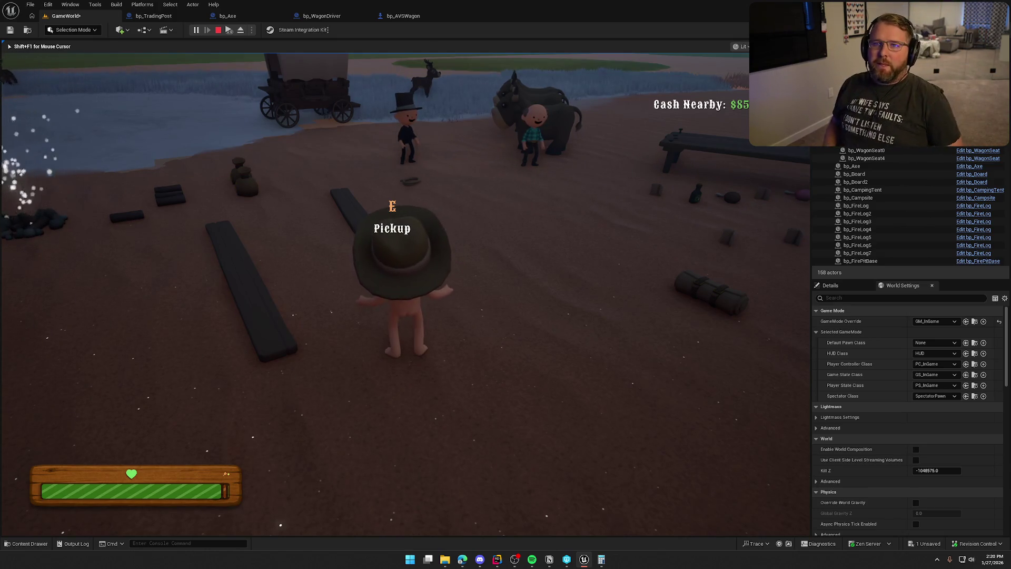
key(w)
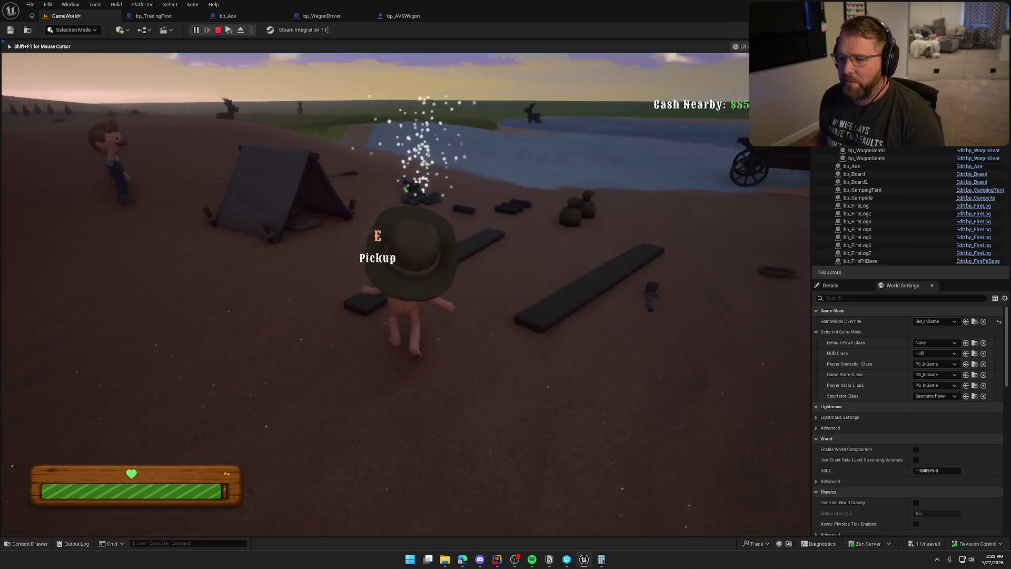
key(shift+w)
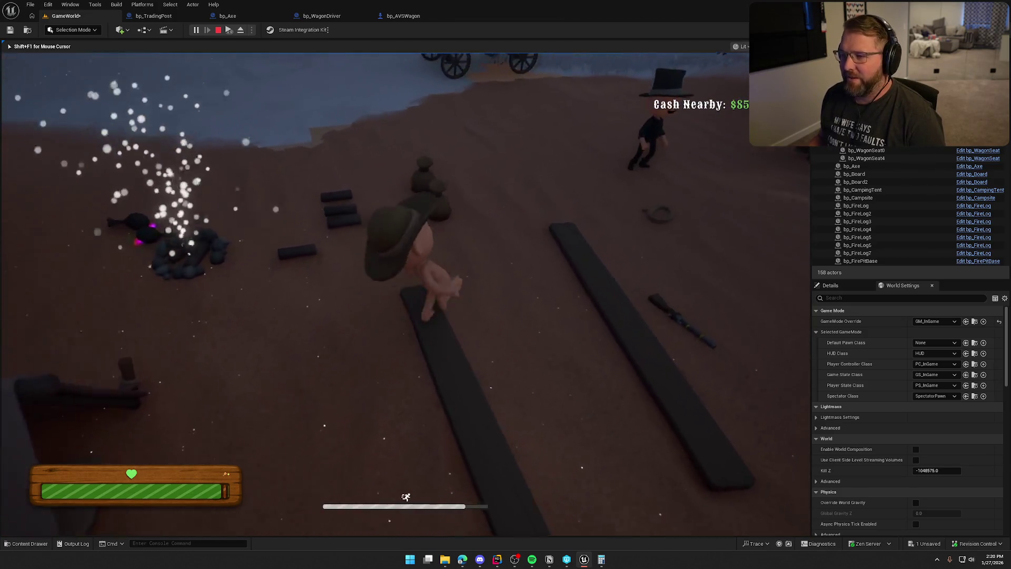
key(w)
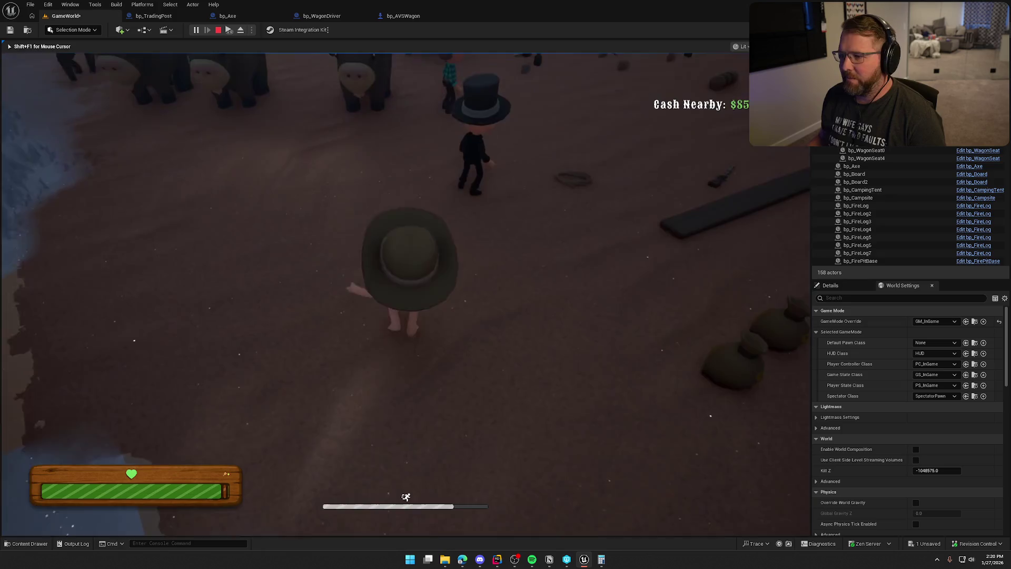
key(w)
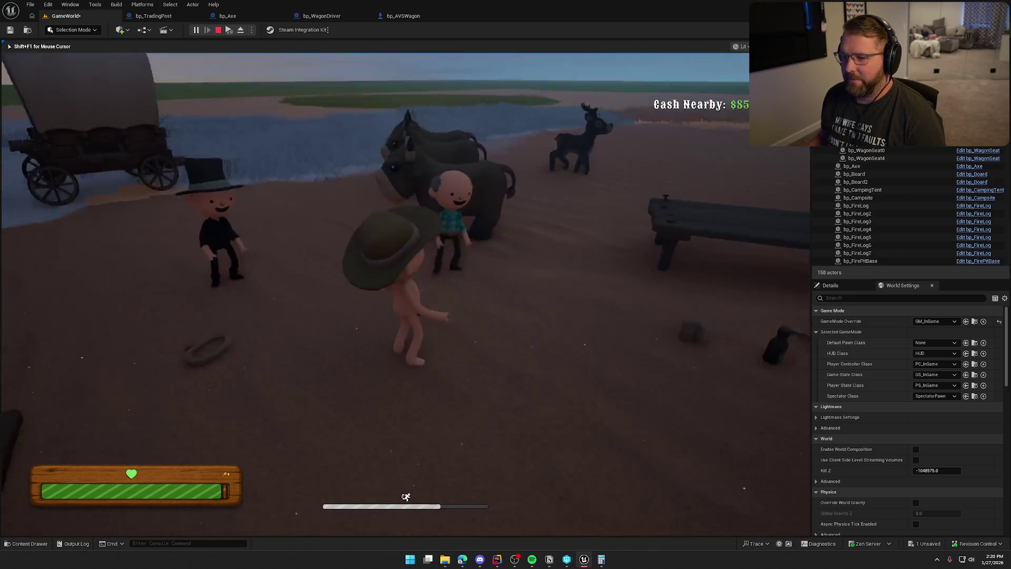
key(w)
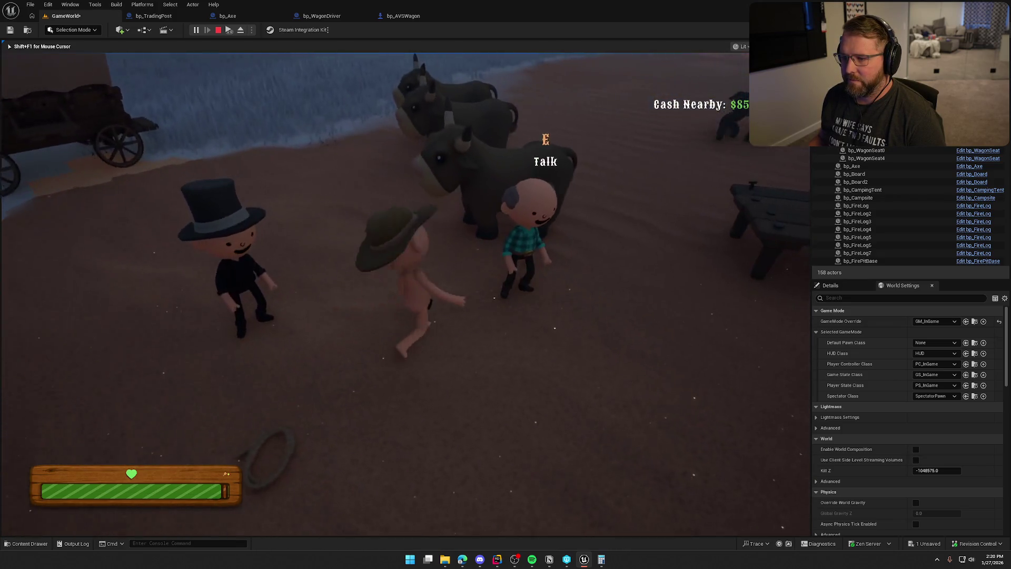
key(w)
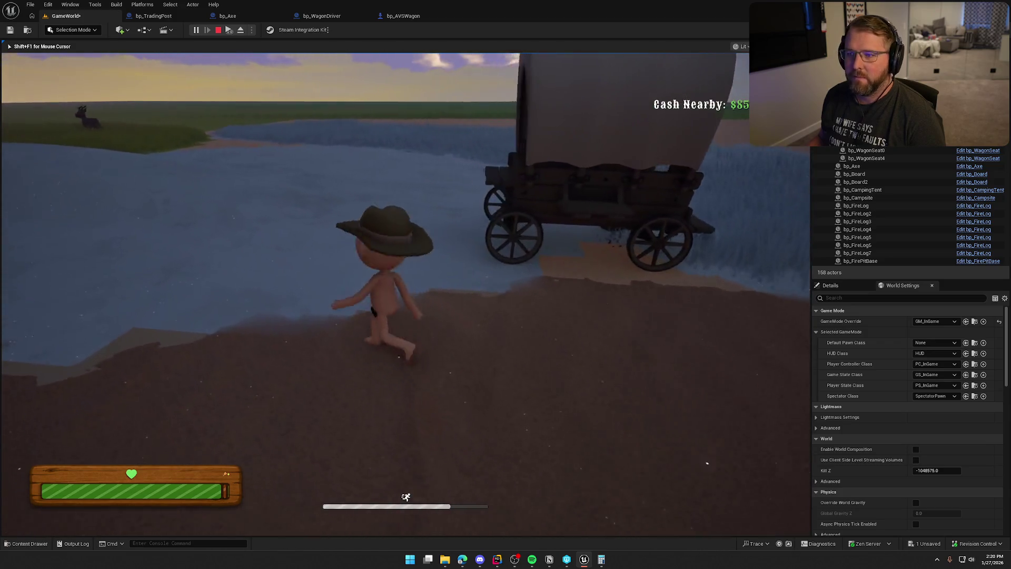
key(Escape)
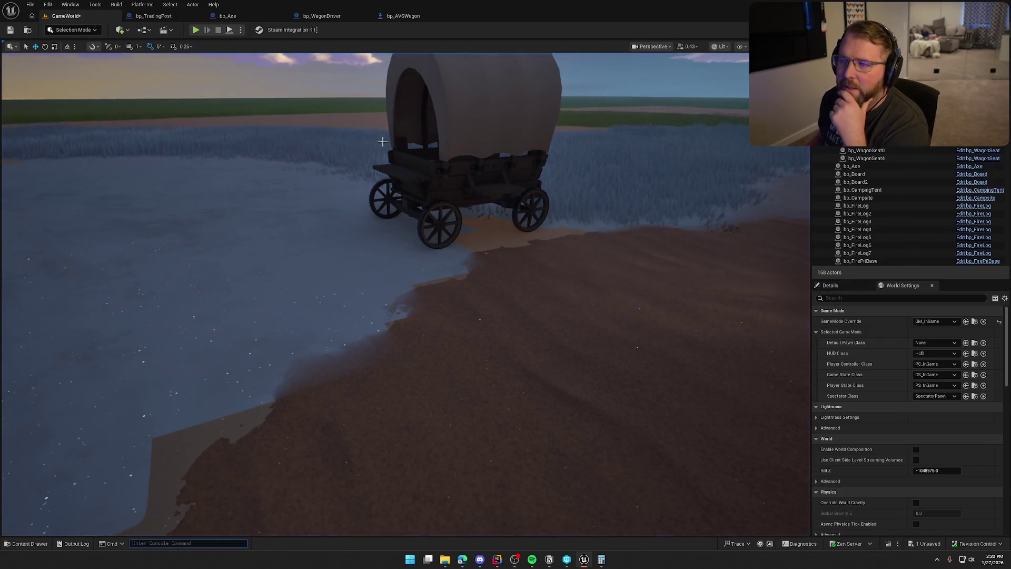
- Inspect bp_AVSWagon's MC_ExitWagon and OnVehicleFlipped node chains, then return to the GameWorld level
click(420, 10)
scroll(555, 270, down, 5)
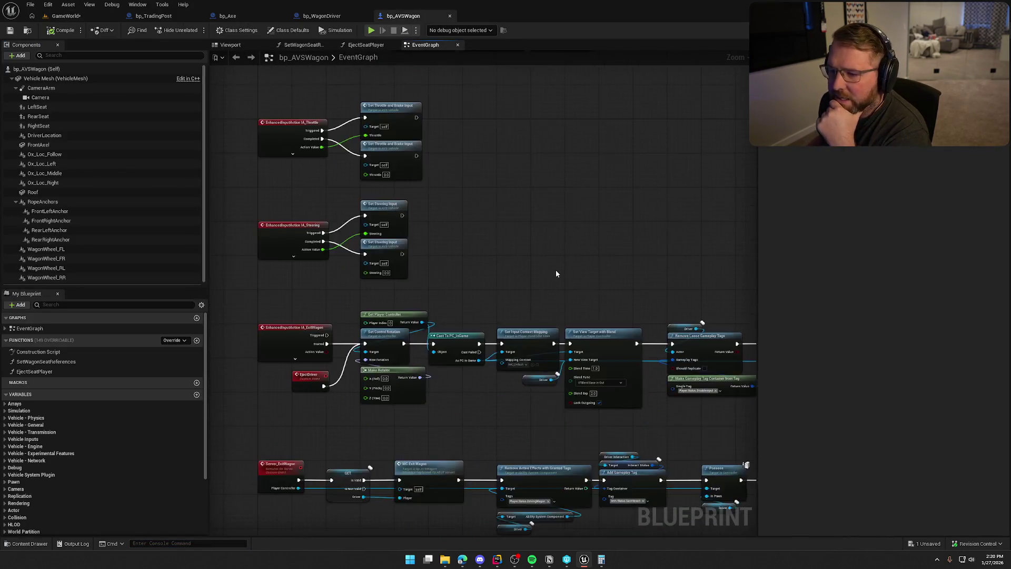
scroll(556, 381, up, 5)
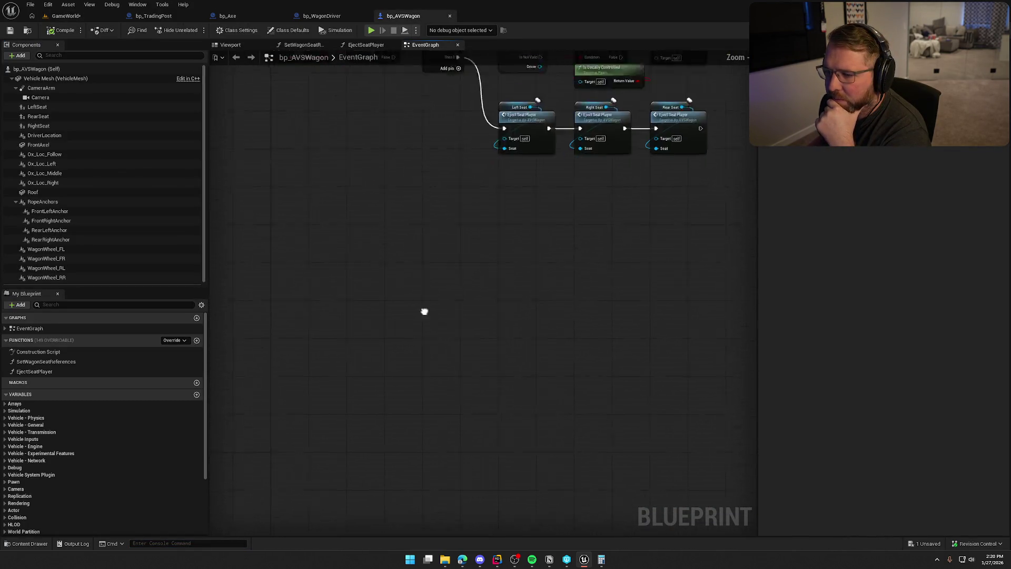
scroll(429, 257, up, 2)
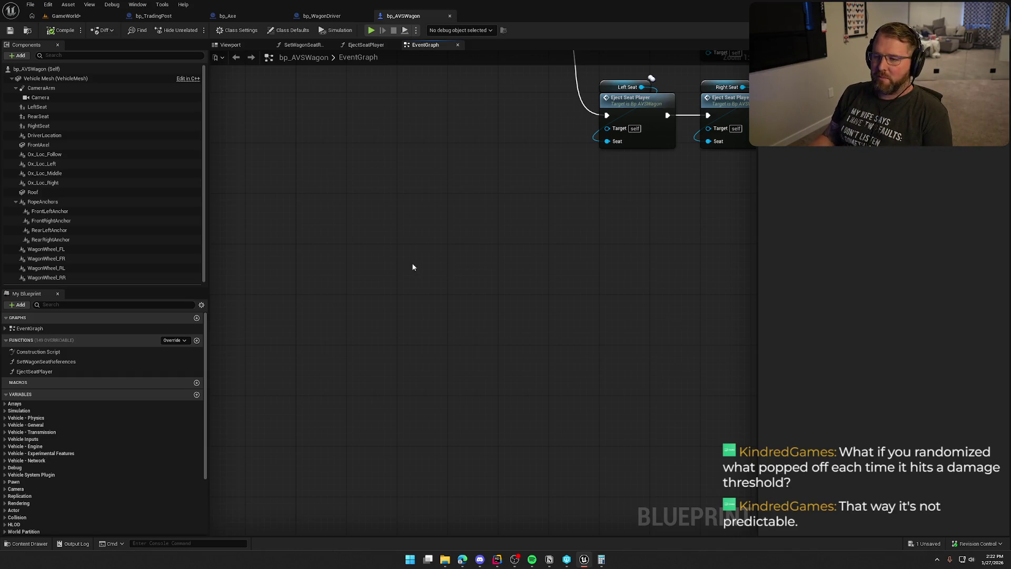
mouse_move(309, 140)
mouse_down()
mouse_move(388, 216)
mouse_move(355, 349)
mouse_up()
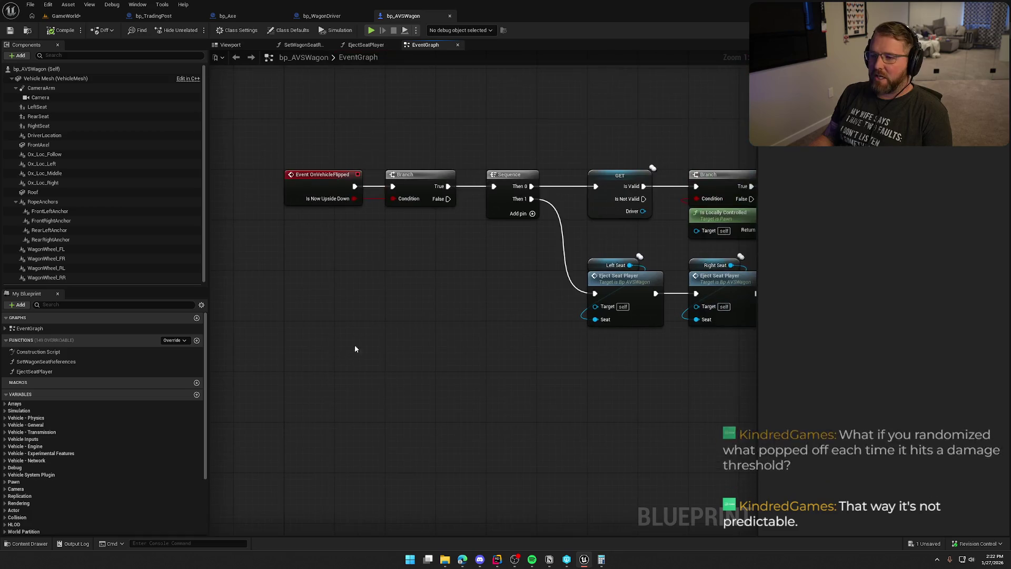
scroll(355, 349, up, 5)
mouse_move(384, 301)
mouse_down()
mouse_move(389, 384)
mouse_move(369, 391)
mouse_up()
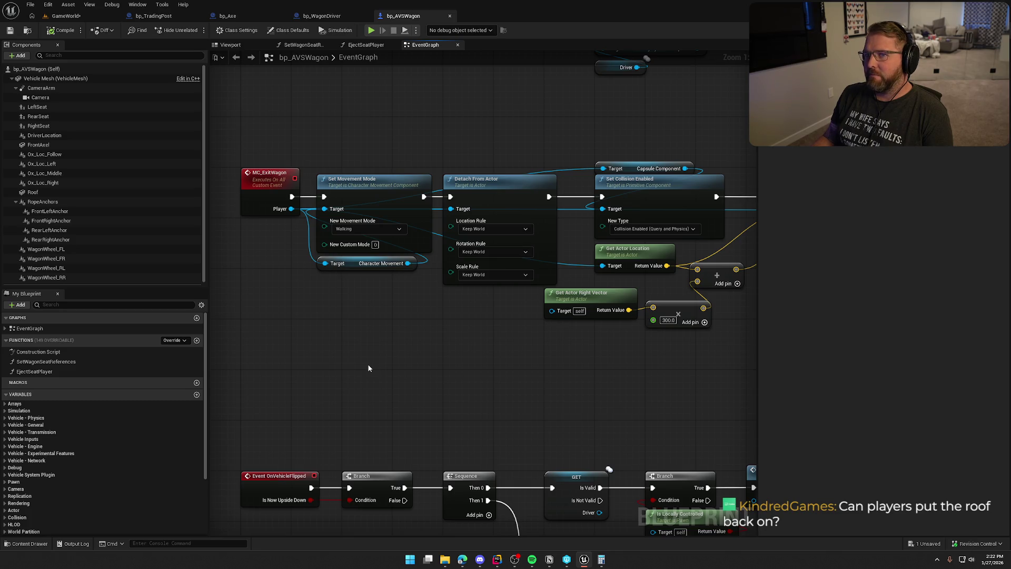
click(64, 16)
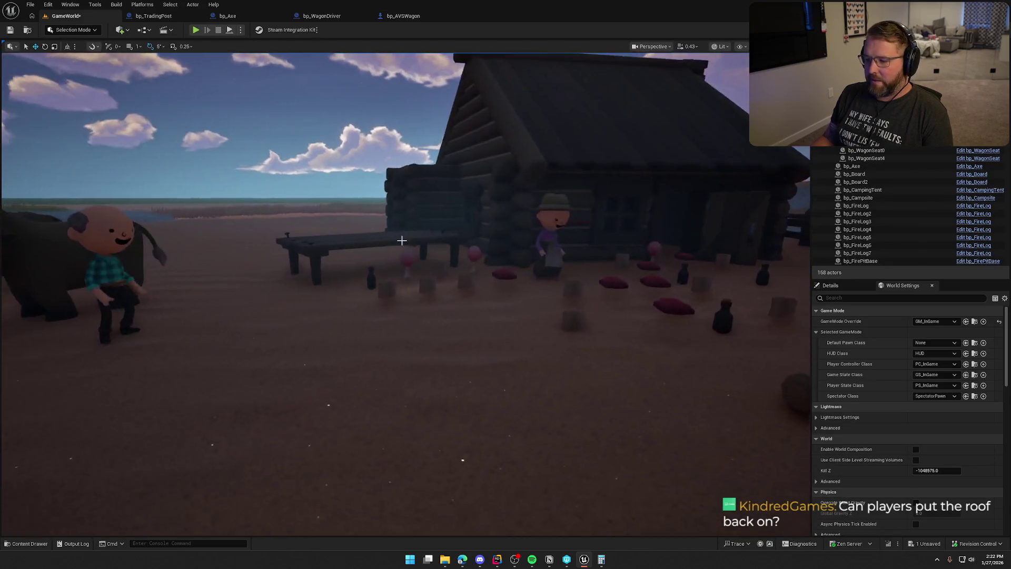
- Drag SM_Hammer from Art > Props into the level near the cabin, then view the cow and characters
key(ctrl+space)
click(26, 380)
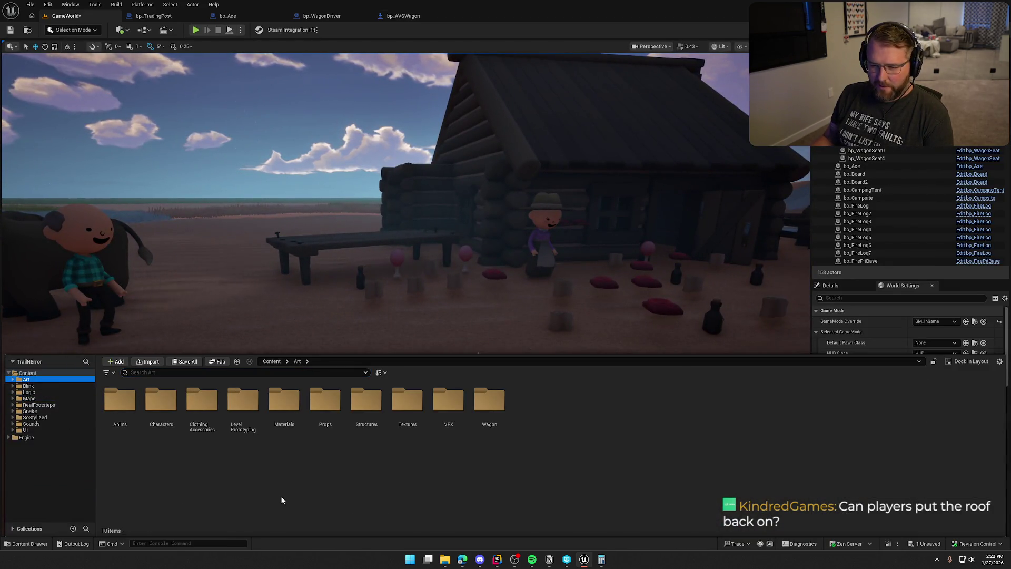
double_click(325, 403)
mouse_move(374, 469)
mouse_down()
mouse_move(394, 351)
mouse_move(390, 363)
mouse_up()
key(Escape)
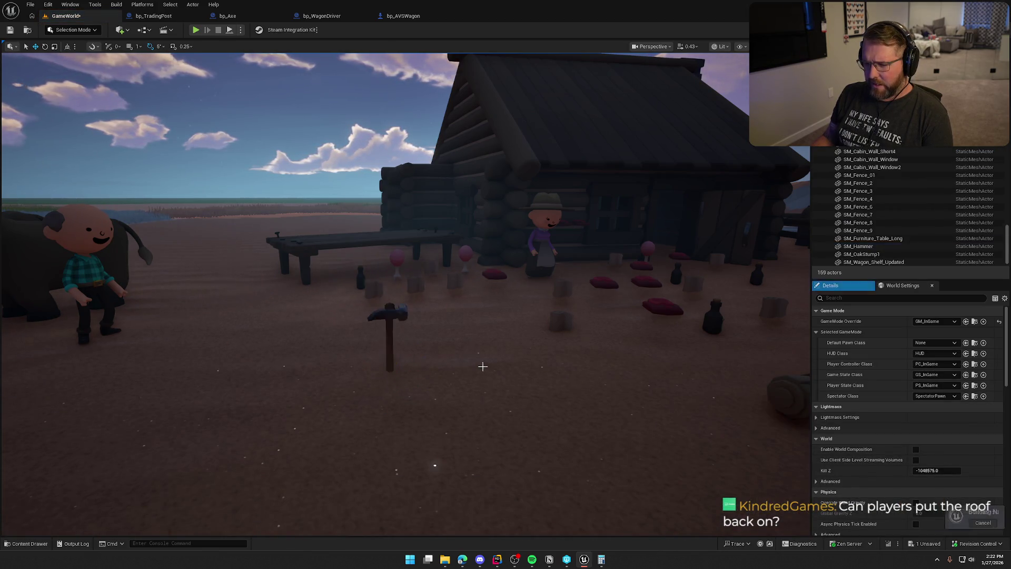
scroll(391, 364, up, 5)
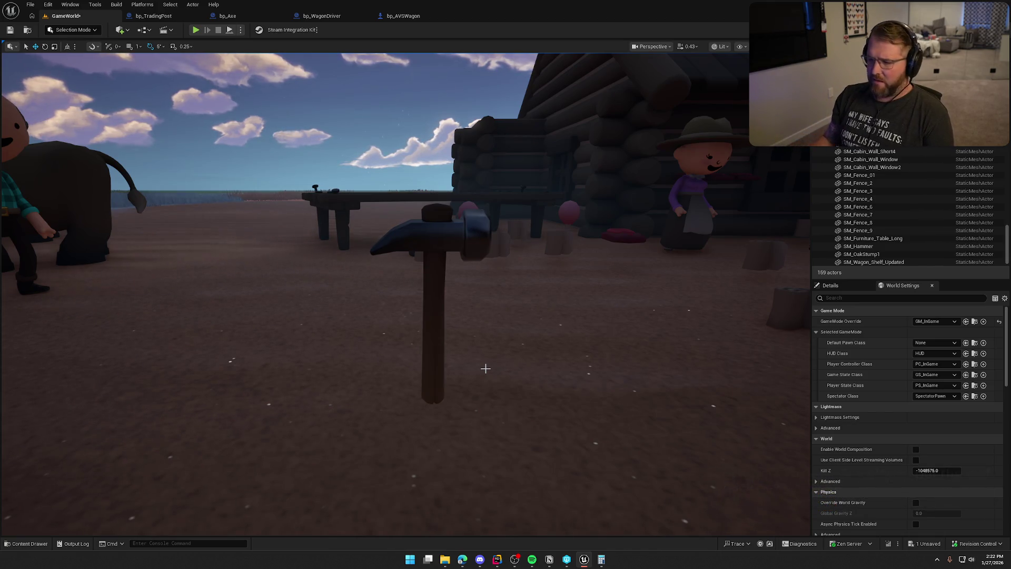
drag(486, 368, 486, 368)
key(w)
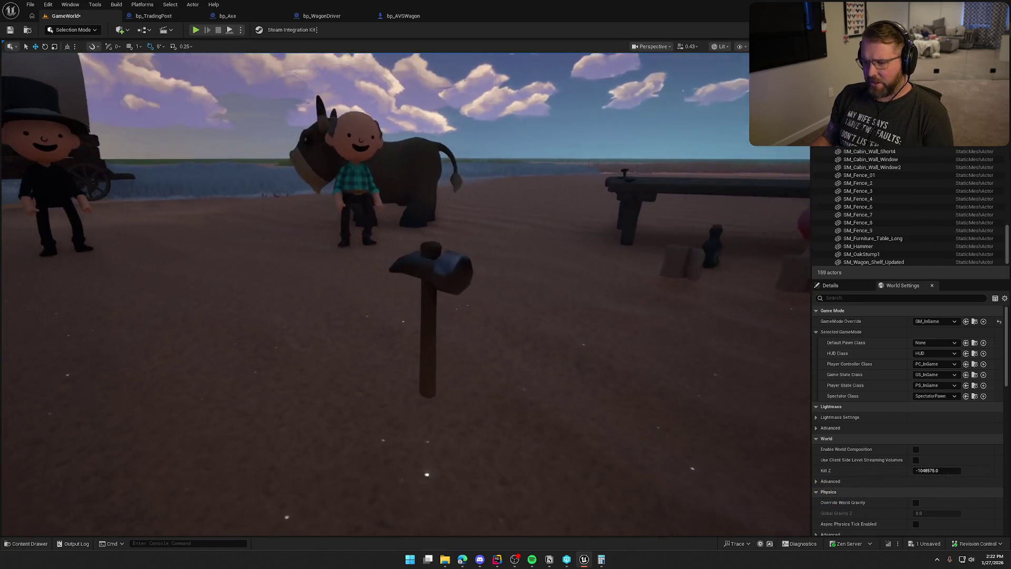
mouse_move(505, 285)
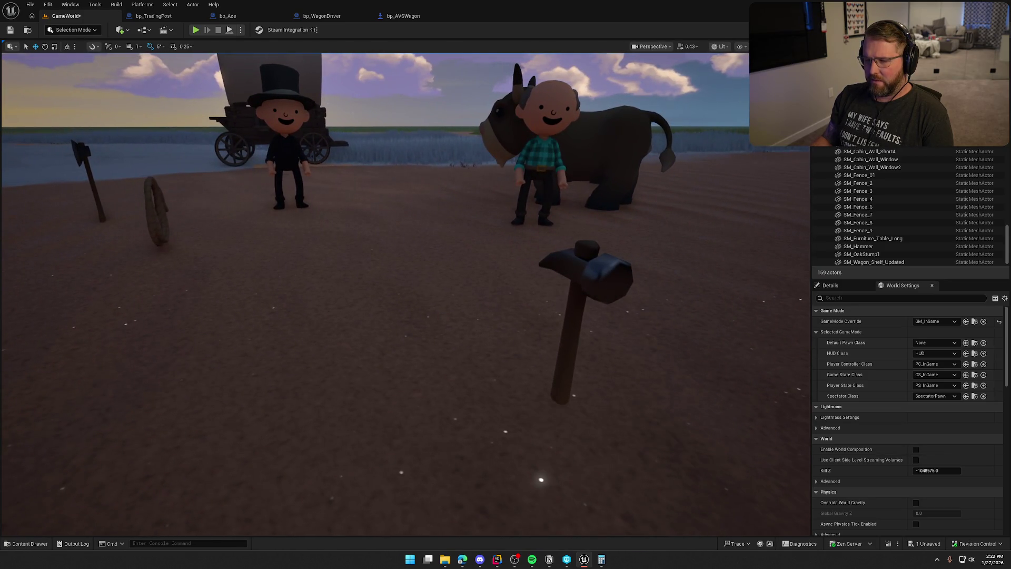
key(s)
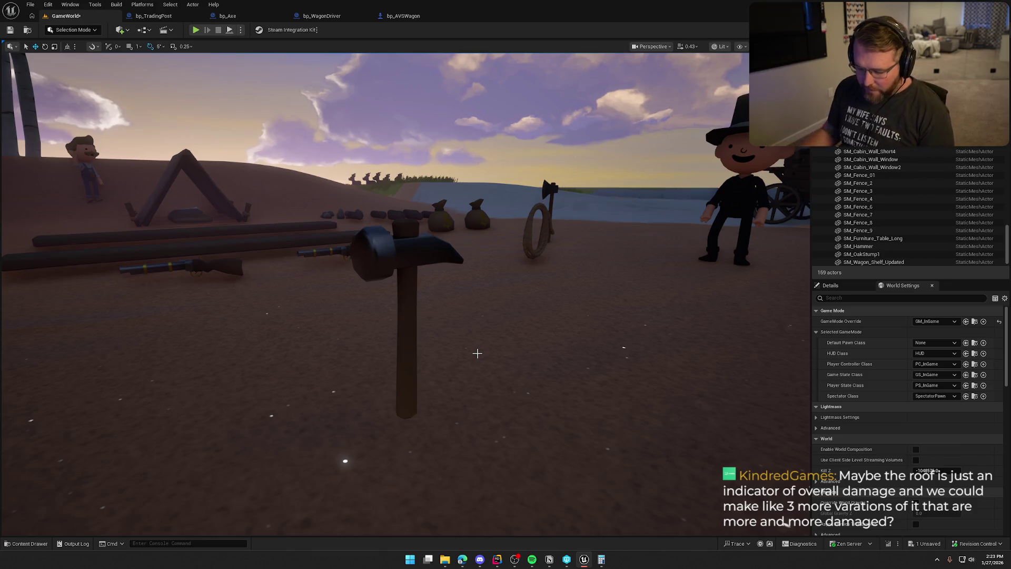
mouse_move(492, 286)
mouse_down()
mouse_move(337, 280)
mouse_move(338, 195)
mouse_move(491, 311)
mouse_move(491, 332)
mouse_move(492, 288)
mouse_up()
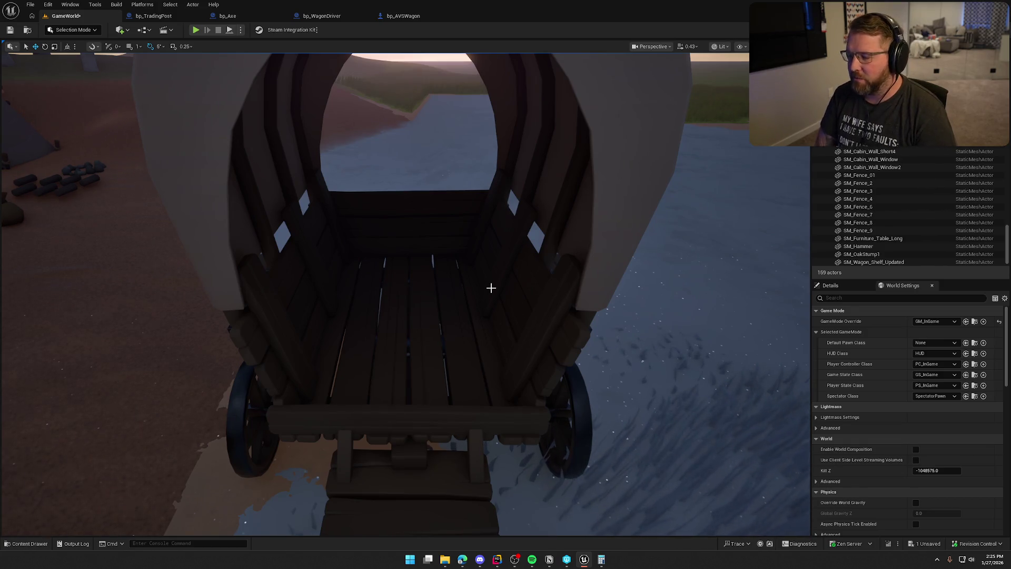
scroll(491, 288, down, 5)
click(339, 293)
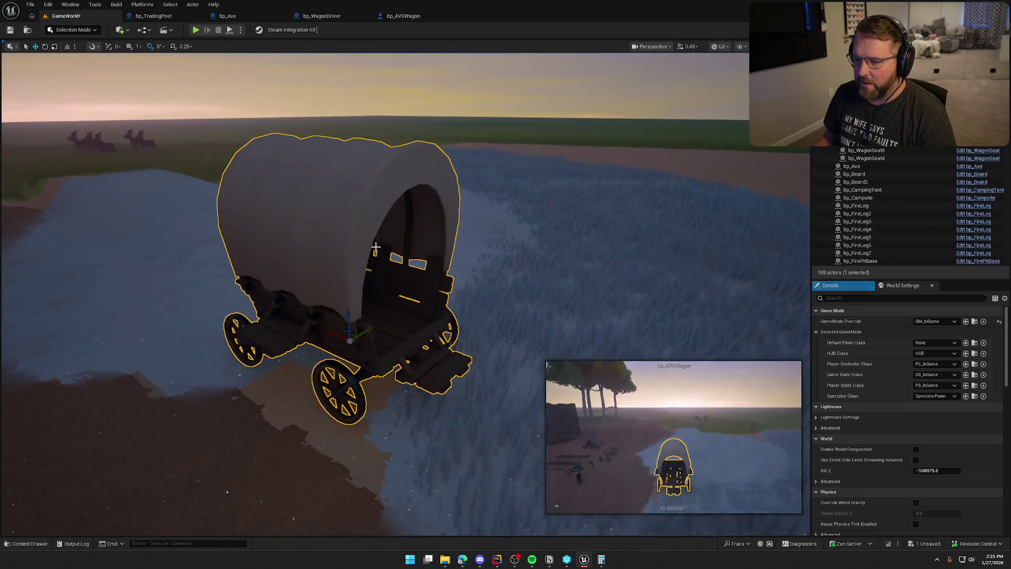
key(Escape)
scroll(311, 255, down, 2)
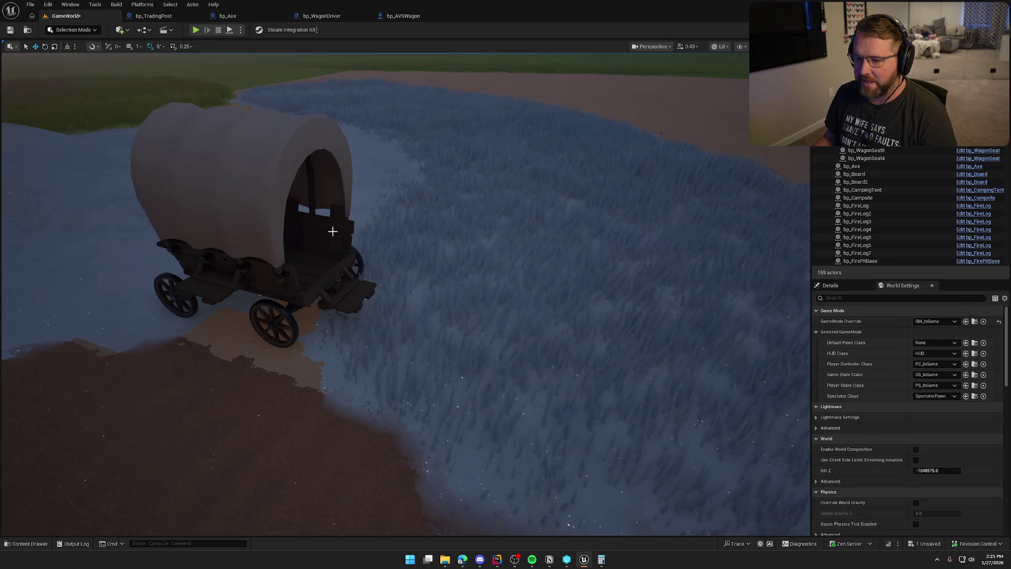
drag(332, 228, 272, 209)
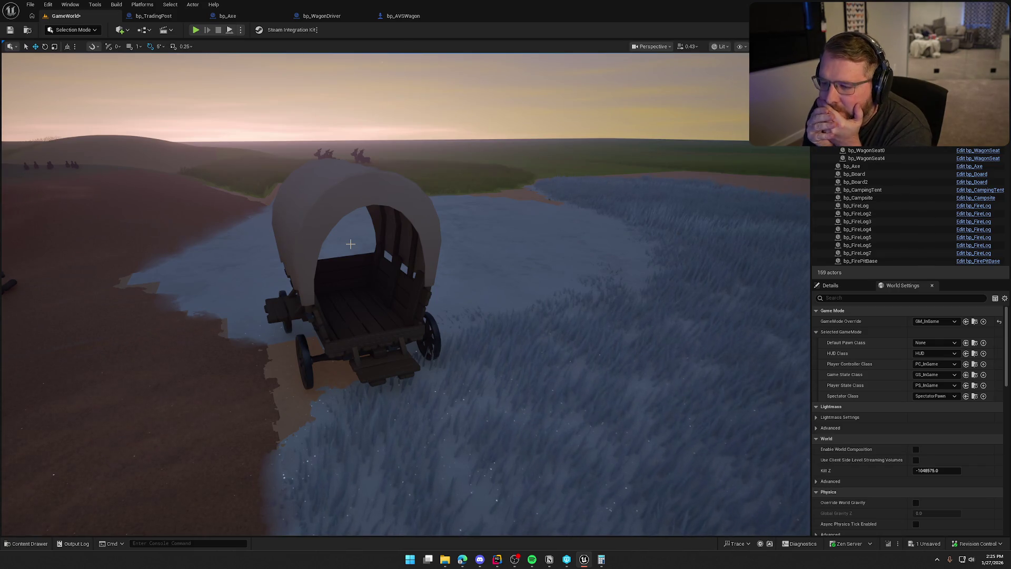
drag(350, 243, 312, 243)
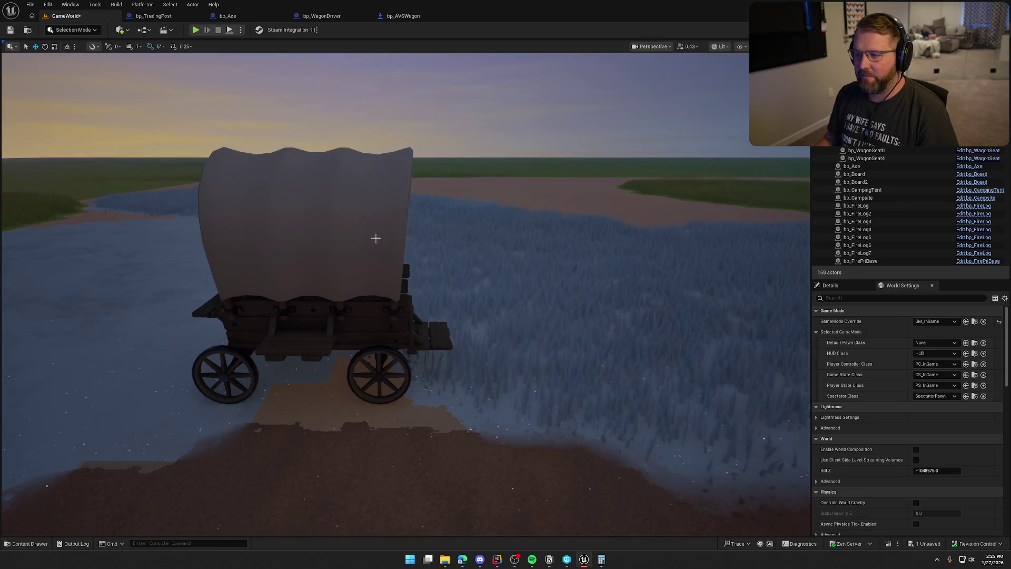
mouse_move(604, 377)
mouse_down()
mouse_move(527, 317)
mouse_move(609, 378)
mouse_up()
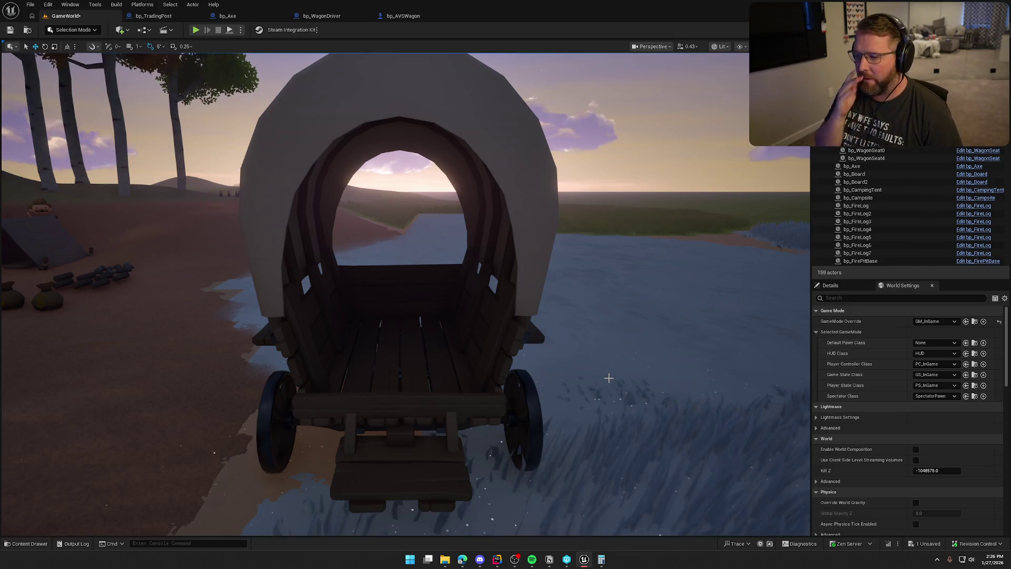
drag(608, 377, 608, 378)
drag(583, 343, 583, 342)
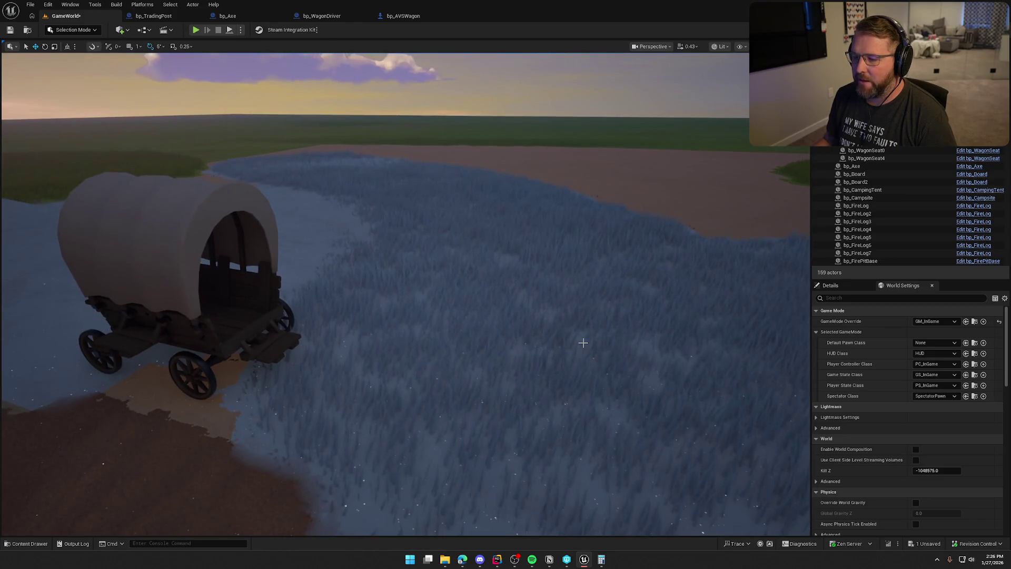
drag(572, 228, 572, 227)
drag(527, 319, 527, 318)
drag(352, 388, 351, 388)
drag(616, 335, 440, 196)
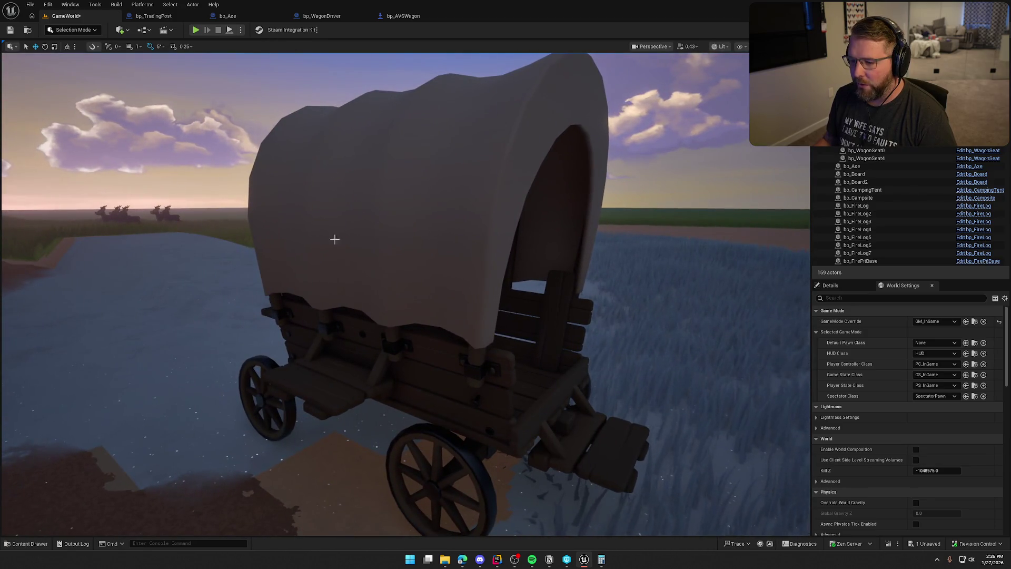
drag(334, 240, 335, 239)
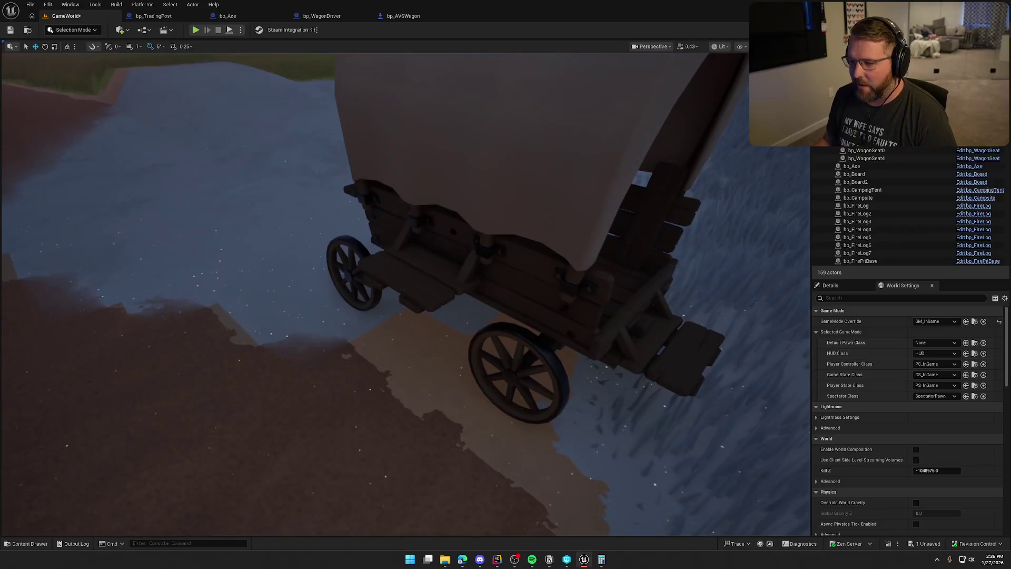
drag(514, 333, 514, 332)
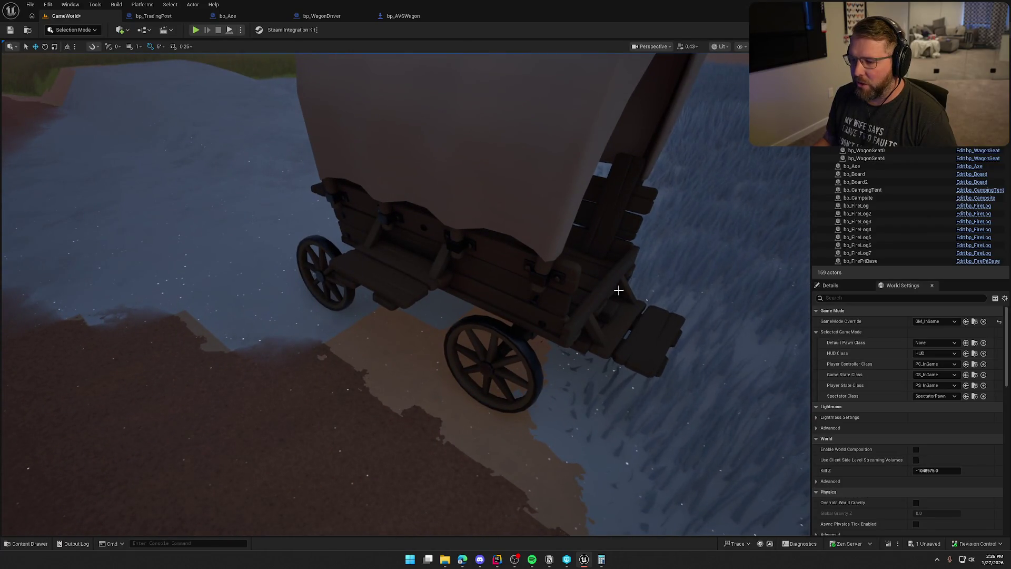
drag(618, 289, 610, 286)
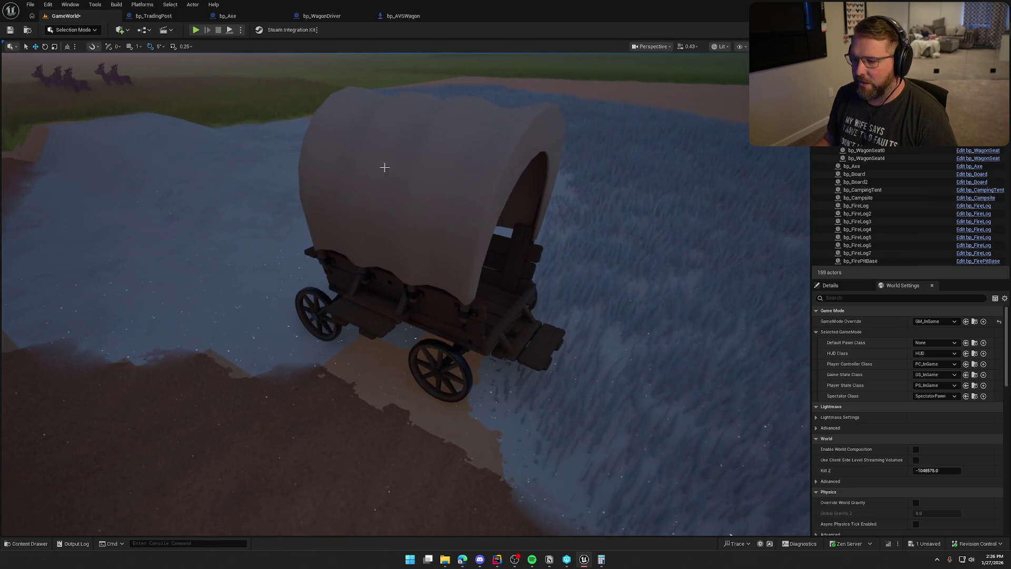
drag(521, 316, 521, 316)
scroll(422, 213, down, 5)
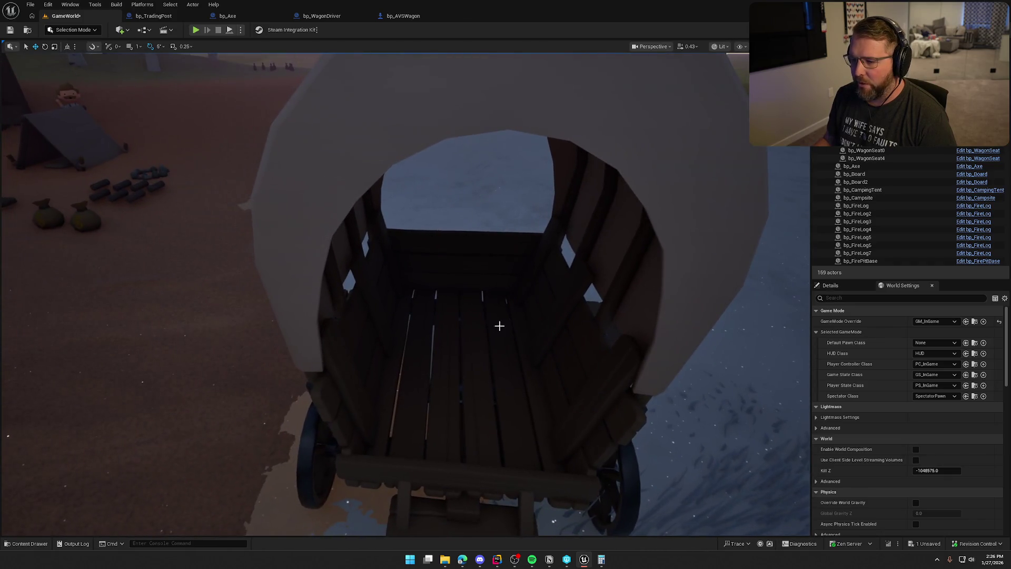
drag(445, 363, 446, 363)
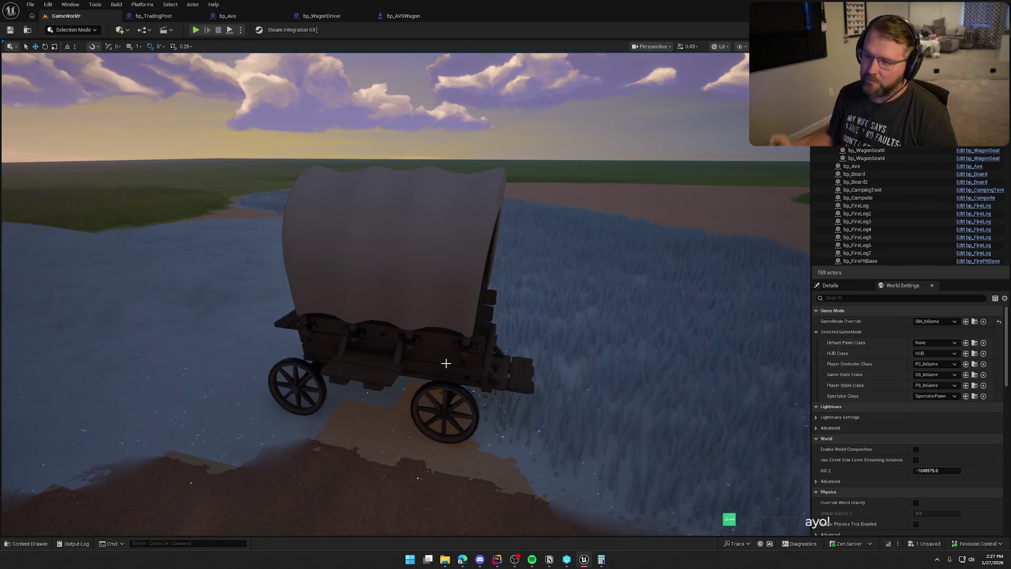
scroll(446, 363, down, 5)
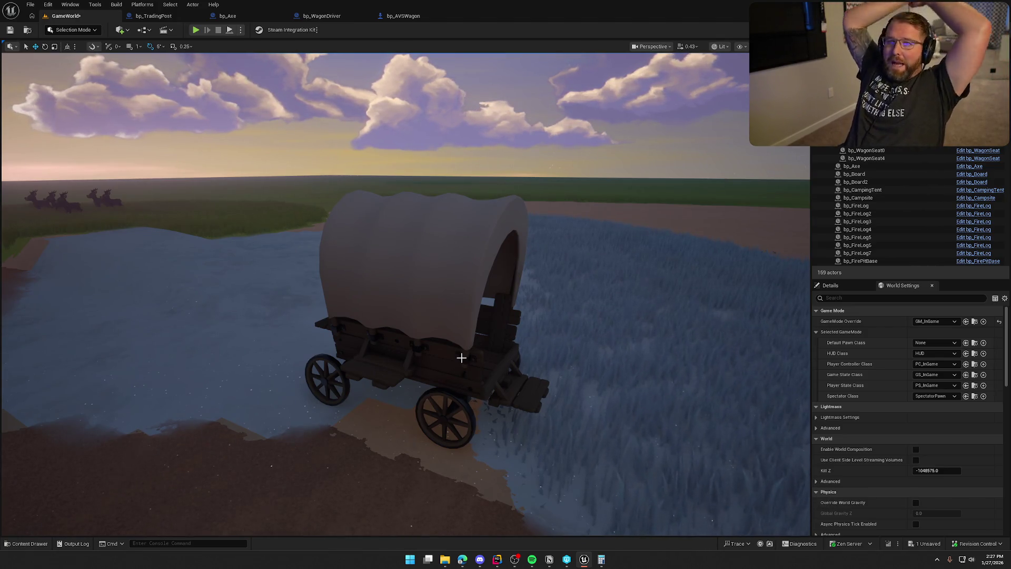
mouse_move(474, 357)
mouse_down()
mouse_move(406, 344)
mouse_move(477, 357)
mouse_up()
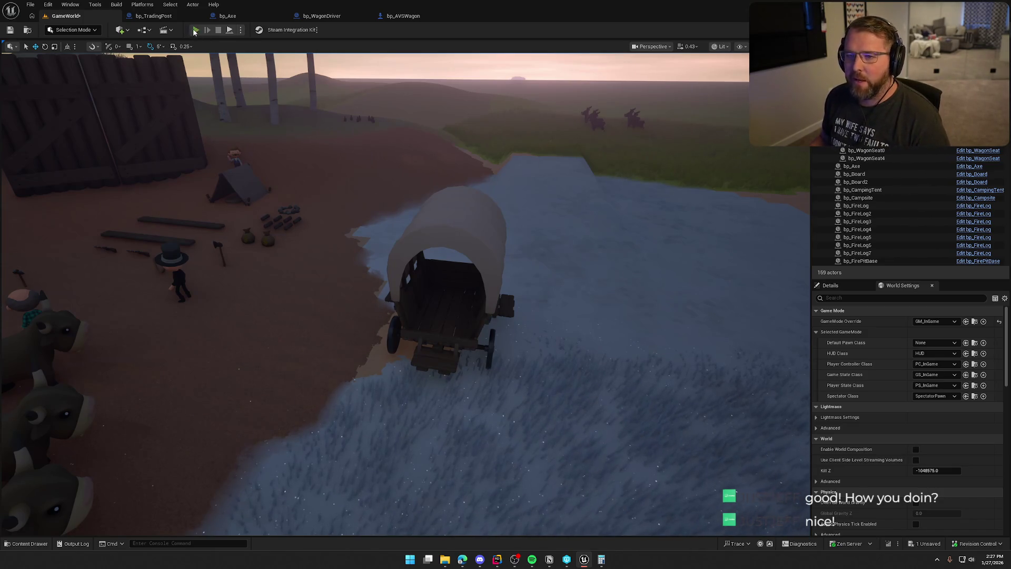
- Start Play In Editor from the toolbar and dismiss the Windows Start menu
click(195, 30)
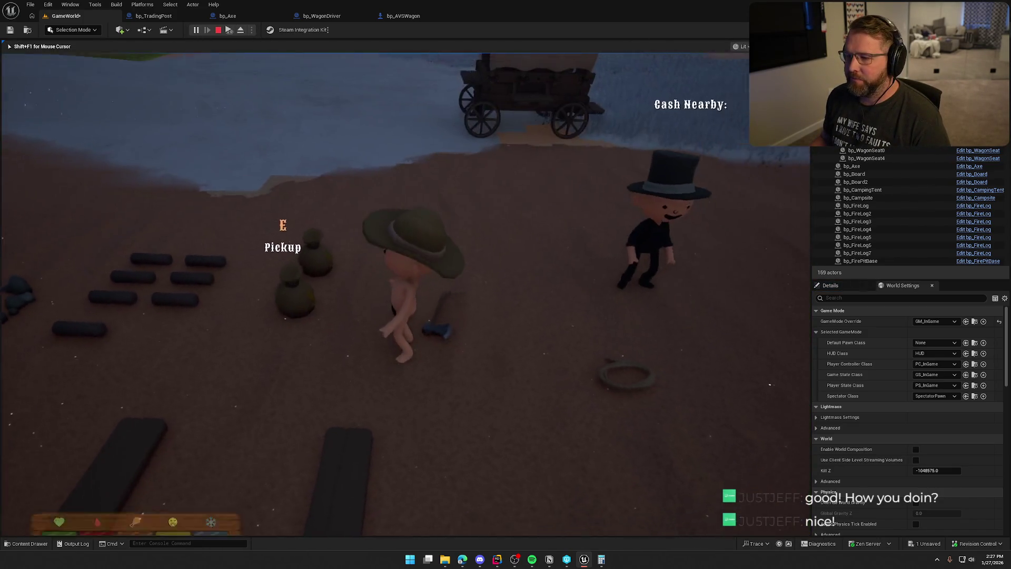
key(super)
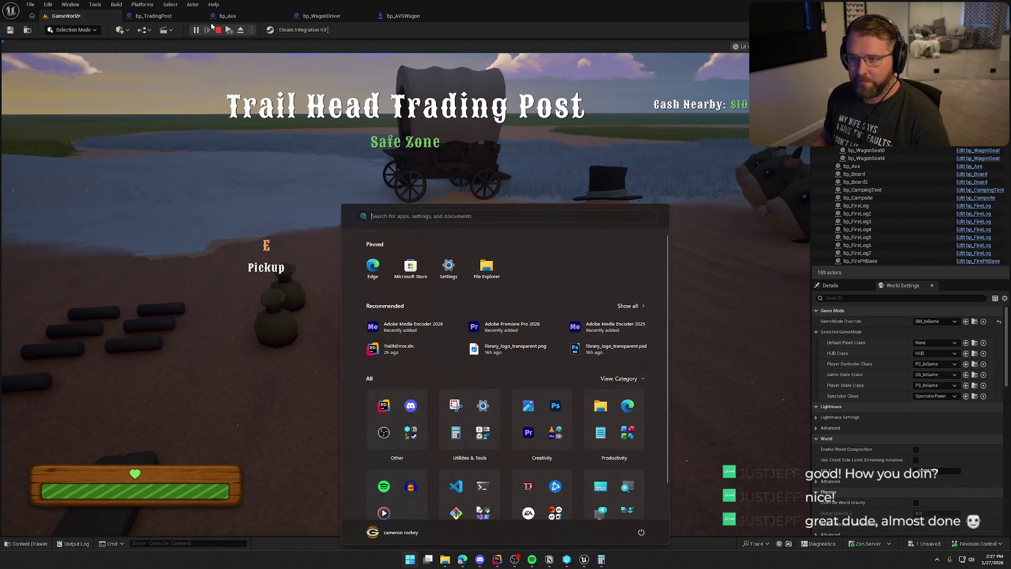
key(Escape)
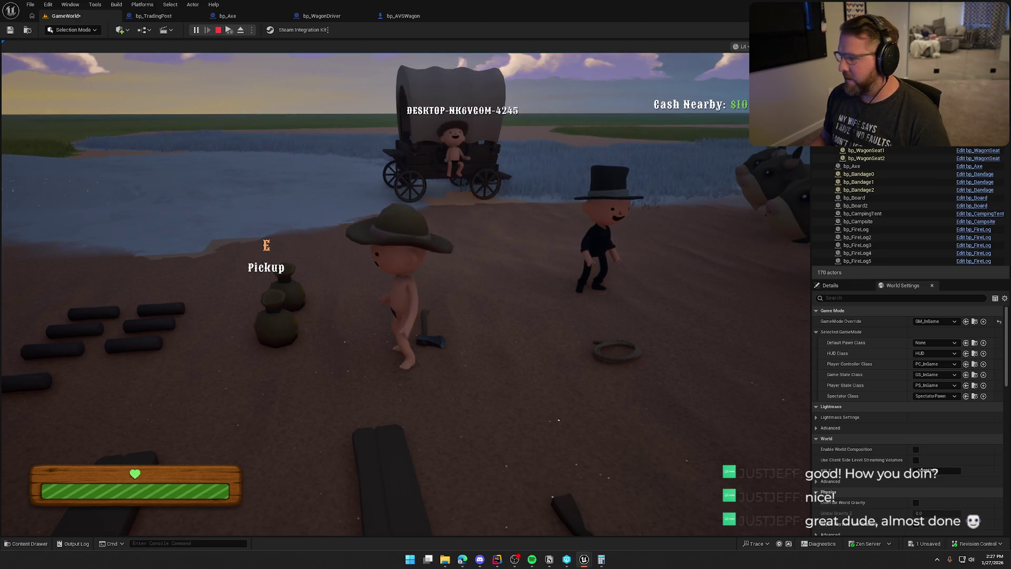
- Sit on the wagon with E and drive it forward and left away from the trading post
key(super)
key(Escape)
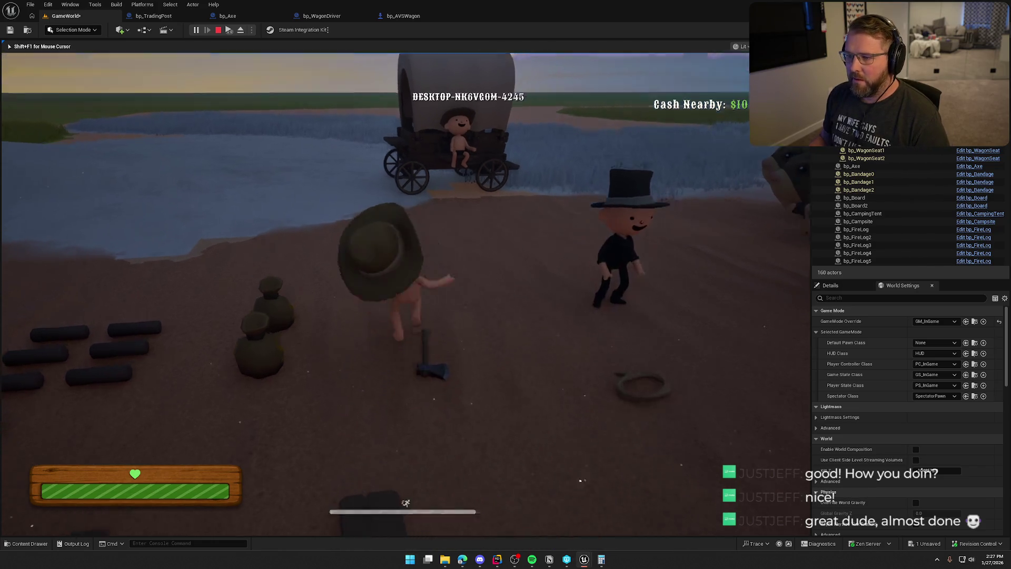
key(e)
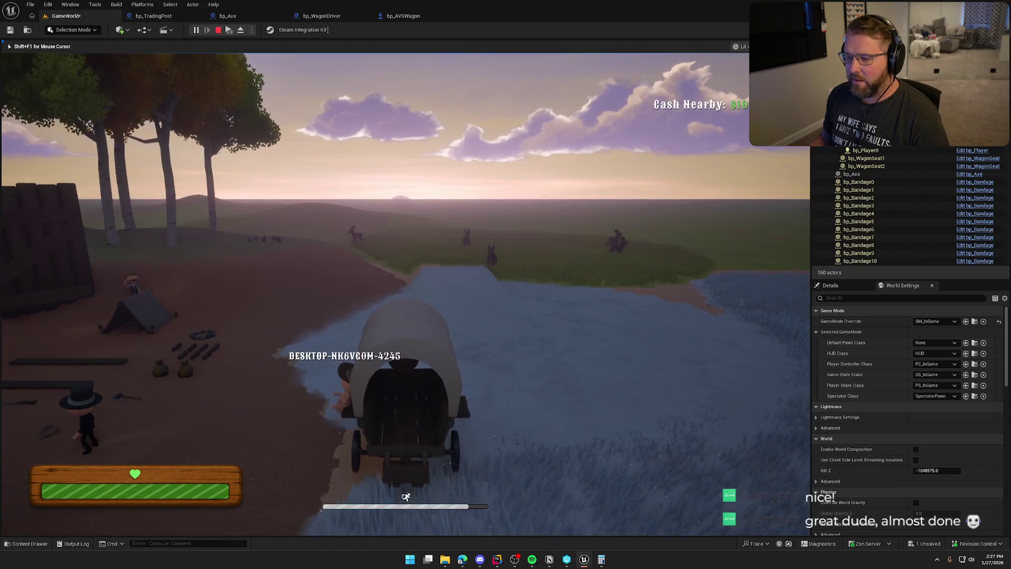
key(w)
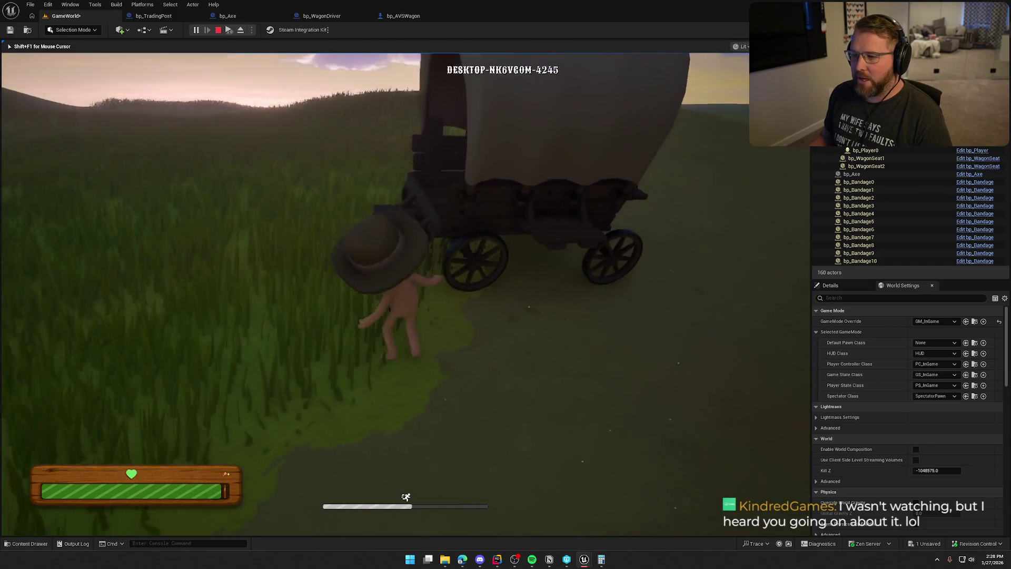
- Board the wagon and drive it across the grass, steering left
key(e)
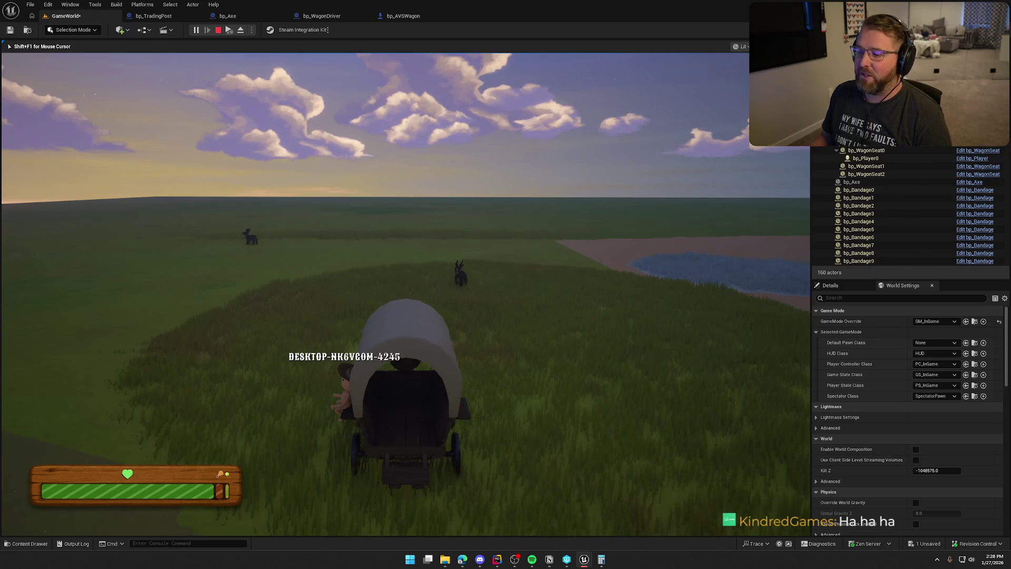
key(w)
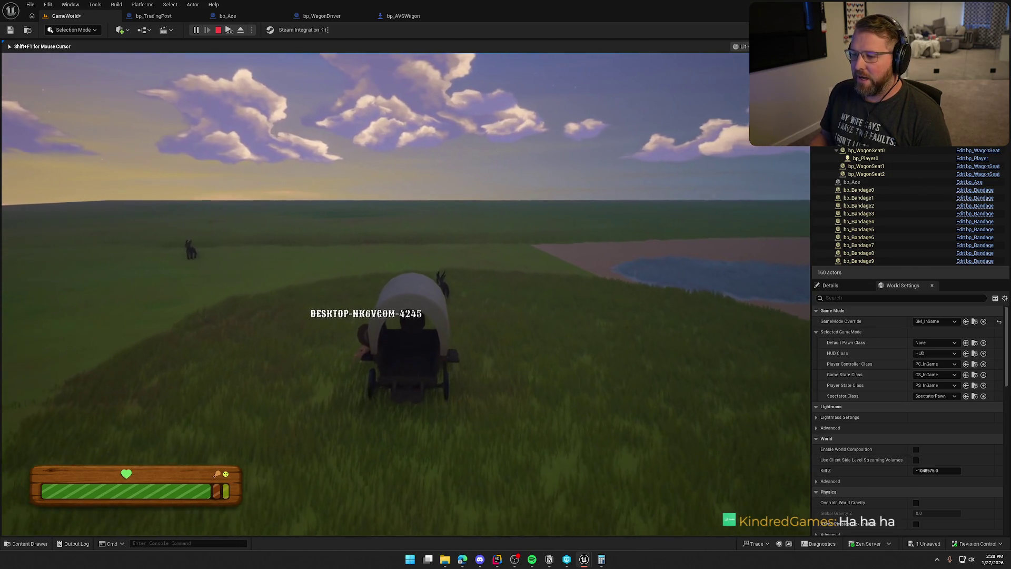
key(a)
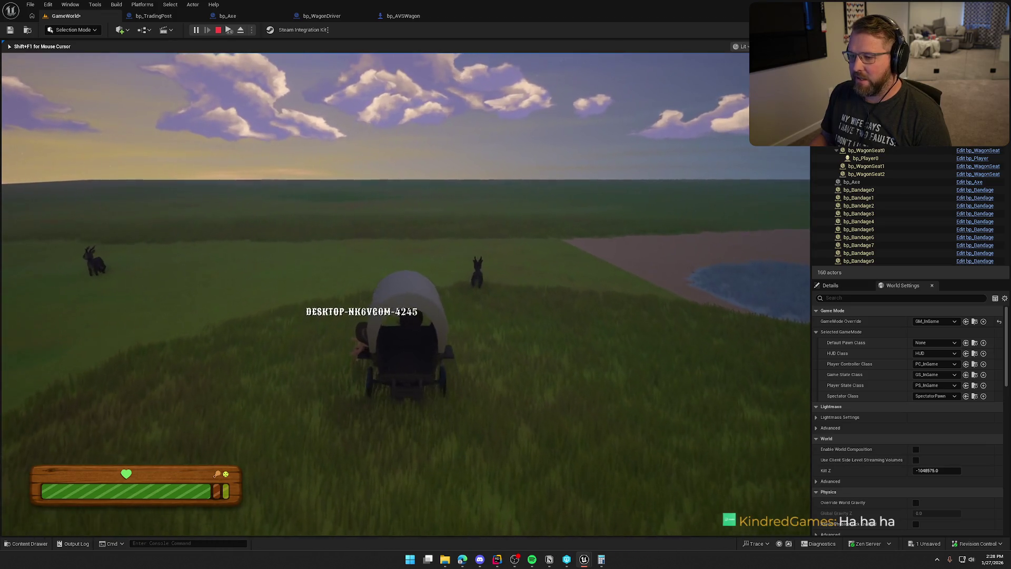
key(a)
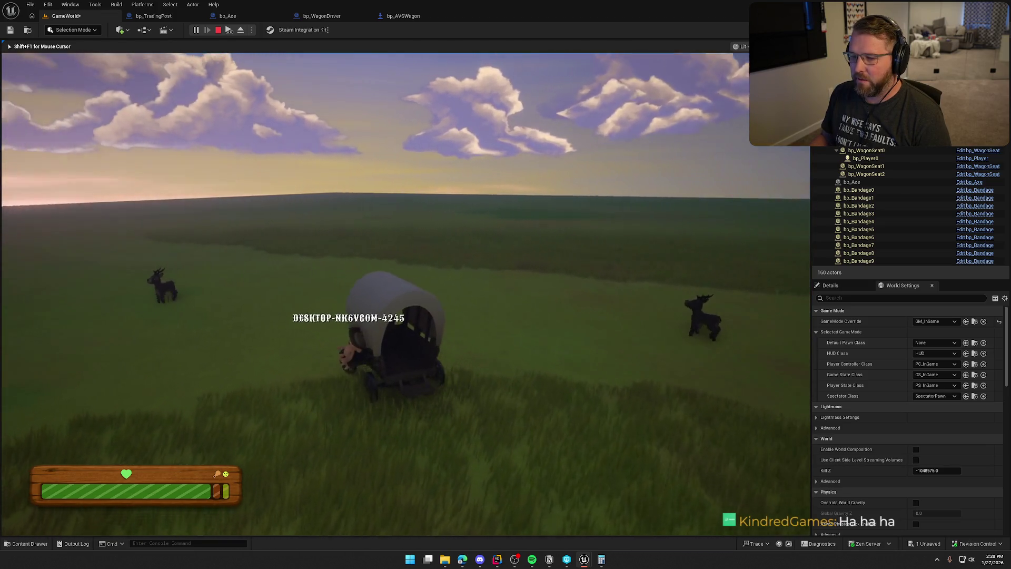
key(a)
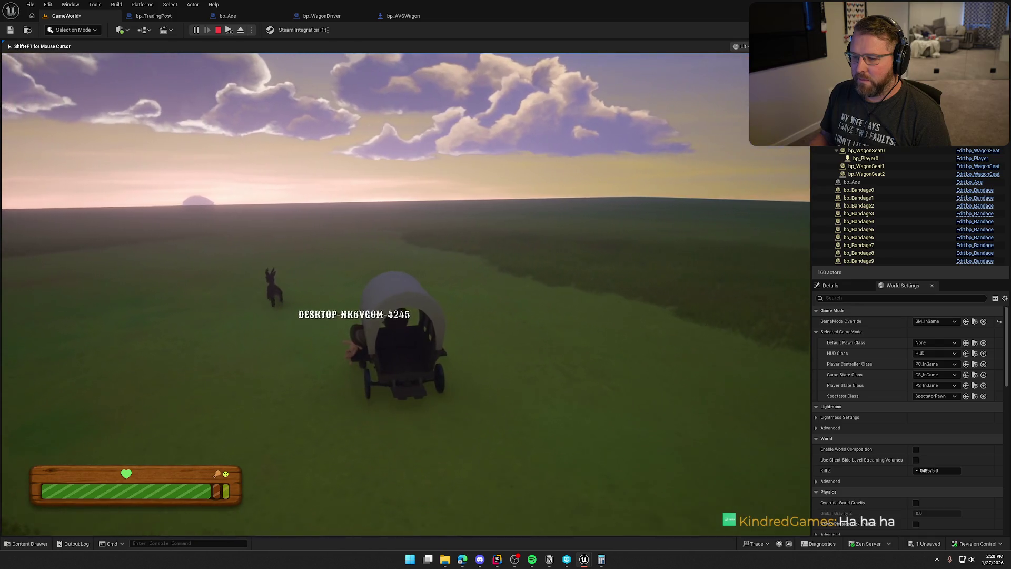
key(a)
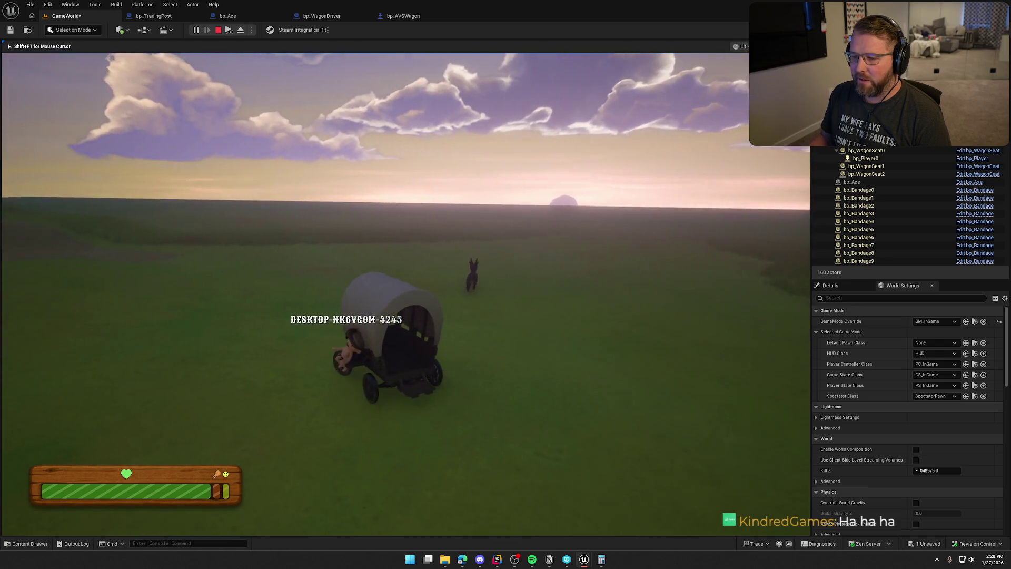
- Turn the wagon toward the buildings and drive it through the river to the log cabin
key(a)
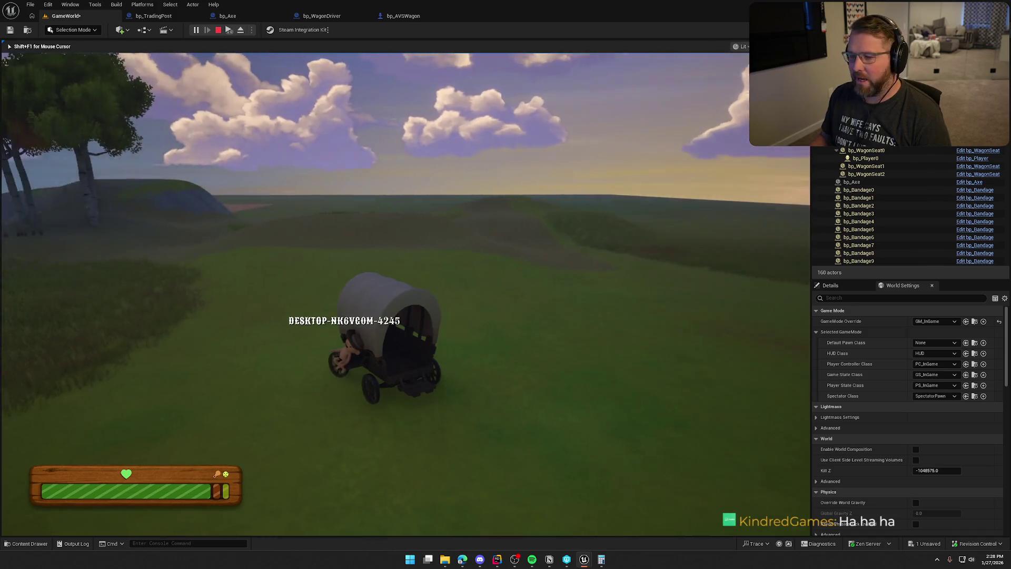
key(a)
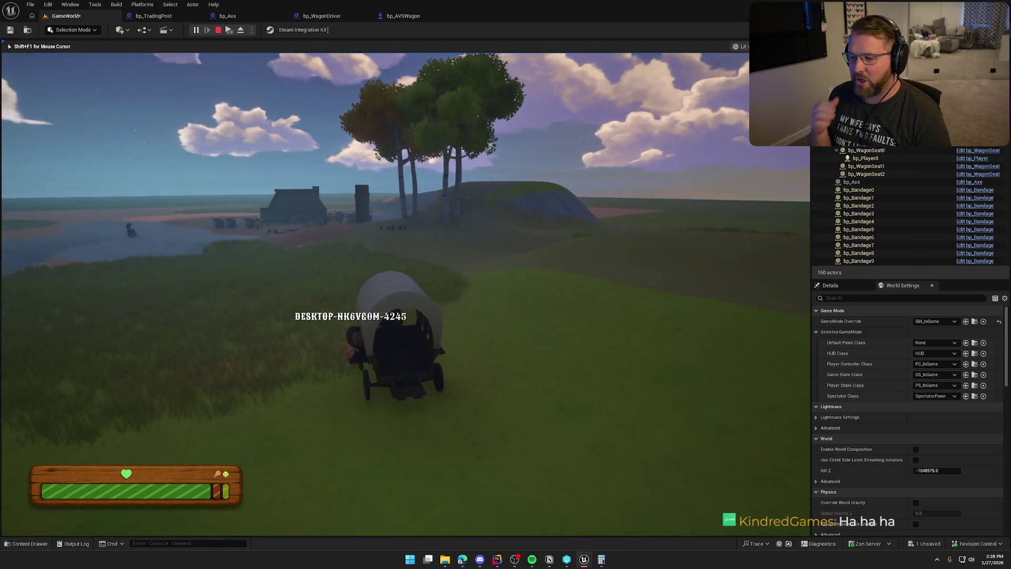
key(a)
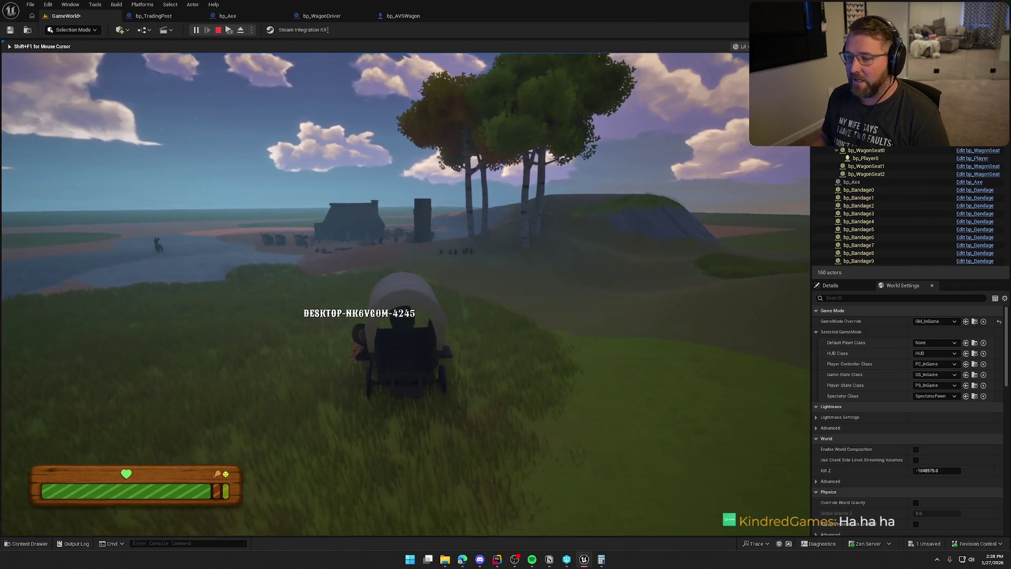
key(a)
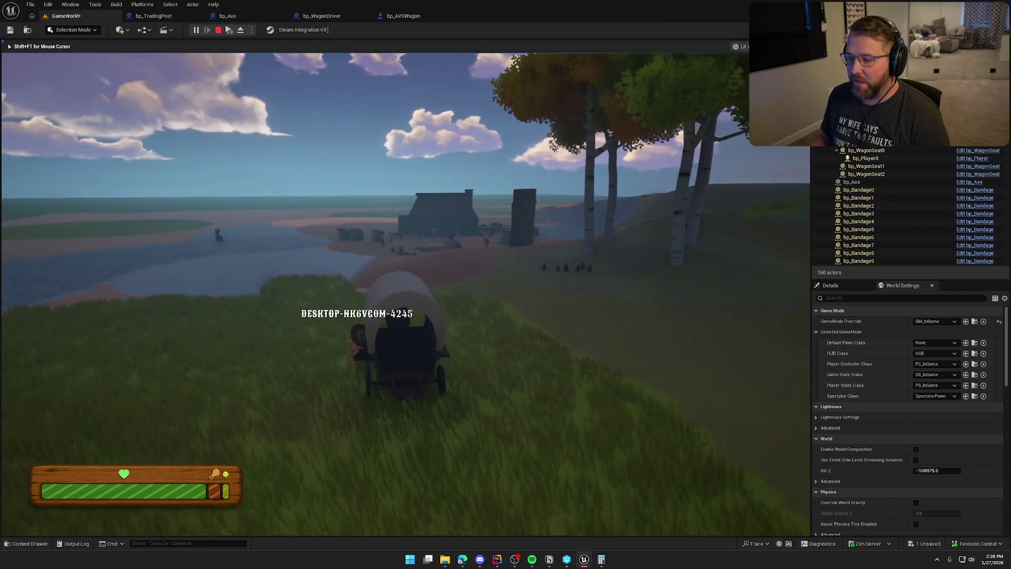
key(a)
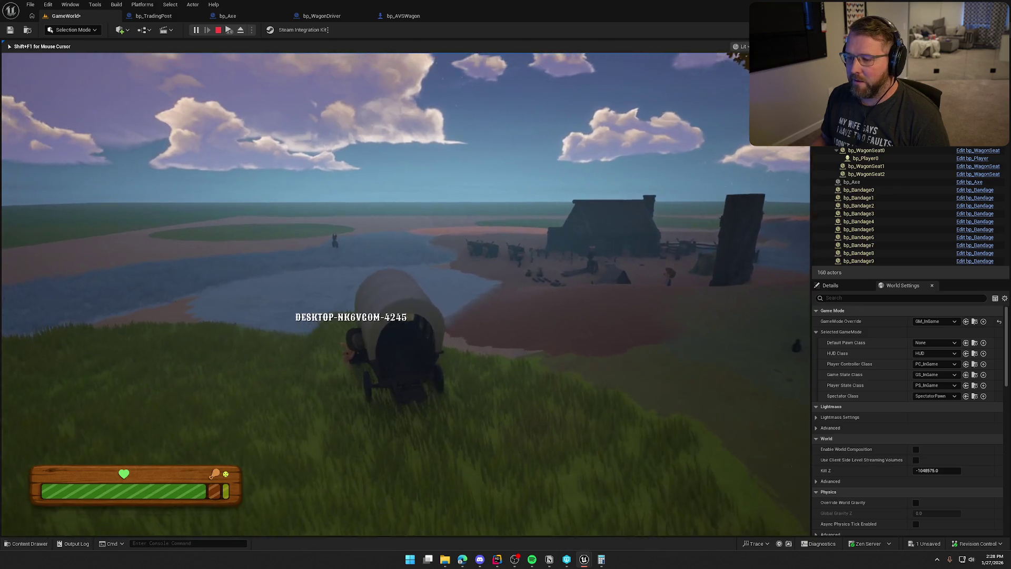
key(w)
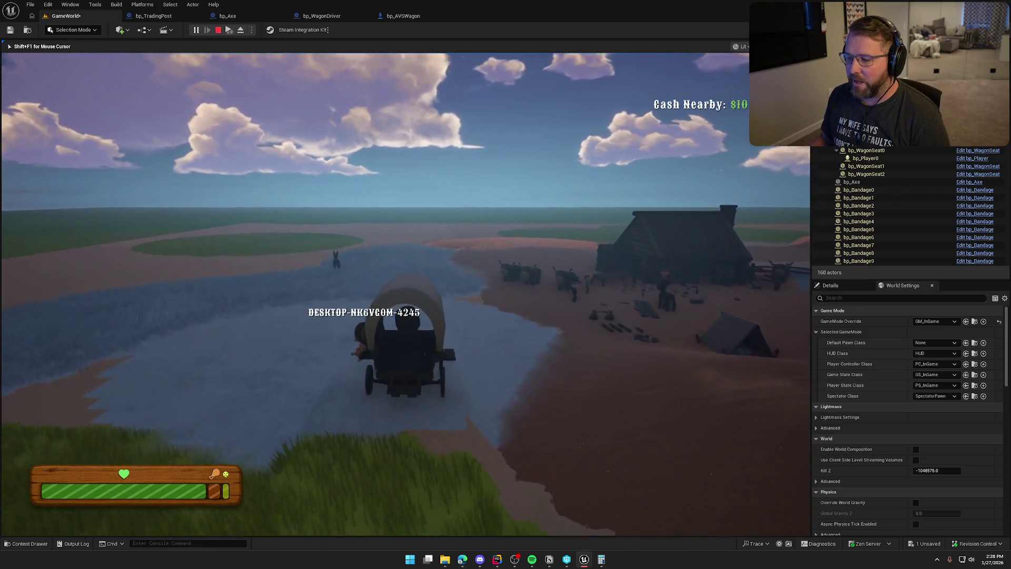
key(w)
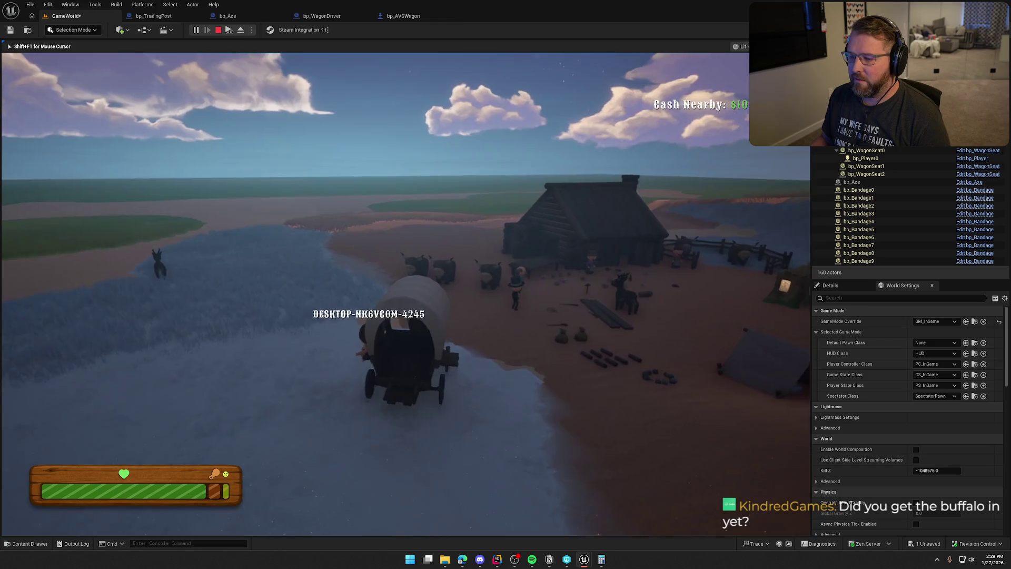
- Leave the wagon and walk the character around the cabin and tent
key(e)
key(w)
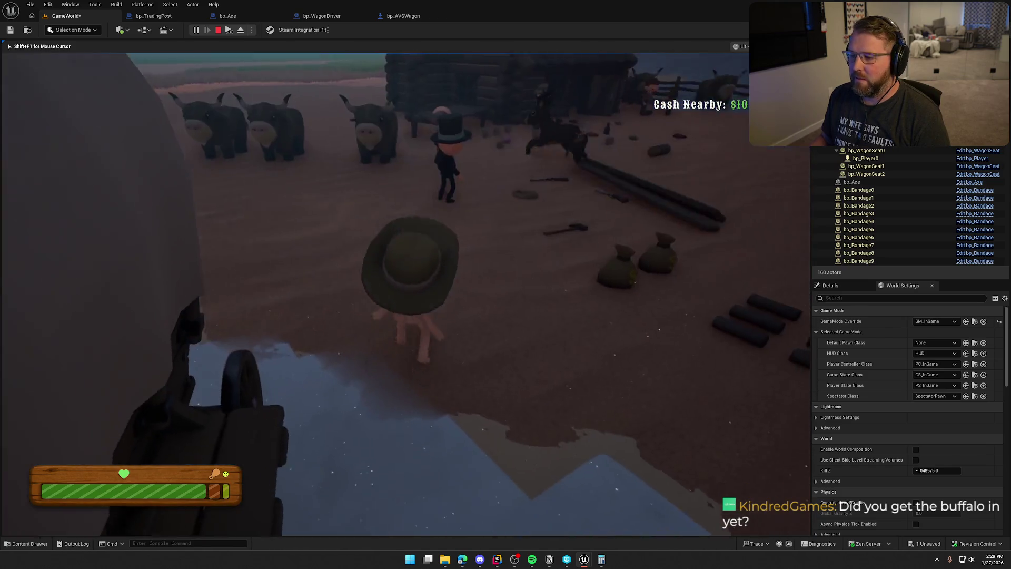
key(w)
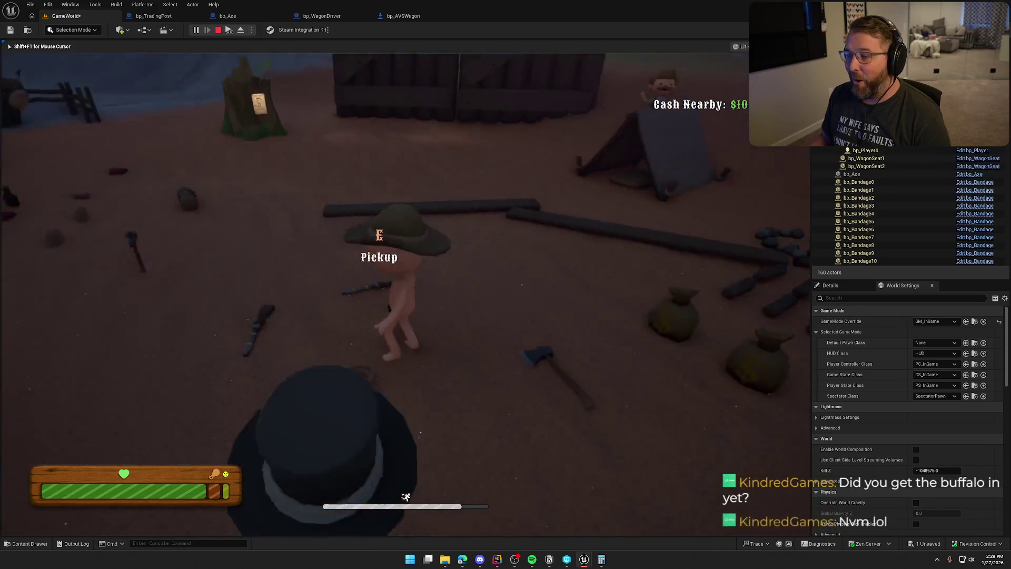
key(s)
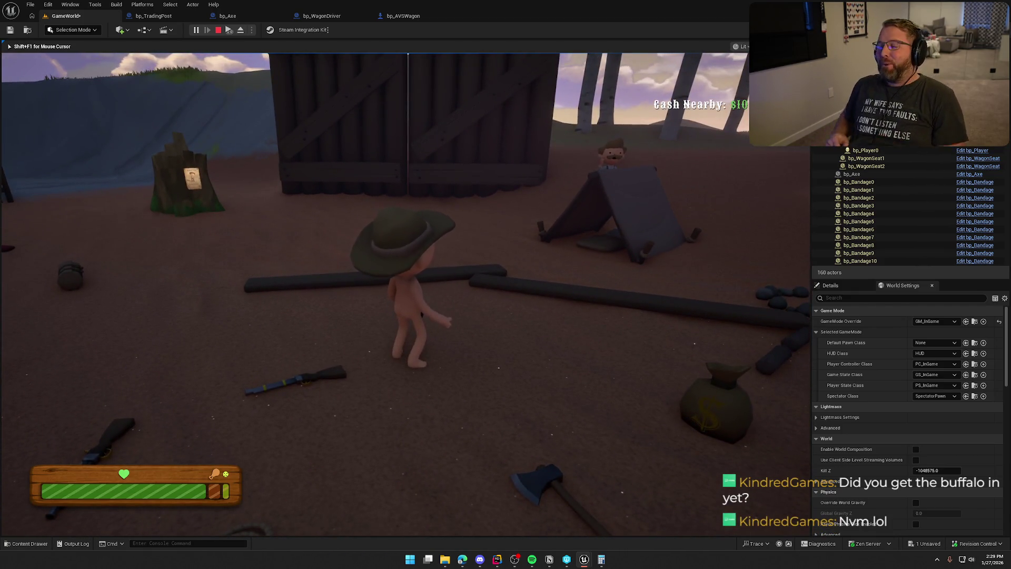
key(w)
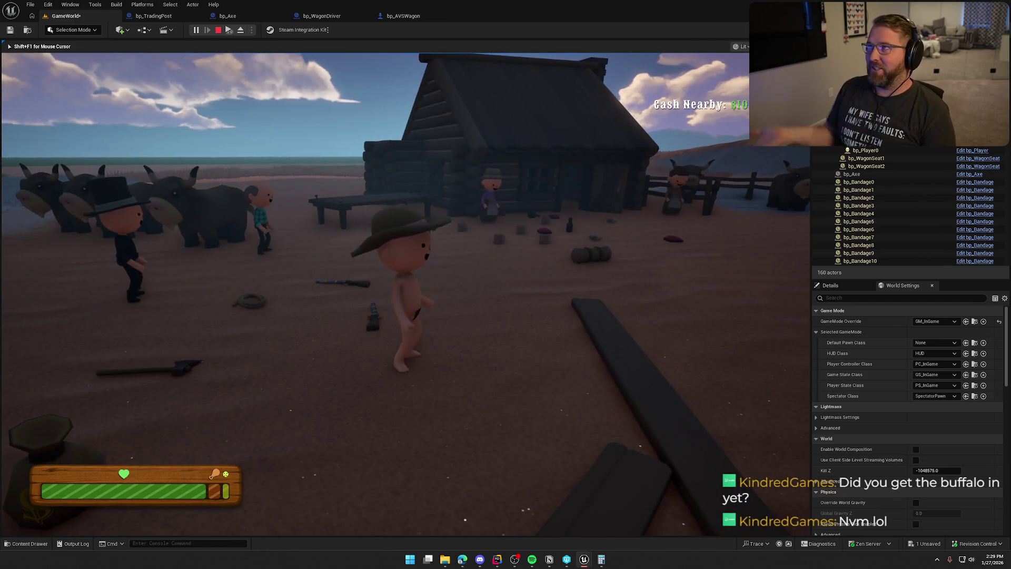
- Sprint out to the buffalo pen and tall grass, walk back past the cabin, then stop play
key(shift+w)
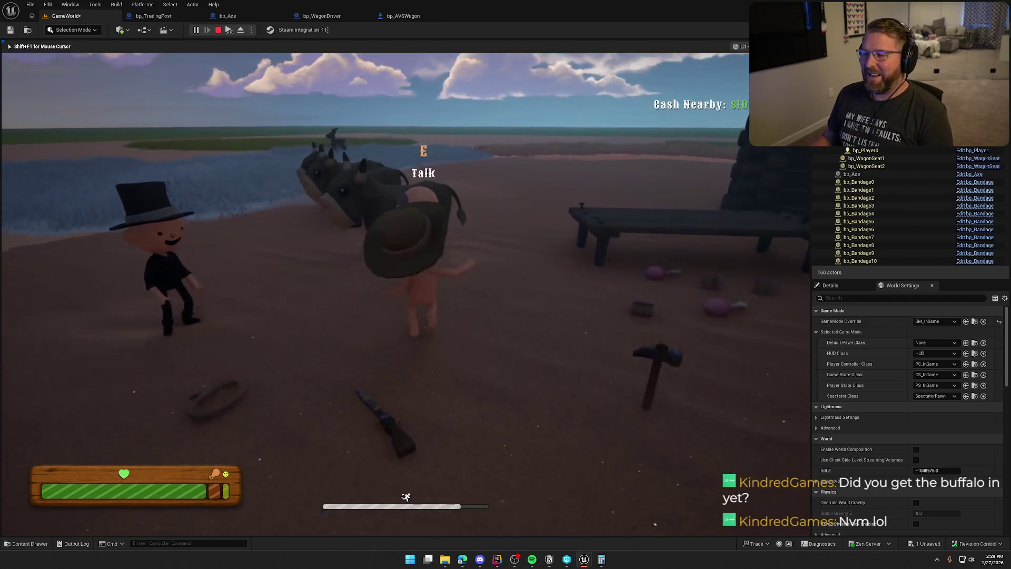
key(shift+w)
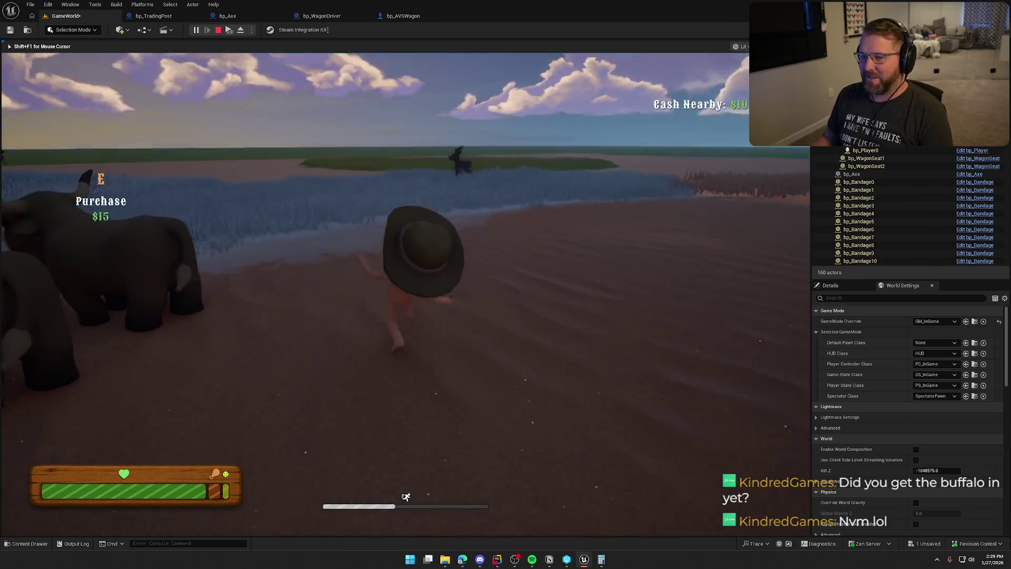
key(shift+w)
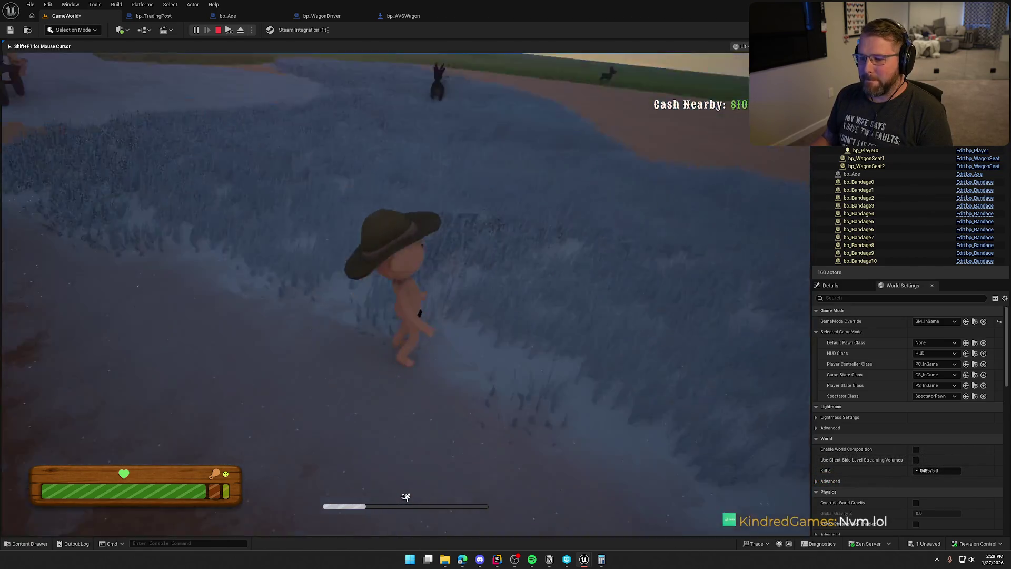
key(w)
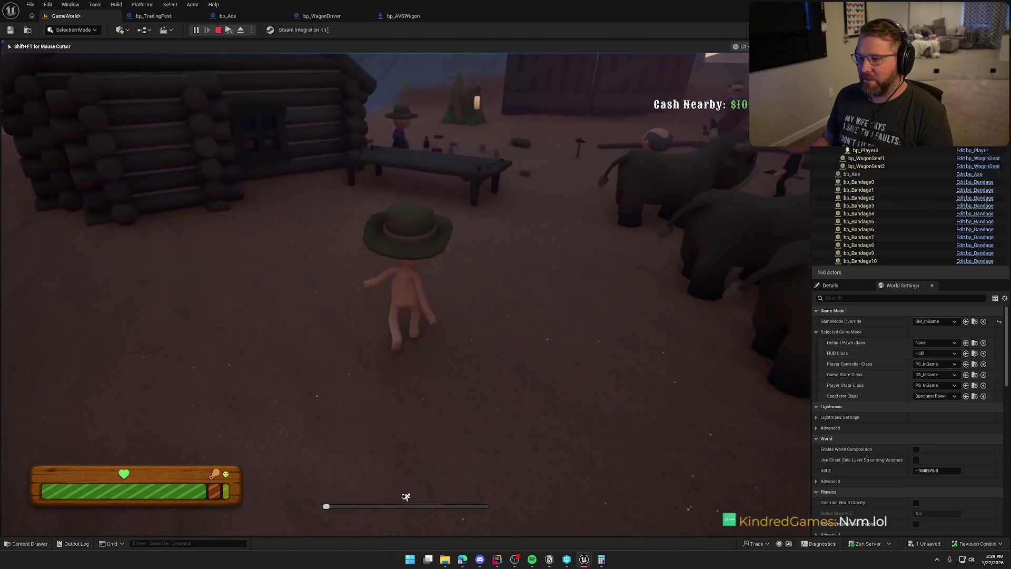
key(w)
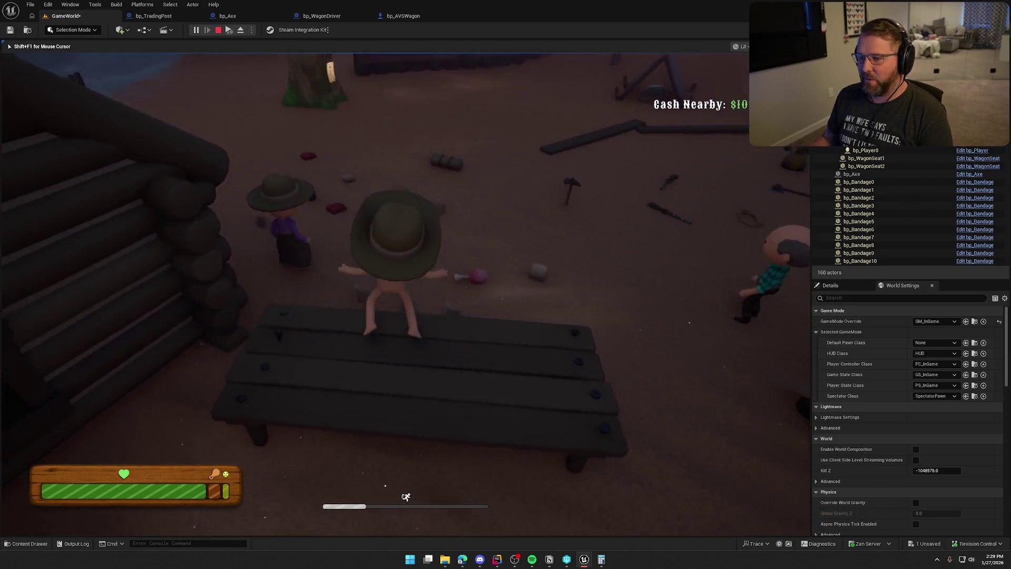
key(w)
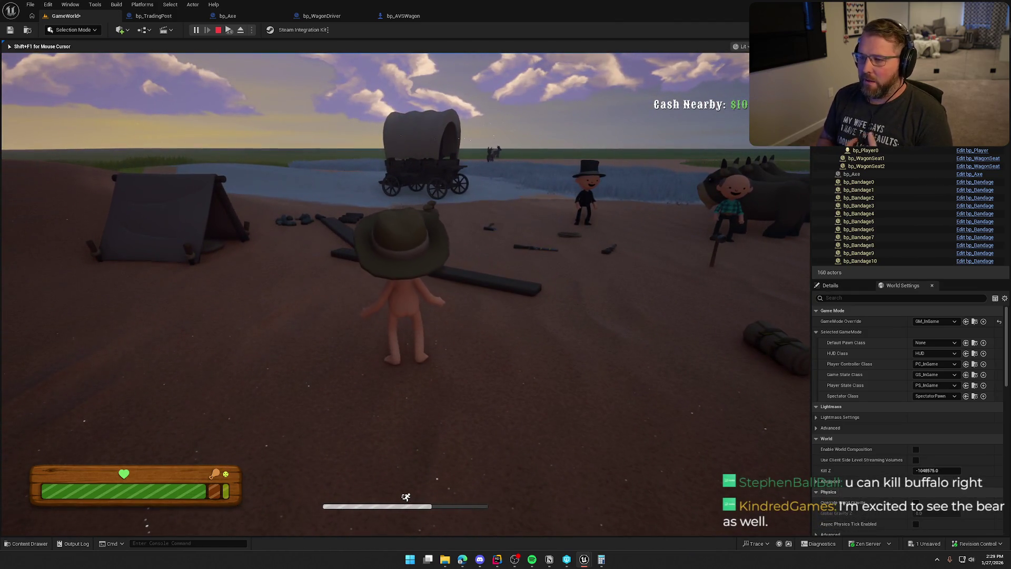
key(Escape)
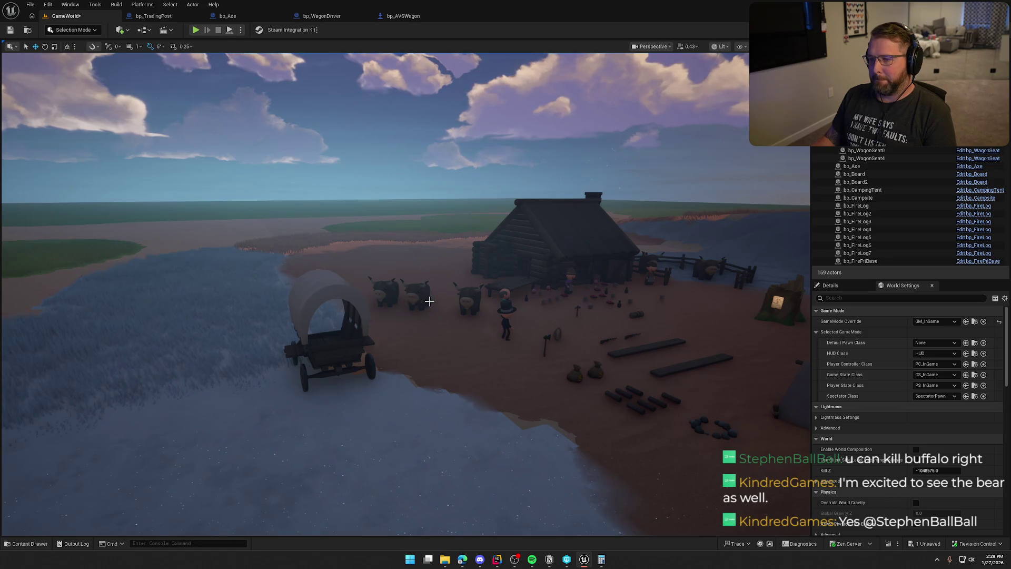
scroll(429, 300, up, 5)
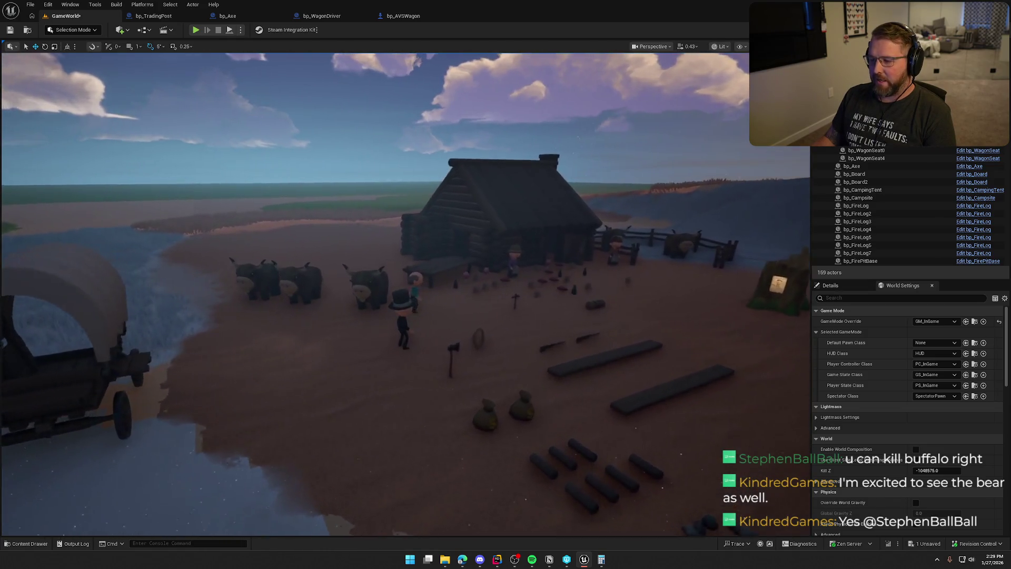
scroll(490, 355, up, 3)
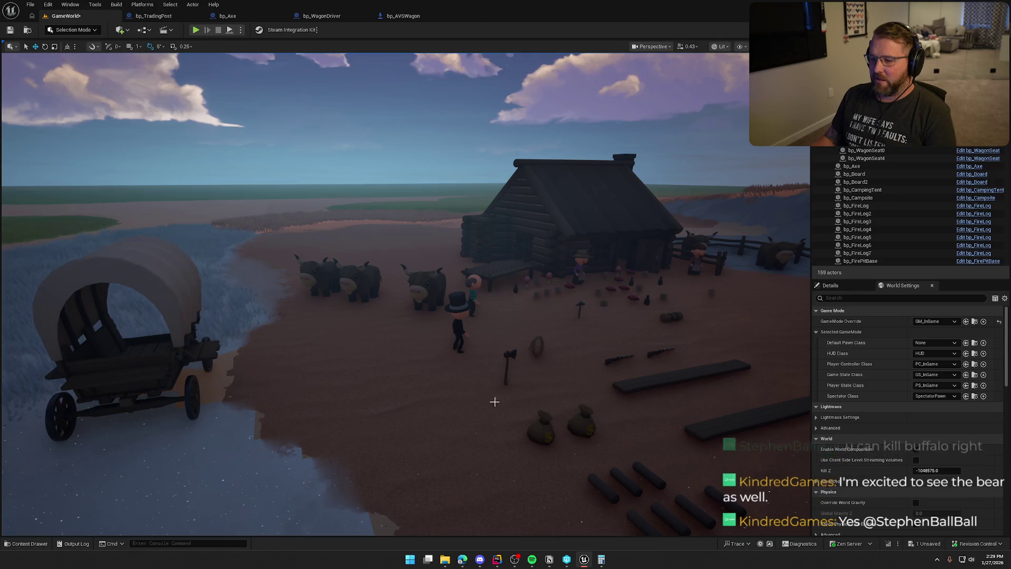
scroll(495, 402, down, 5)
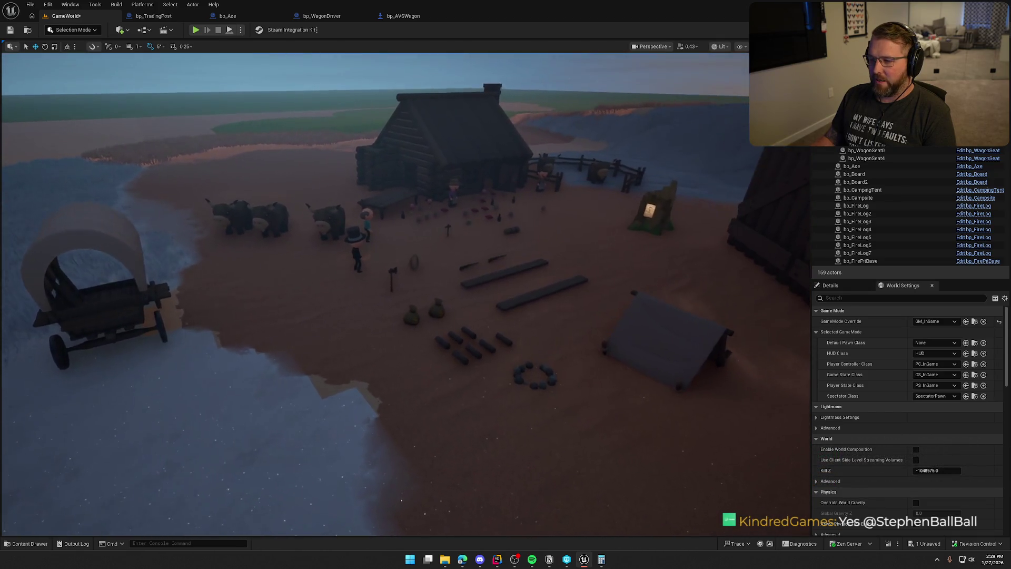
drag(375, 294, 340, 284)
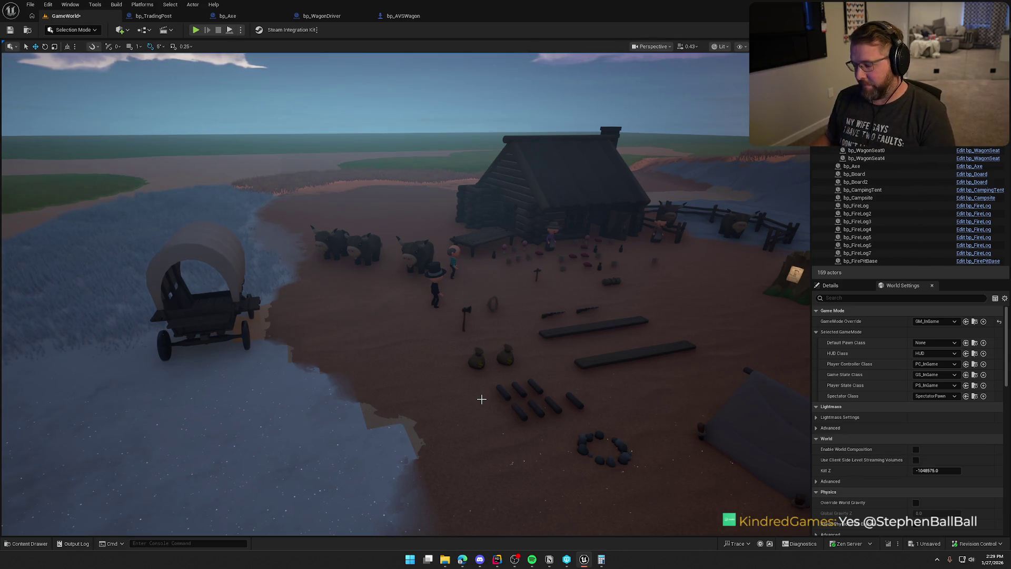
mouse_move(453, 406)
mouse_down()
mouse_move(451, 361)
mouse_move(454, 430)
mouse_move(459, 377)
mouse_up()
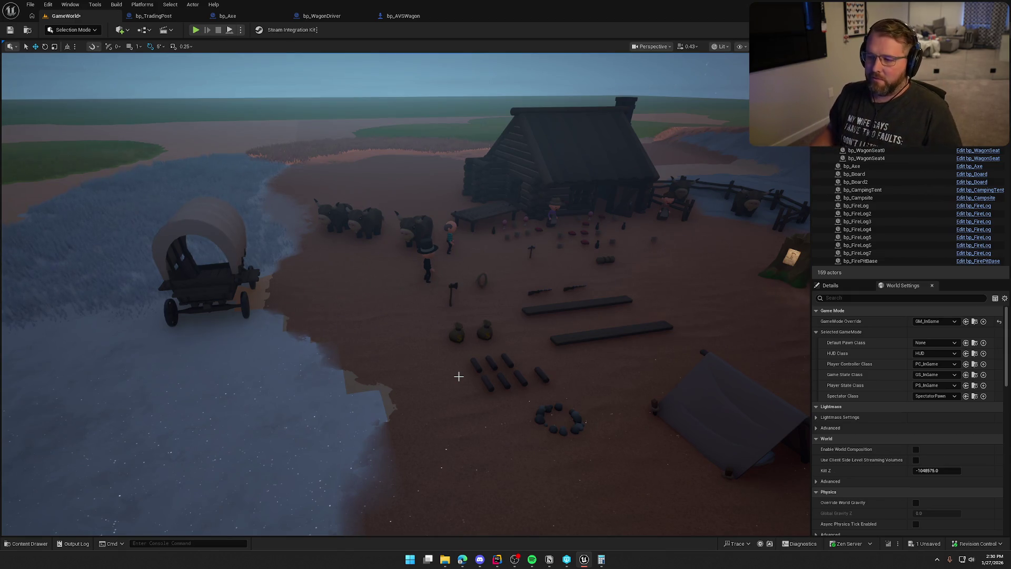
drag(460, 376, 497, 361)
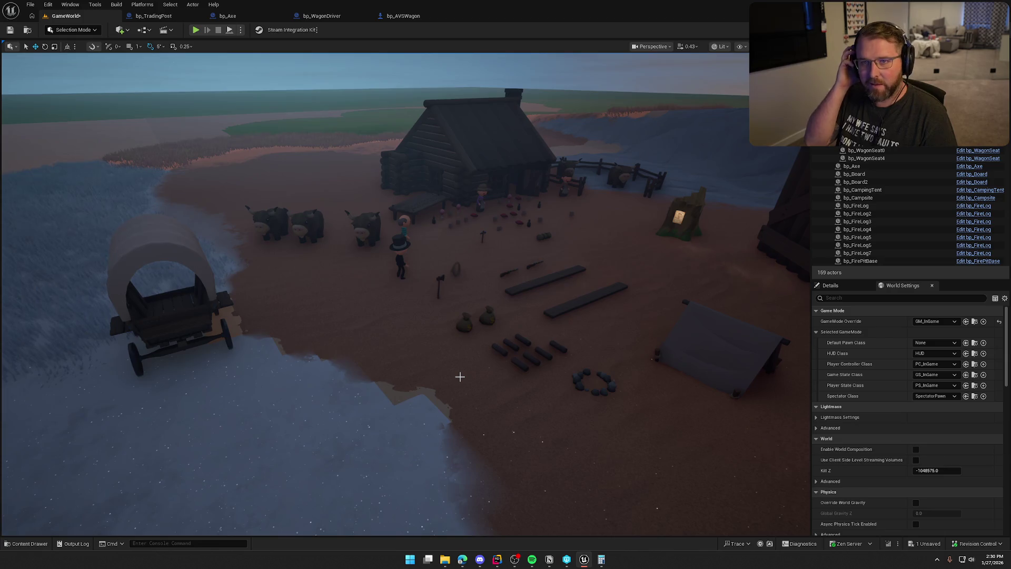
key(w)
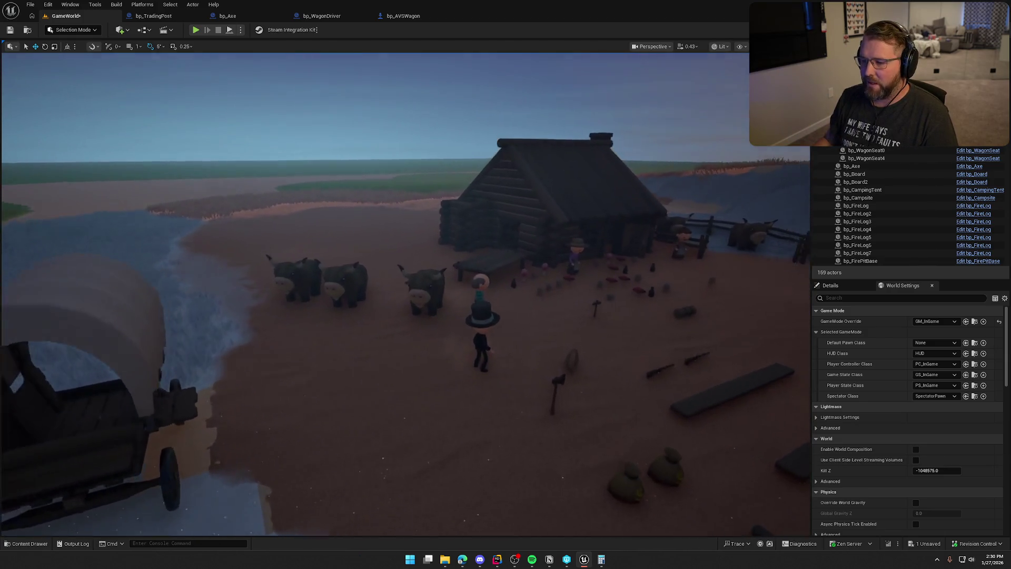
key(w)
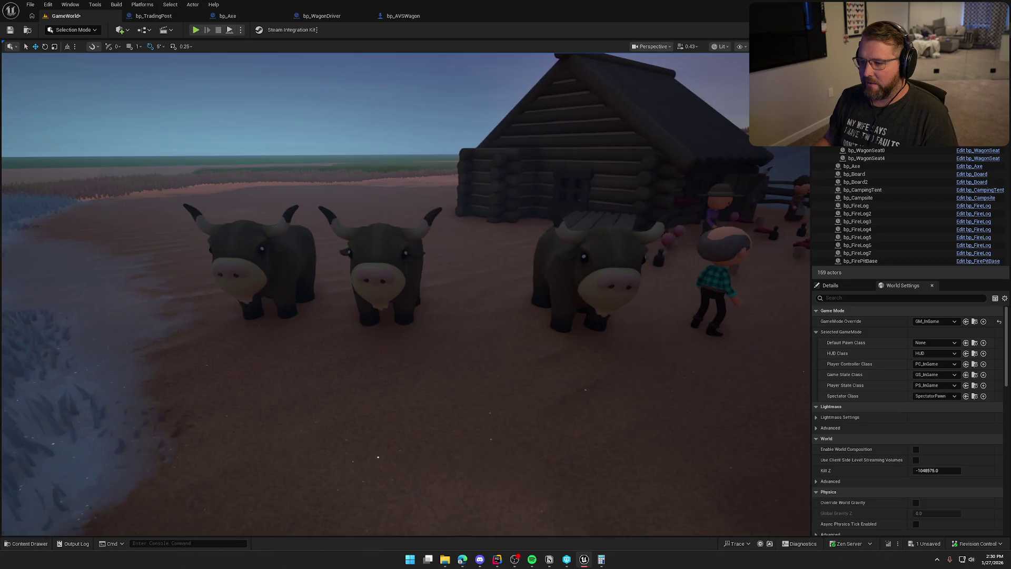
key(s)
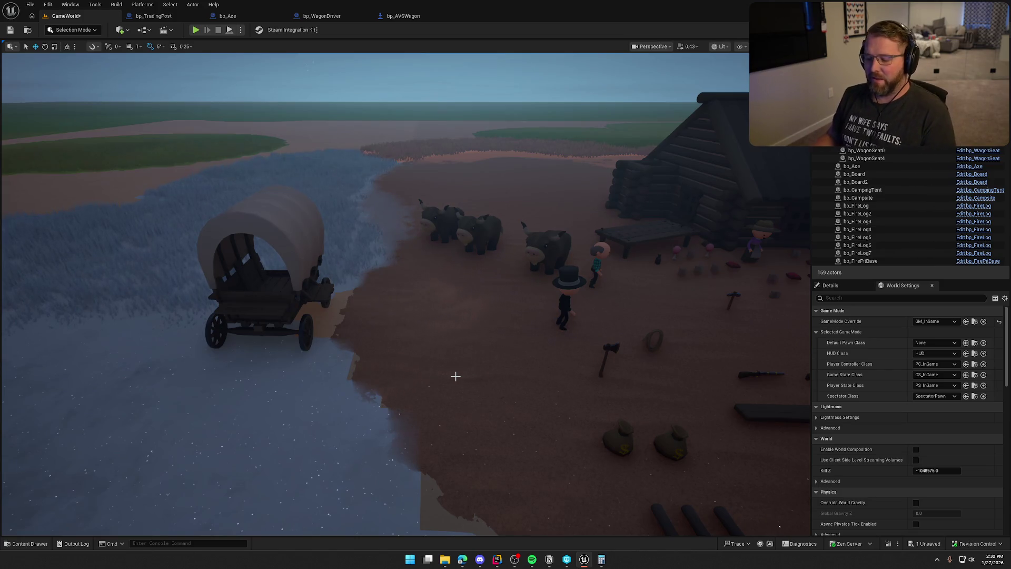
mouse_move(461, 344)
mouse_down()
mouse_move(432, 373)
mouse_move(448, 300)
mouse_move(420, 291)
mouse_up()
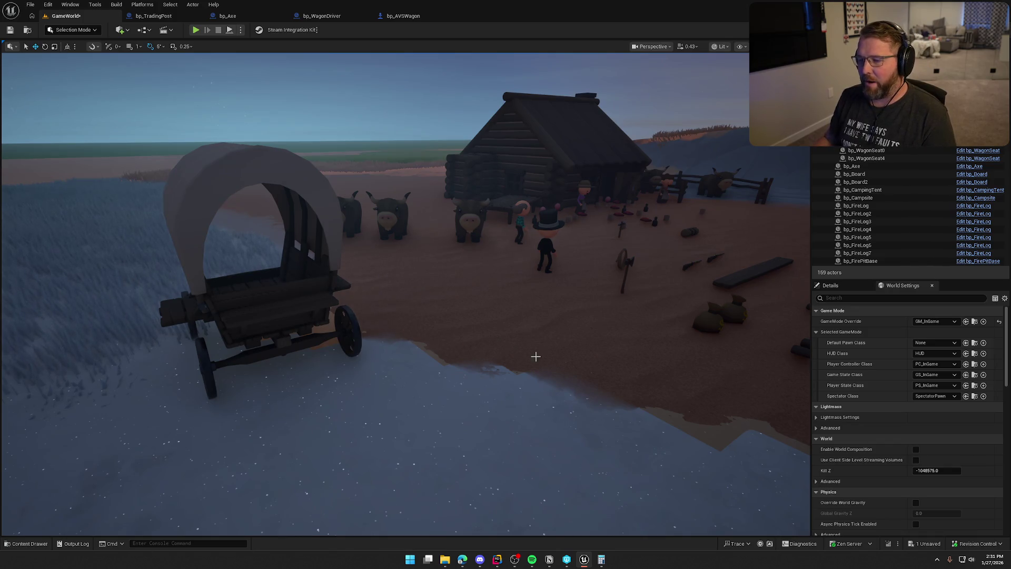
mouse_move(627, 179)
mouse_down()
mouse_move(626, 201)
mouse_move(643, 208)
mouse_move(680, 200)
mouse_move(640, 210)
mouse_move(664, 210)
mouse_up()
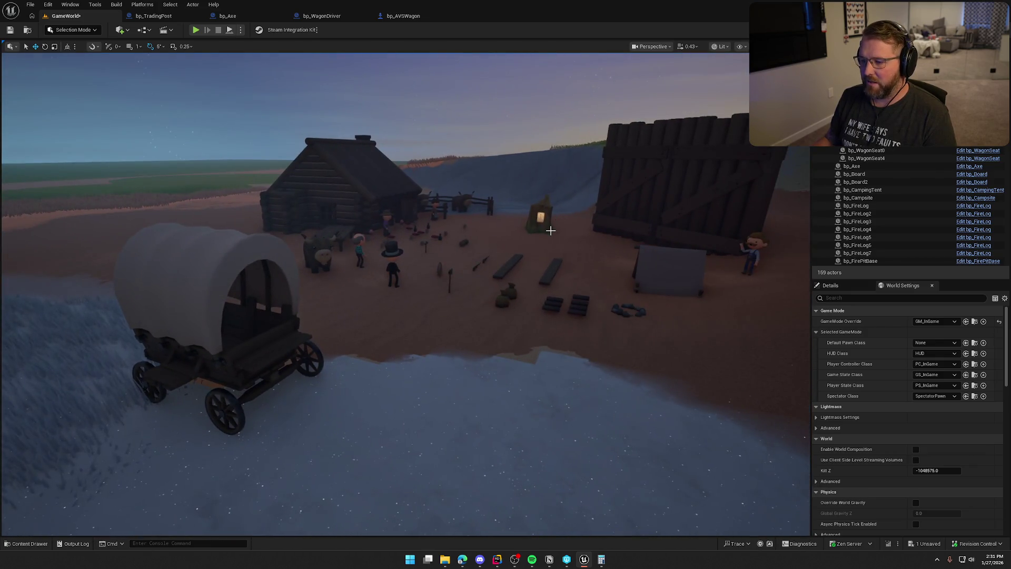
mouse_move(430, 346)
mouse_down()
mouse_move(446, 345)
mouse_move(422, 345)
mouse_move(430, 346)
mouse_up()
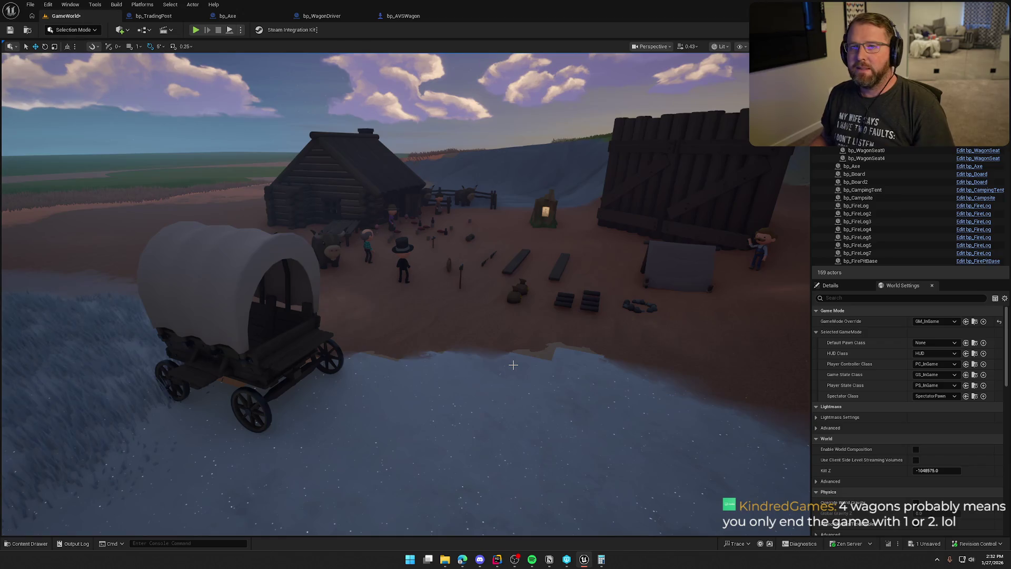
mouse_move(514, 362)
mouse_down()
mouse_move(474, 316)
mouse_move(474, 350)
mouse_move(432, 303)
mouse_up()
mouse_move(517, 317)
mouse_down()
mouse_move(506, 311)
mouse_move(516, 317)
mouse_up()
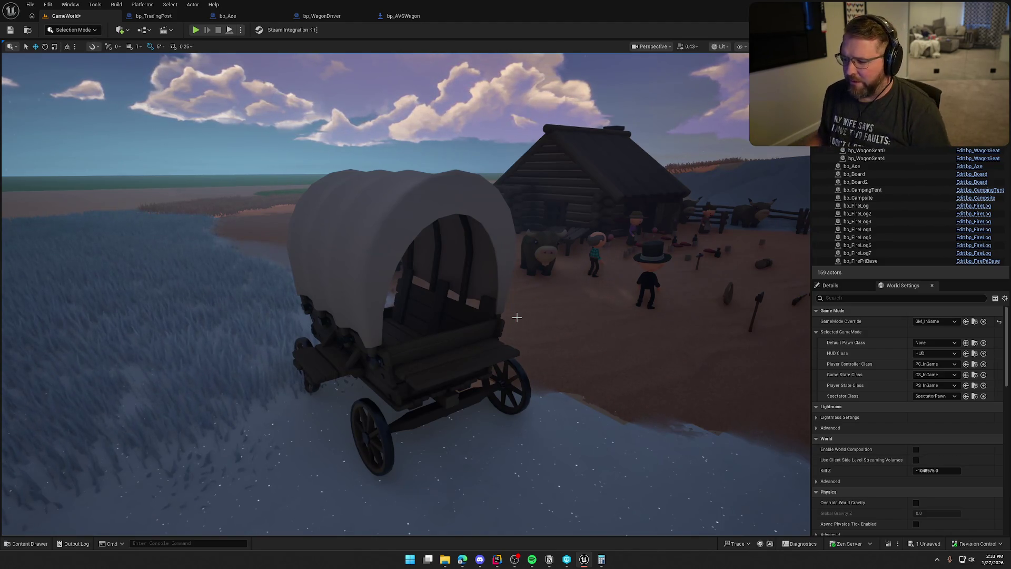
mouse_move(544, 308)
mouse_down()
mouse_move(621, 369)
mouse_move(526, 369)
mouse_move(622, 369)
mouse_move(527, 368)
mouse_move(474, 342)
mouse_move(479, 379)
mouse_move(546, 307)
mouse_up()
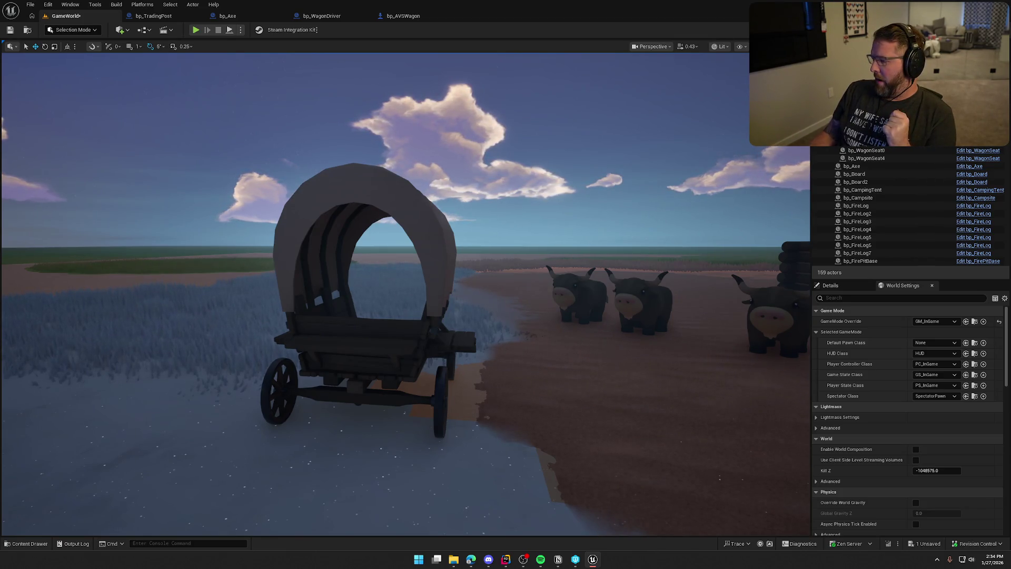
- In bp_AVSWagon, expand gear Index 1 of the Gears transmission variable
click(403, 16)
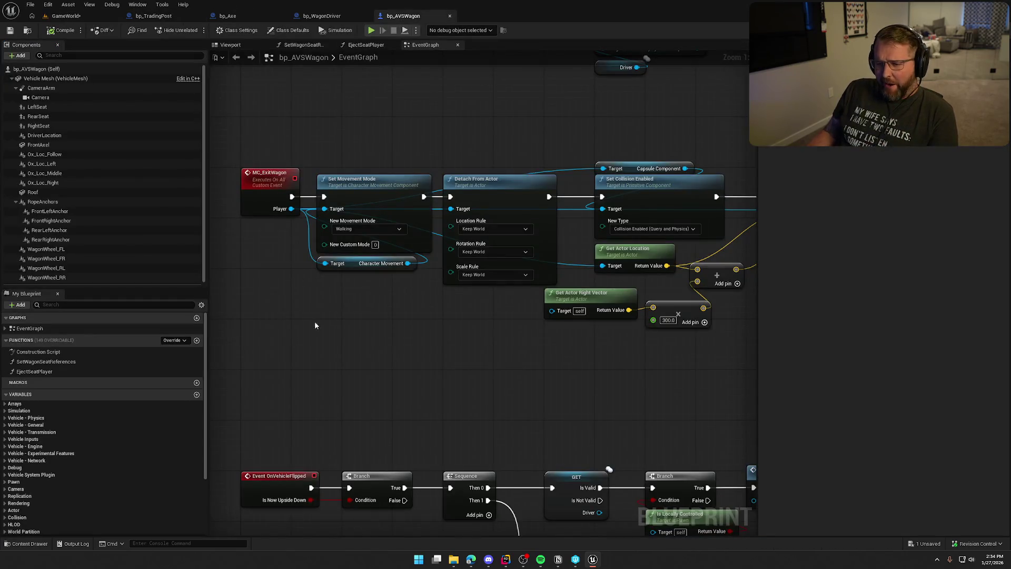
mouse_move(242, 293)
mouse_down()
mouse_move(308, 358)
mouse_move(240, 540)
mouse_up()
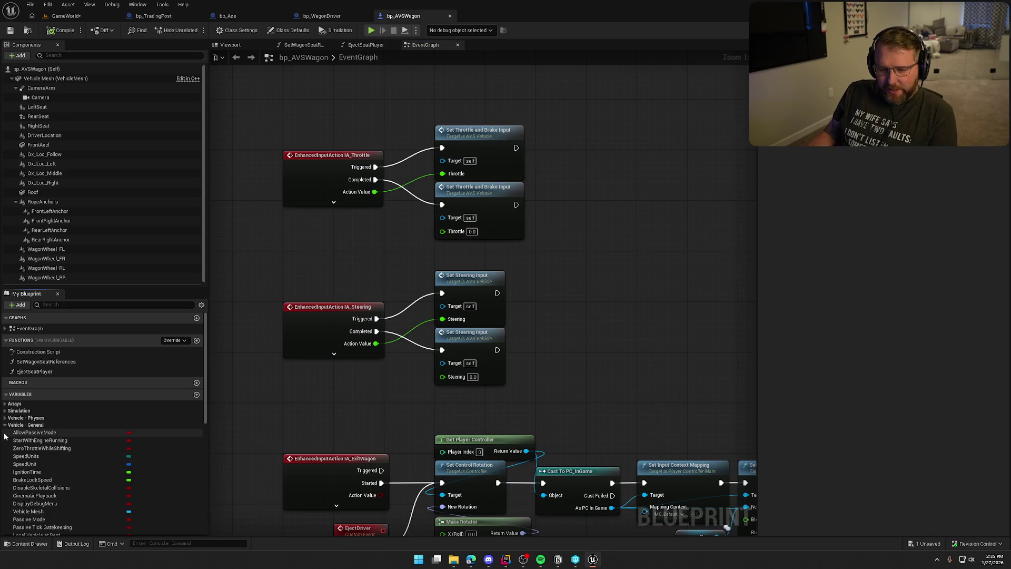
click(5, 432)
click(21, 487)
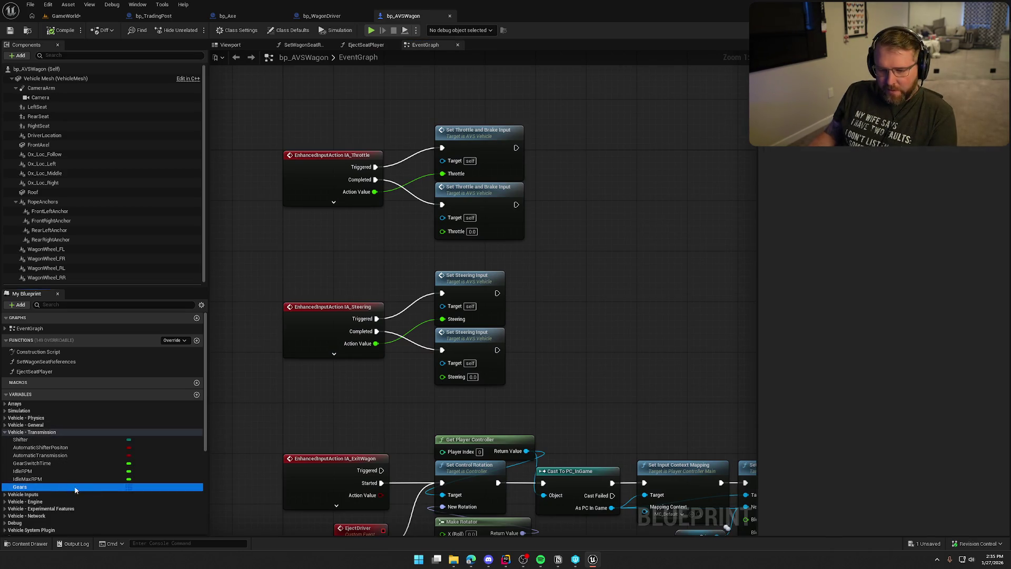
click(771, 147)
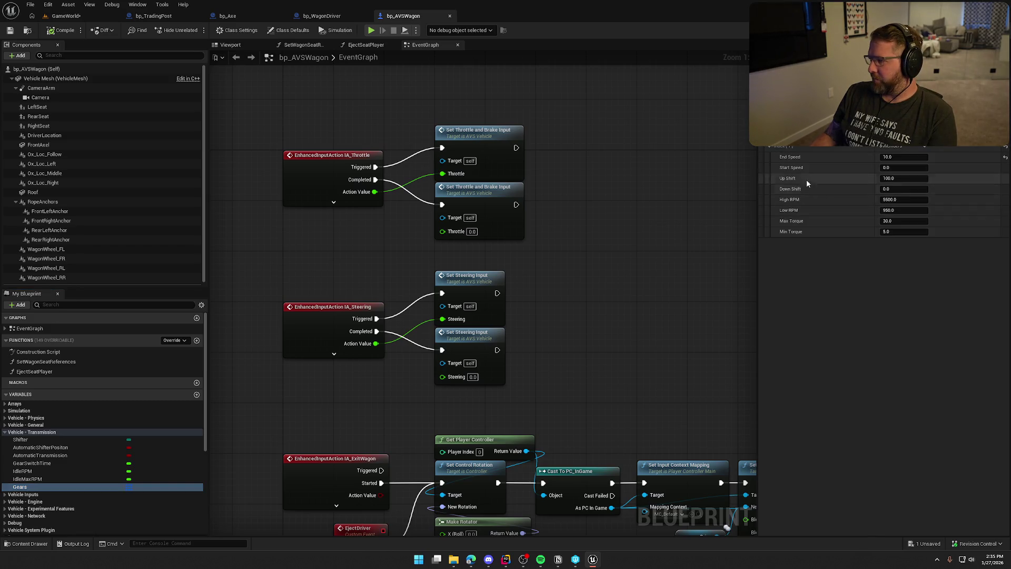
- Set that gear's End Speed to 0 and compile the blueprint
click(920, 157)
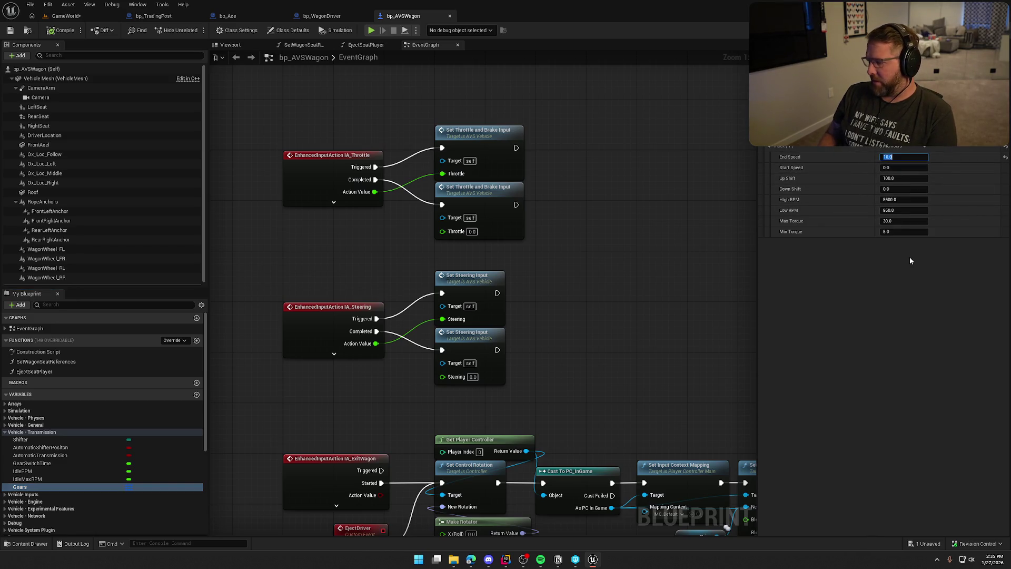
text(0)
key(Return)
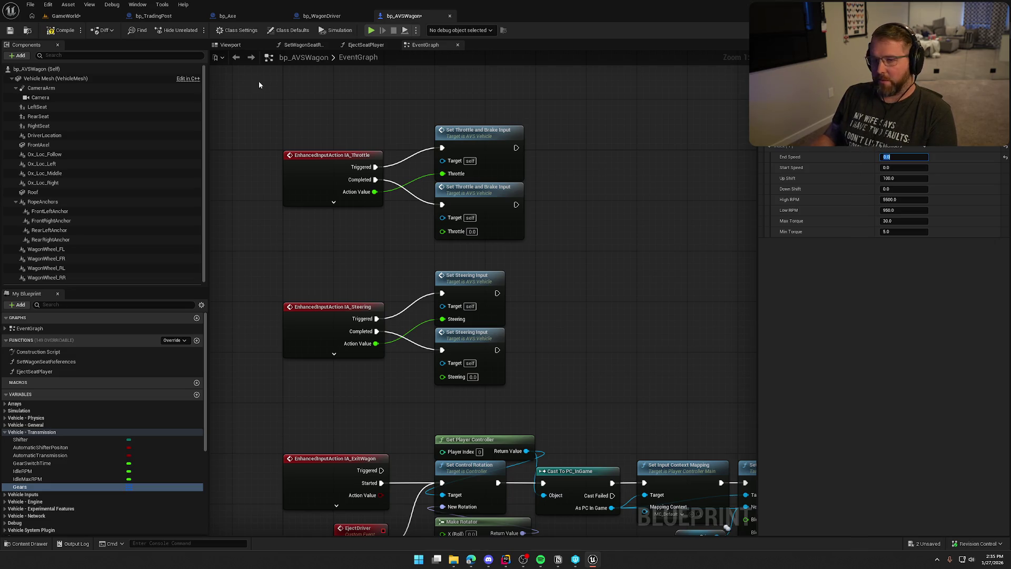
click(62, 30)
- Play-test by boarding the wagon and driving it forward onto the grass, then return to bp_AVSWagon
click(66, 16)
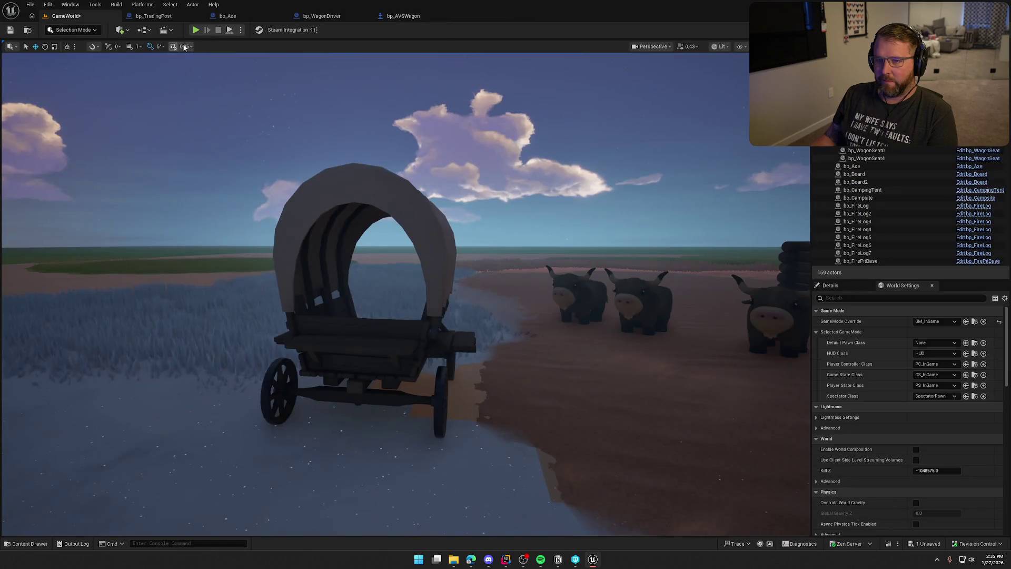
click(194, 30)
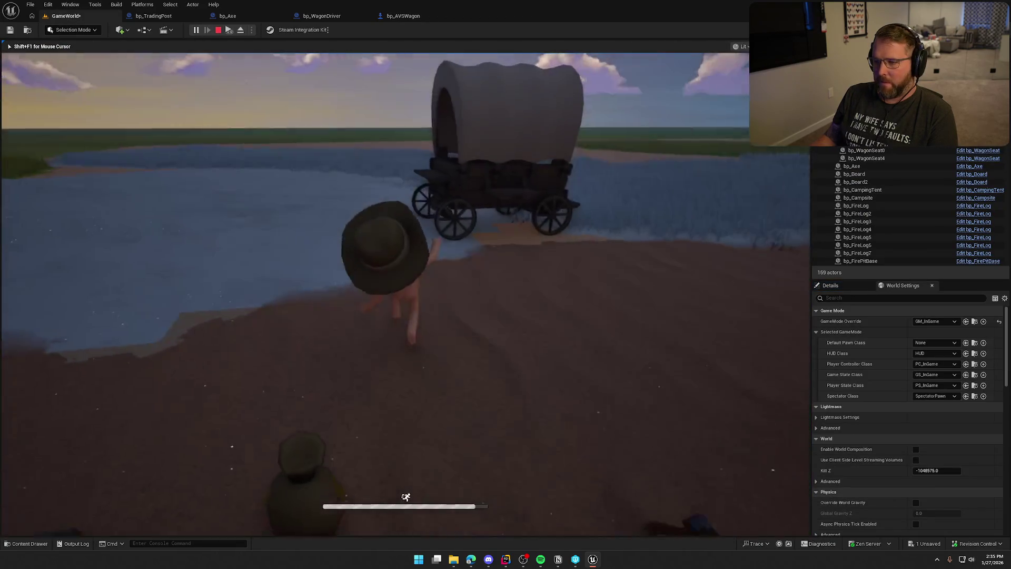
key(e)
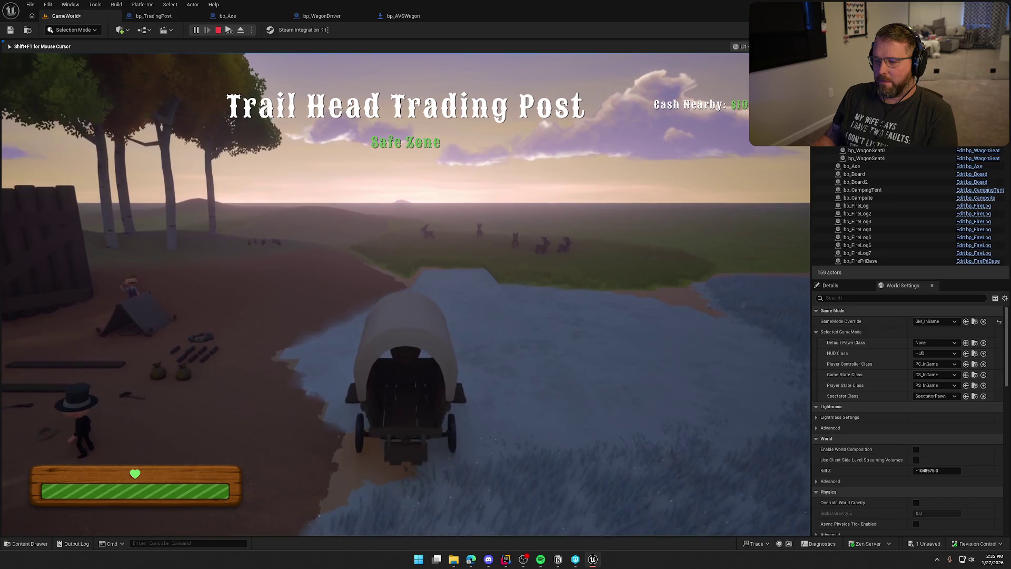
key(w)
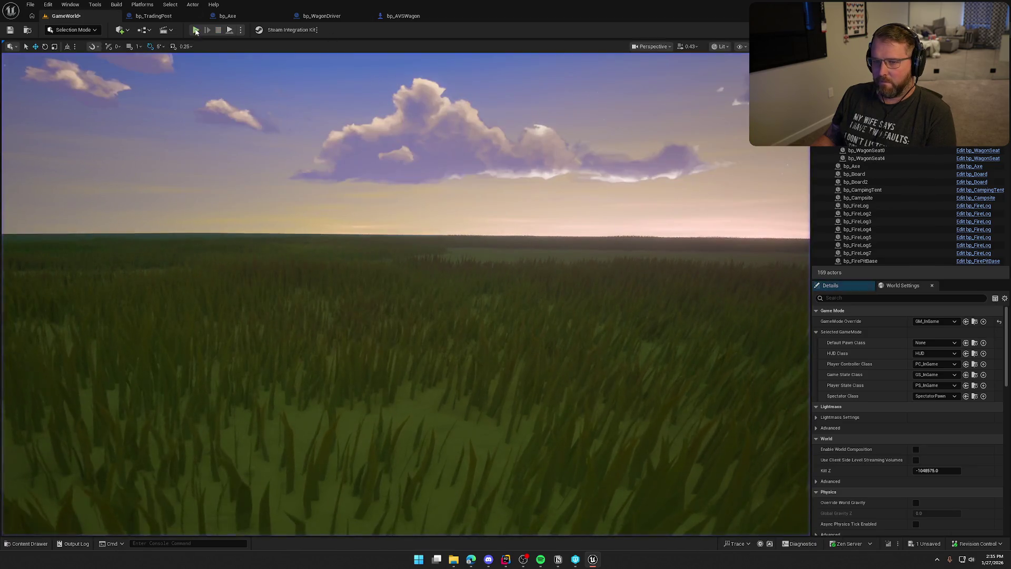
click(411, 16)
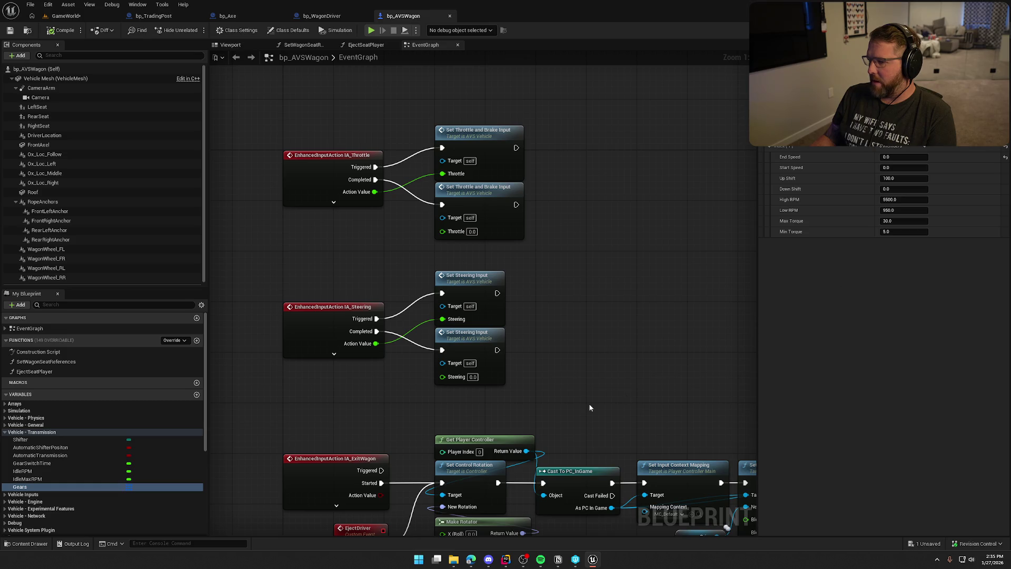
- Set the gear End Speed to 1, compile, and run a quick play test
click(904, 157)
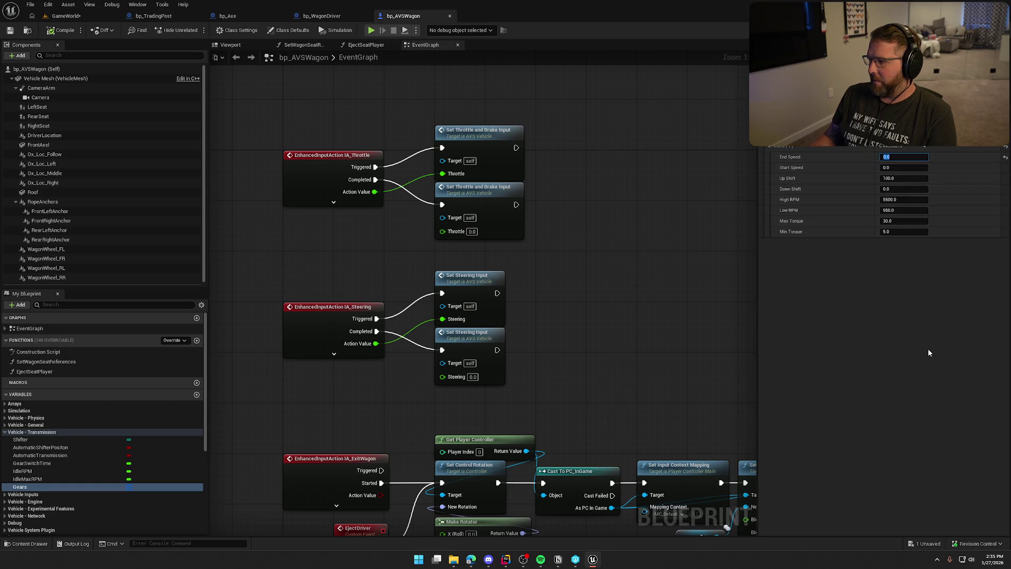
text(1)
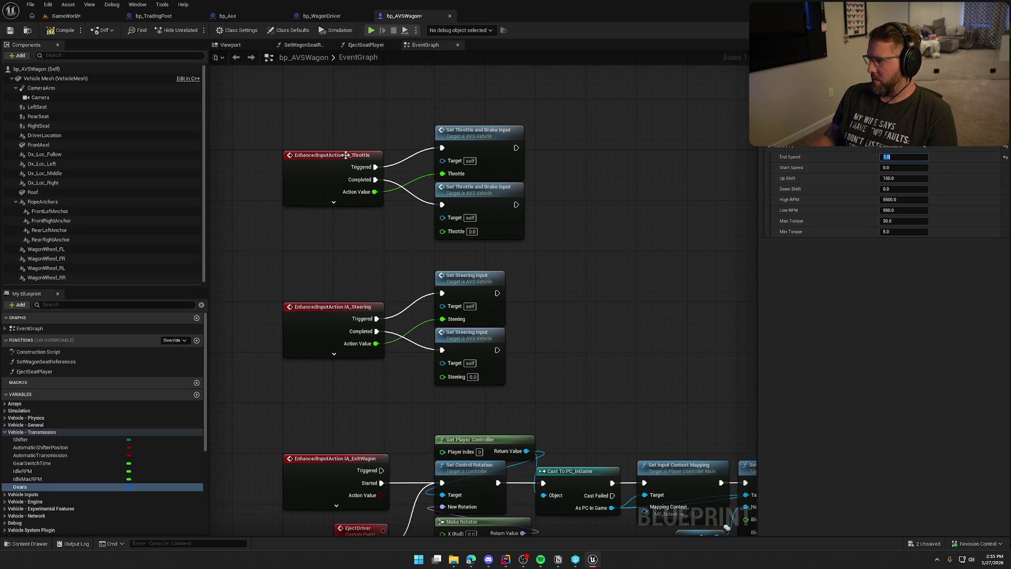
click(62, 30)
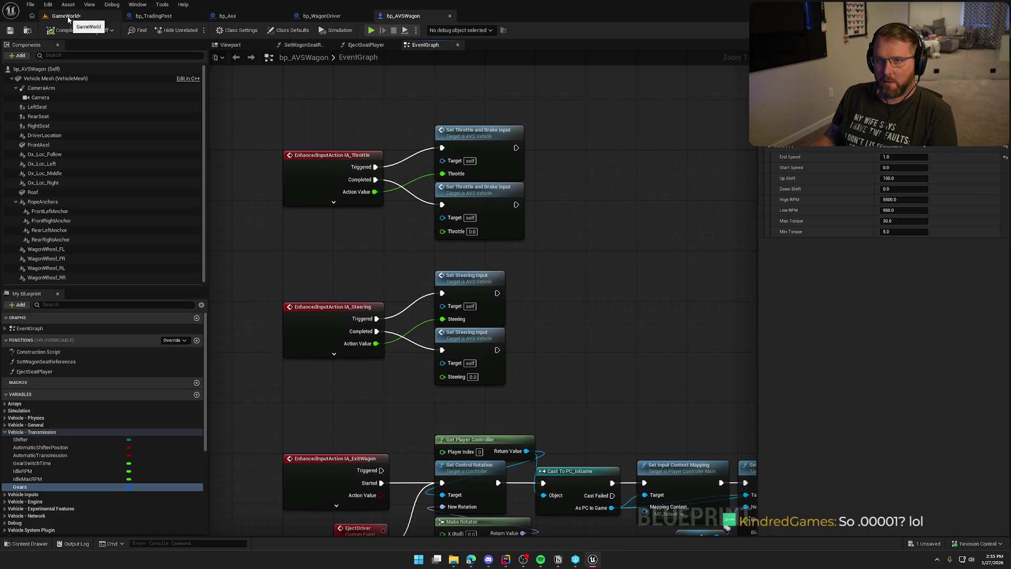
click(66, 15)
click(195, 30)
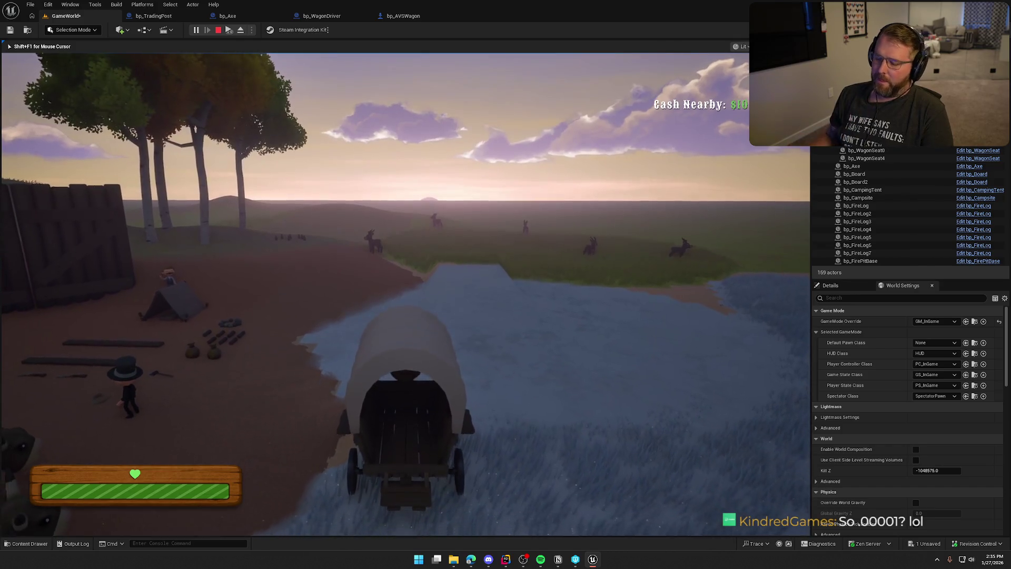
key(Escape)
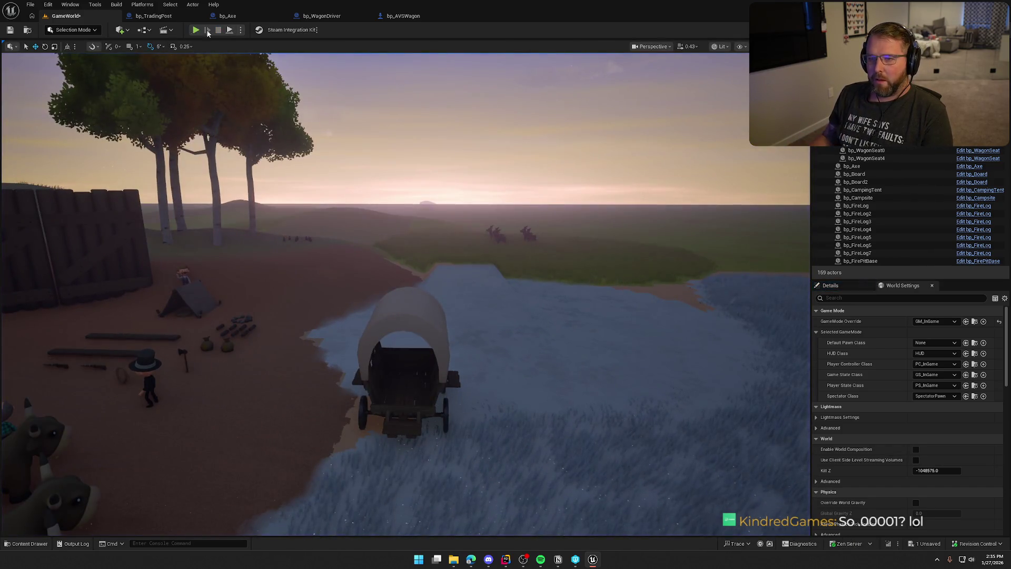
- Add a second gear to the Gears array and compile the wagon blueprint
click(403, 16)
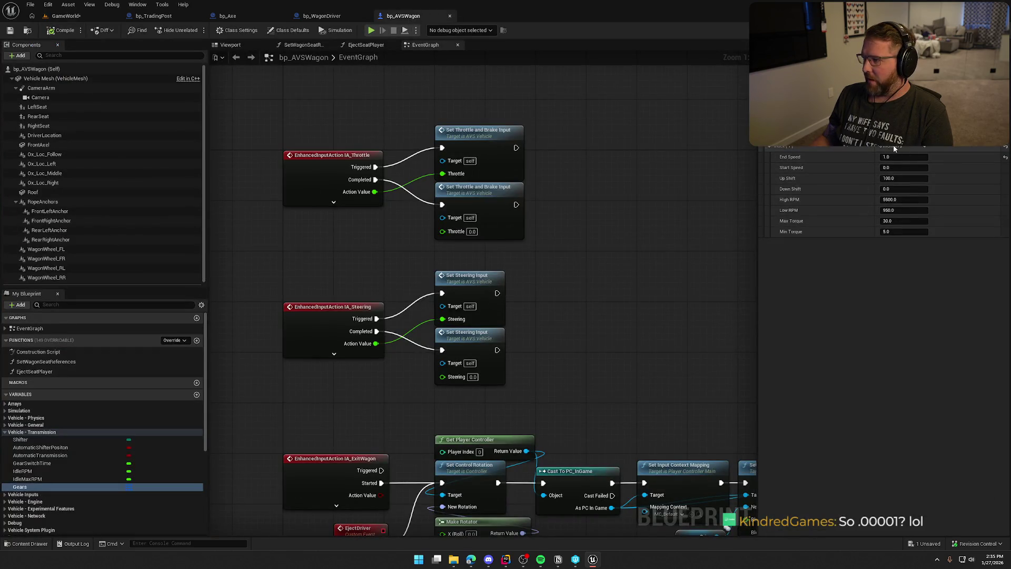
click(943, 135)
scroll(911, 176, down, 1)
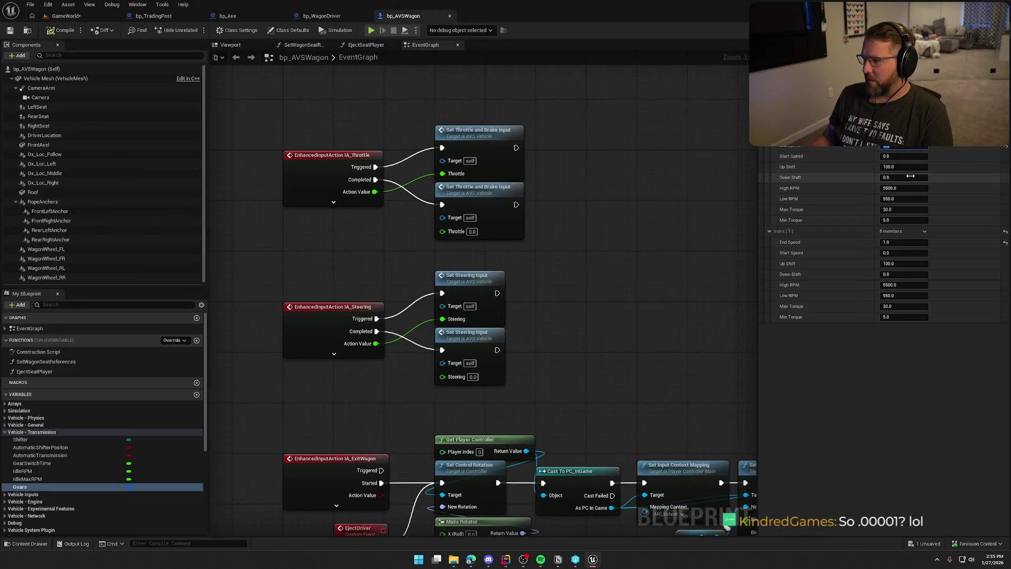
click(69, 32)
click(66, 16)
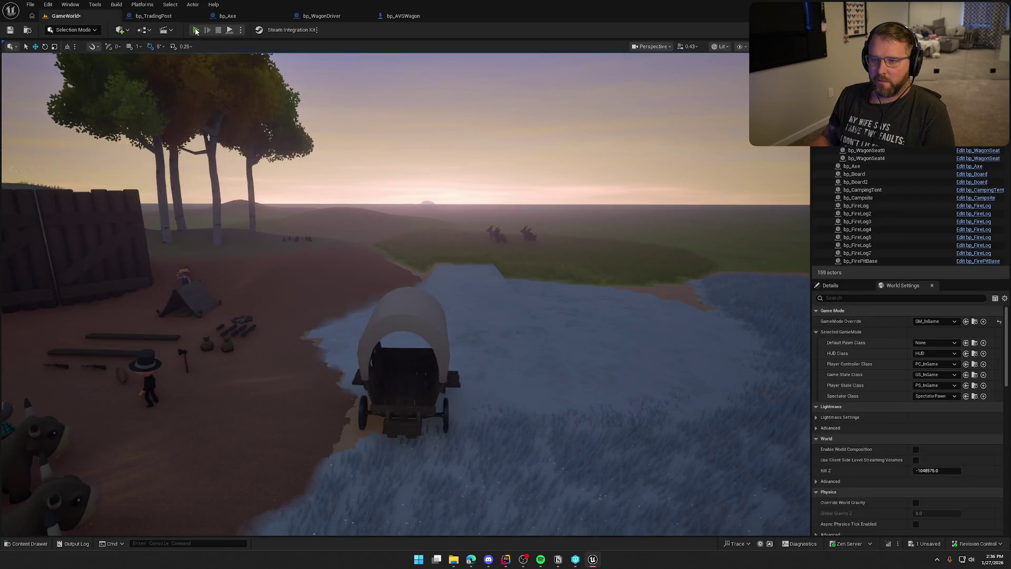
click(196, 30)
key(w)
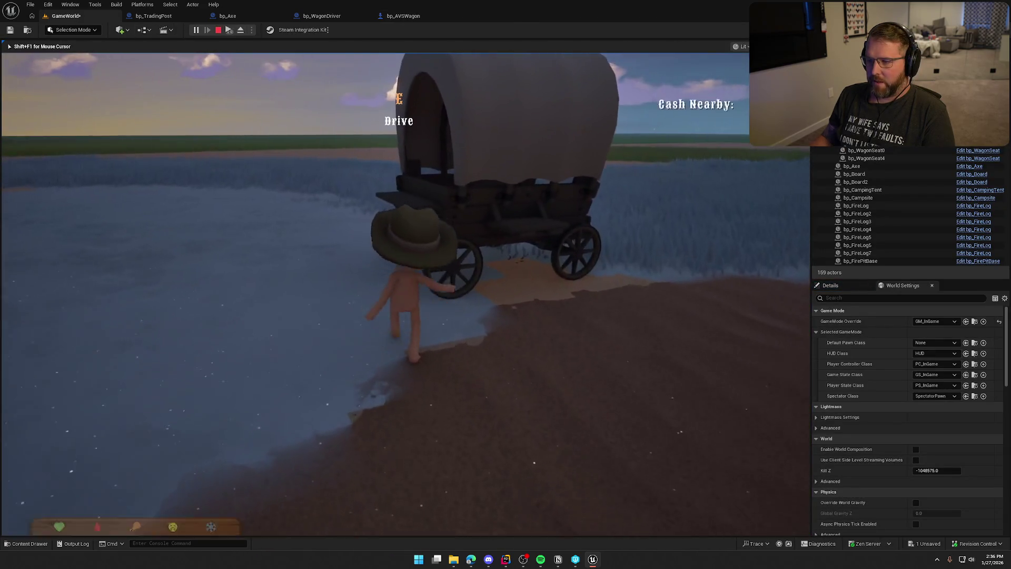
key(e)
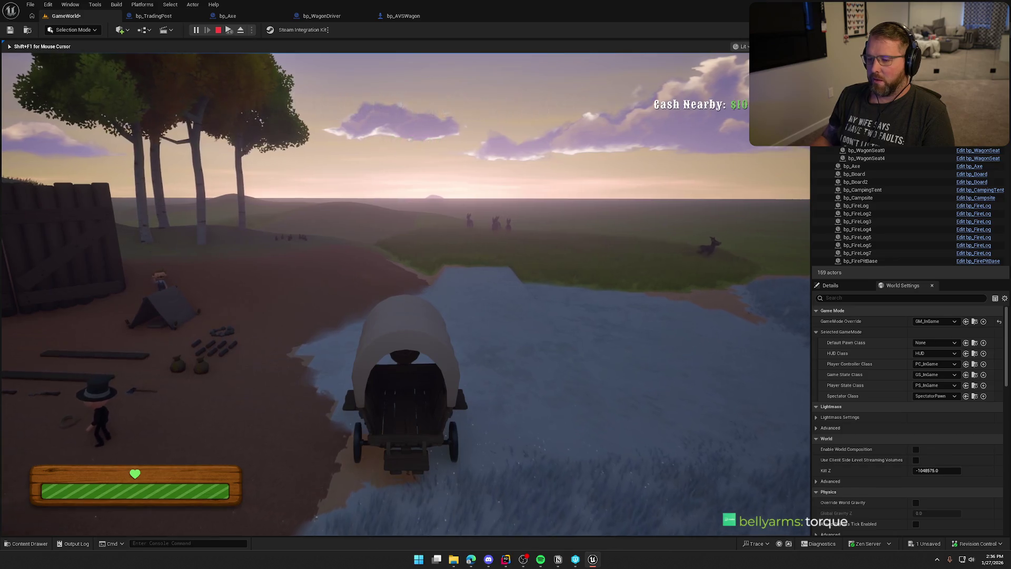
key(Escape)
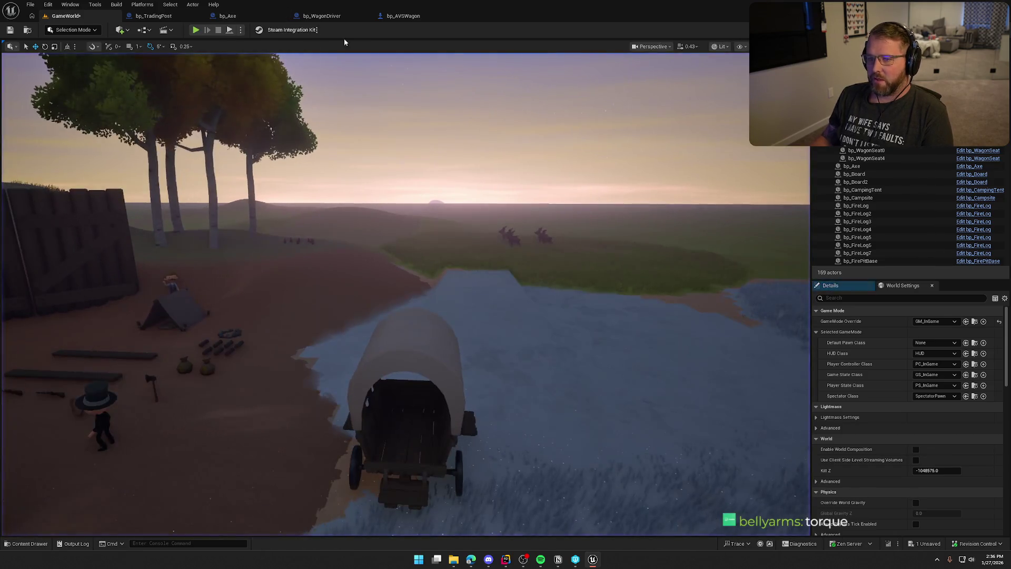
- Give gear Index [1] an End Speed of 4 and Max and Min Torque of 0
click(404, 16)
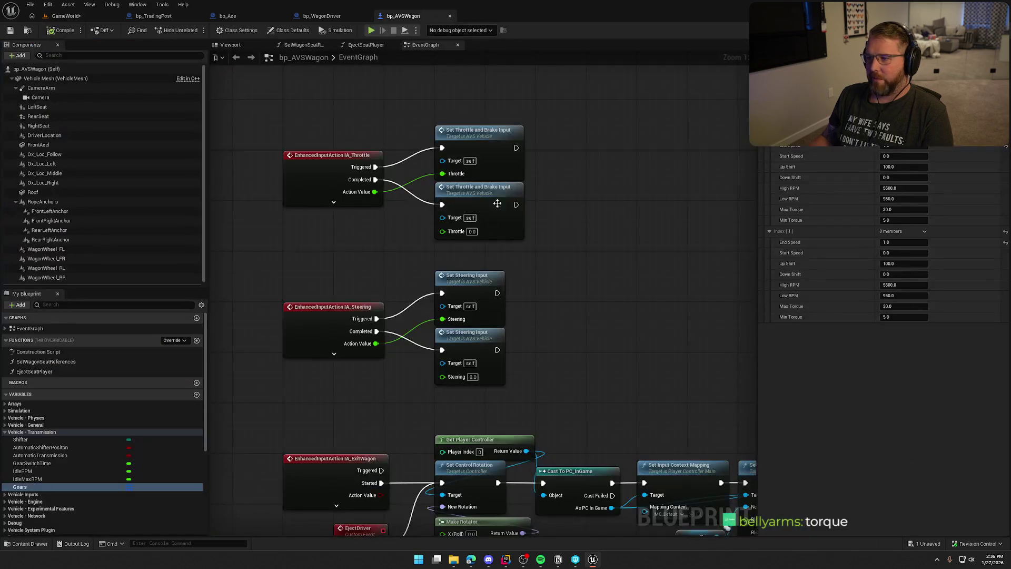
click(904, 146)
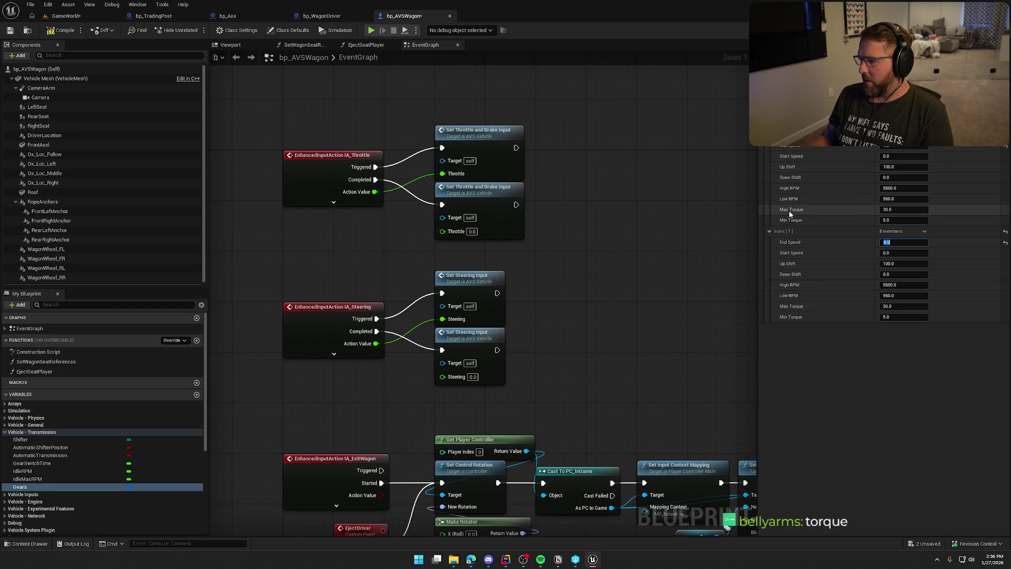
mouse_move(790, 214)
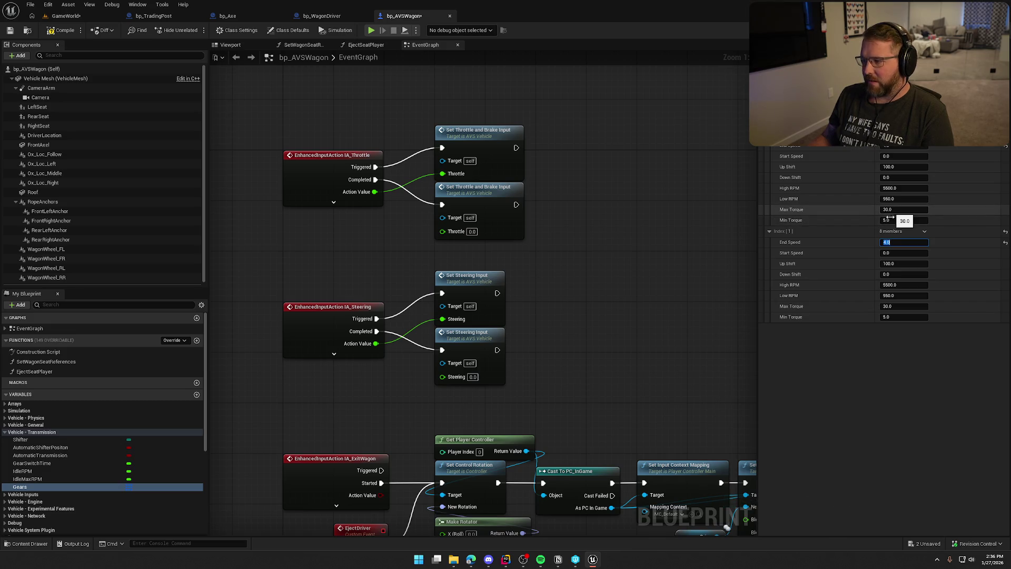
click(905, 306)
text(0)
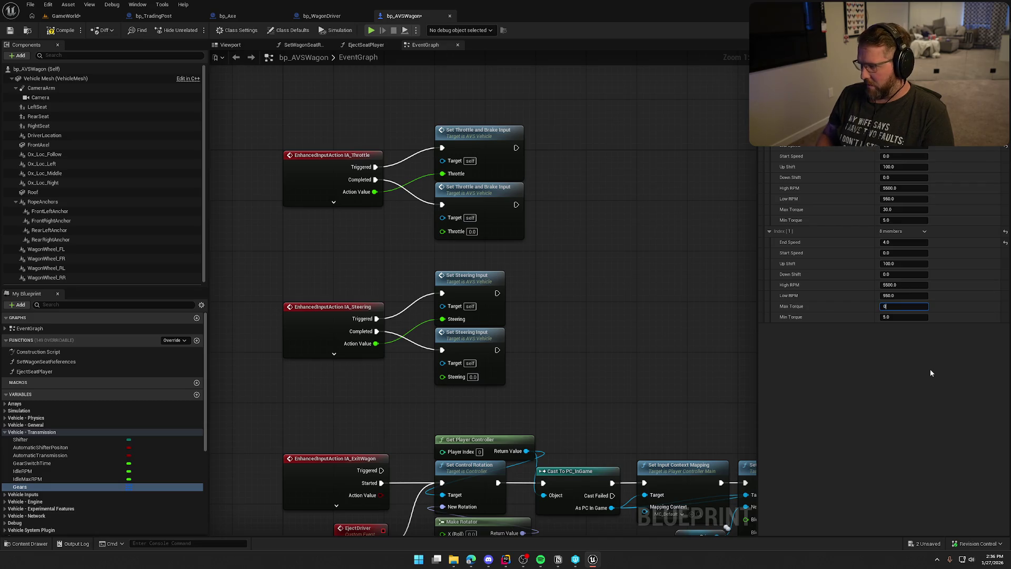
key(Tab)
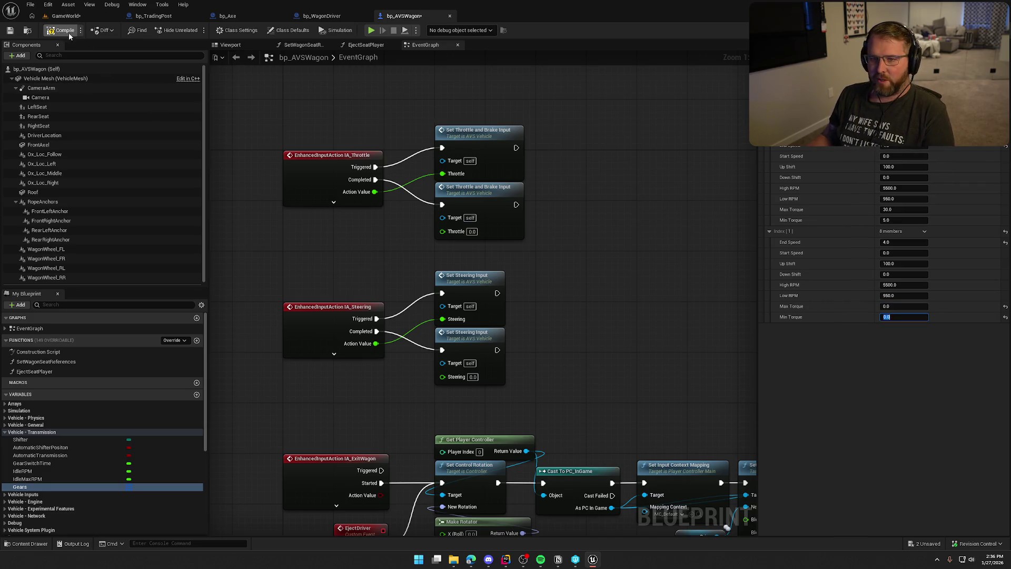
click(66, 16)
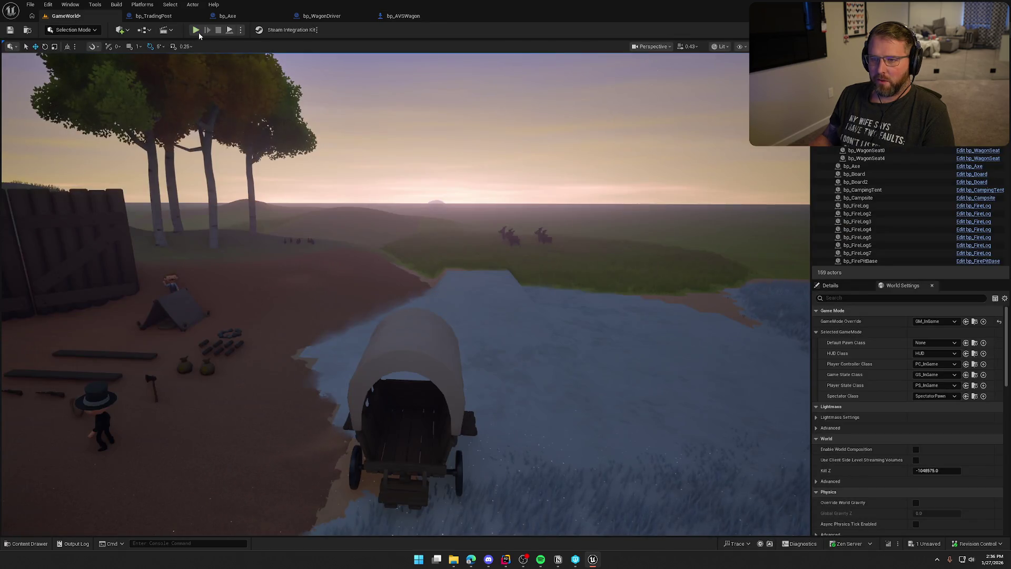
key(alt+p)
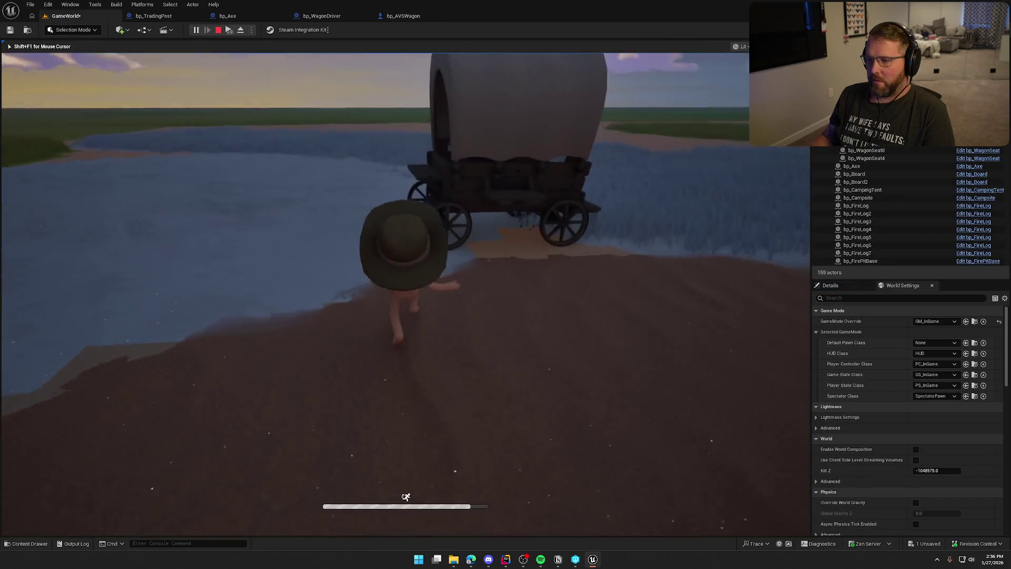
key(e)
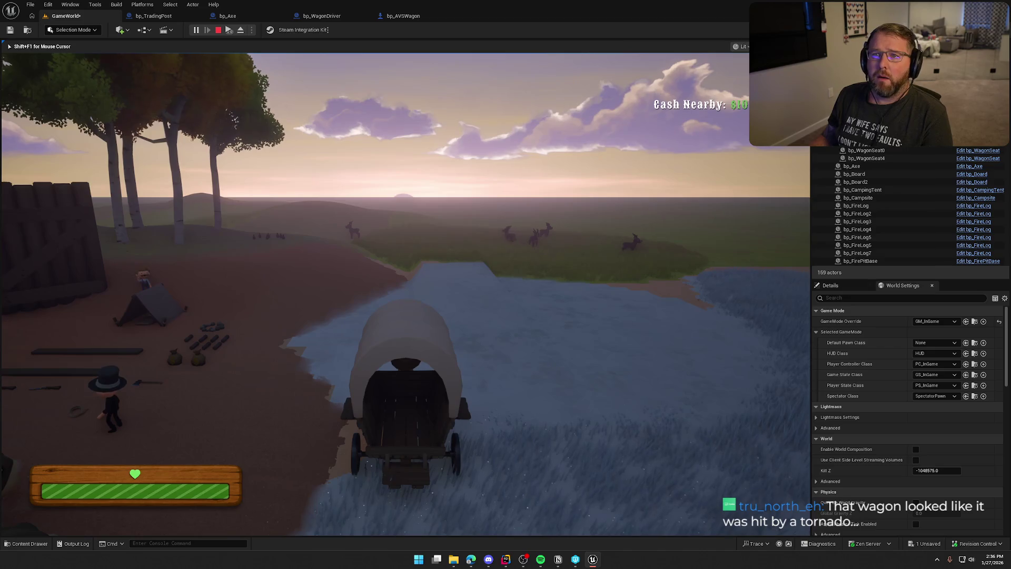
key(Escape)
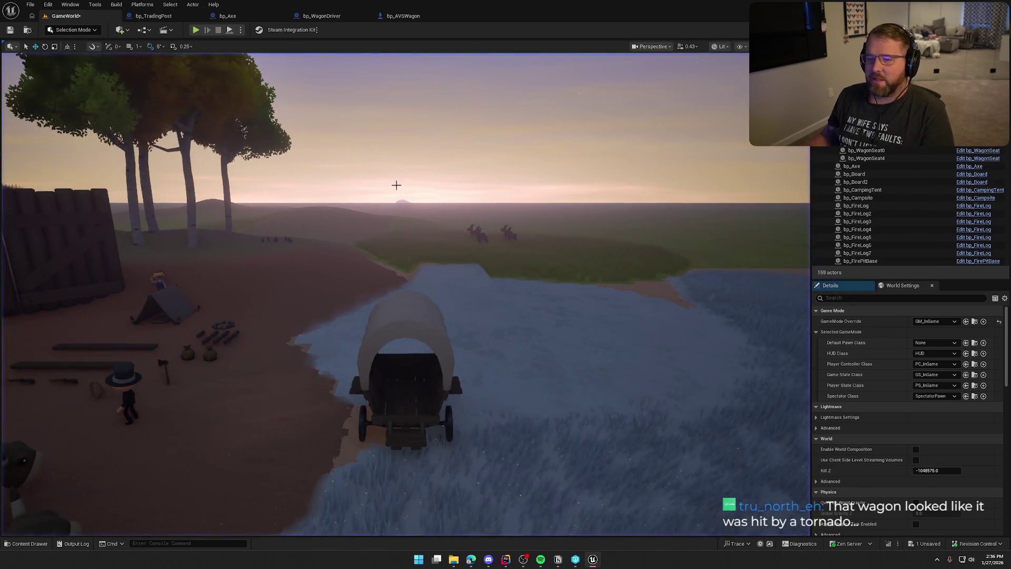
- Reset the second gear's Max Torque to 30 and Min Torque to 5
click(403, 16)
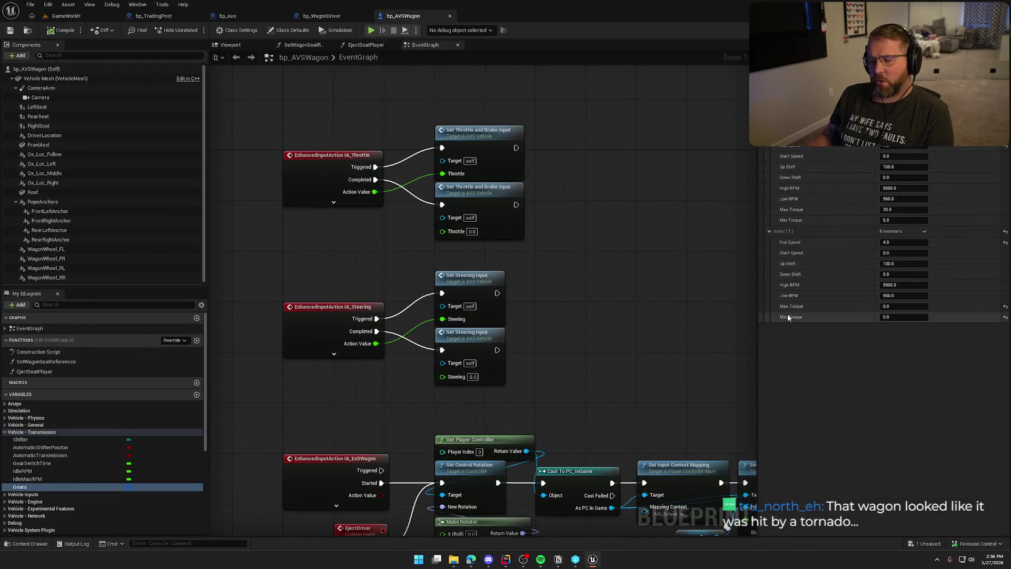
click(1006, 306)
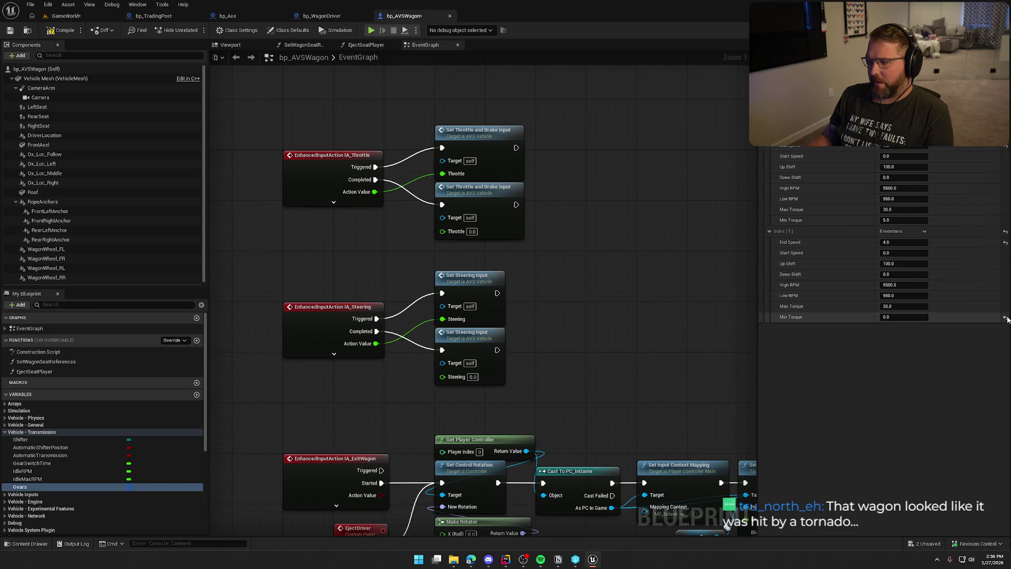
click(1006, 318)
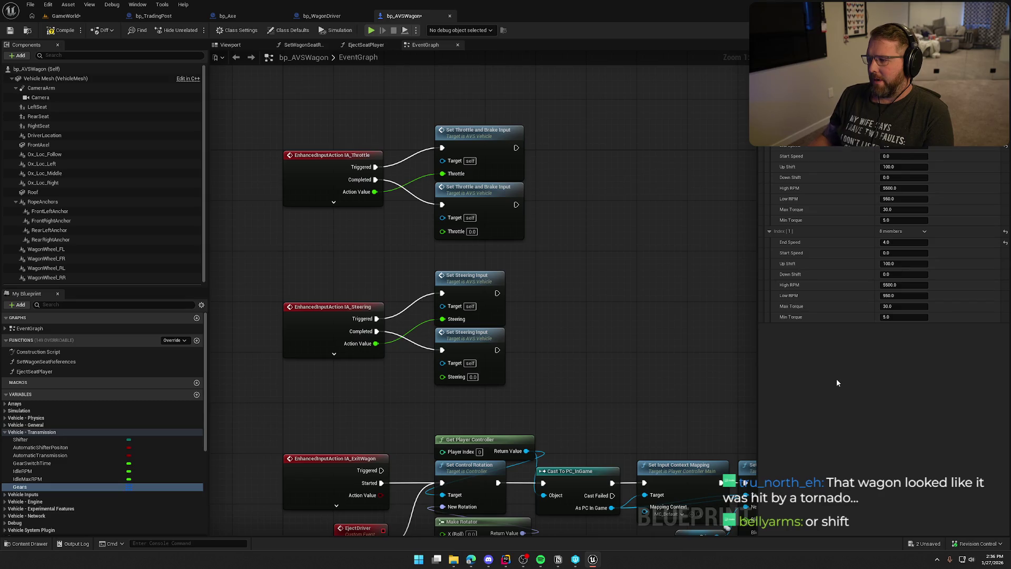
- Move the Set Throttle and Brake Input nodes to the right to make room
mouse_move(307, 173)
mouse_down()
mouse_move(611, 296)
mouse_move(614, 314)
mouse_move(573, 311)
mouse_up()
click(614, 314)
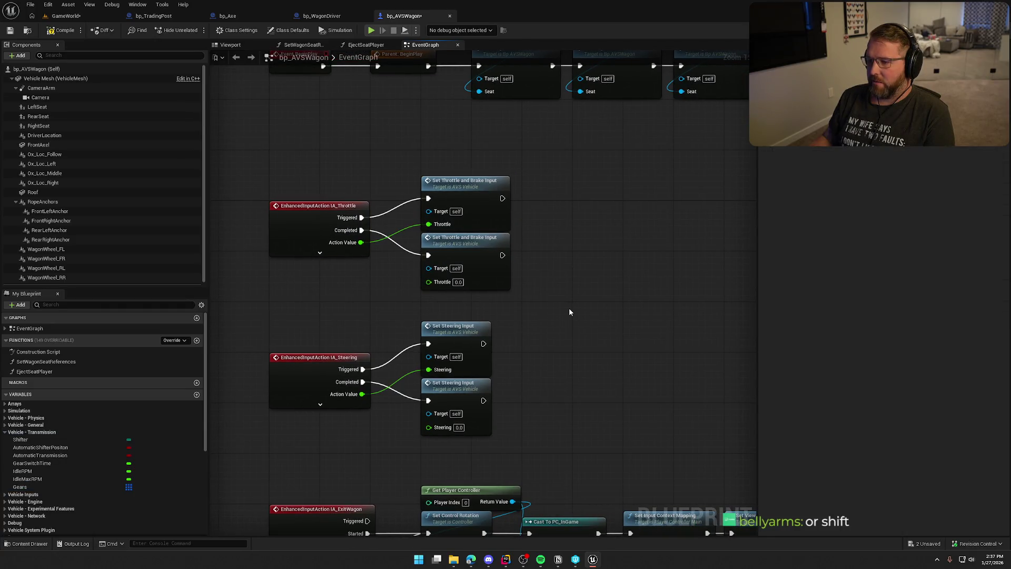
drag(361, 243, 363, 309)
key(Escape)
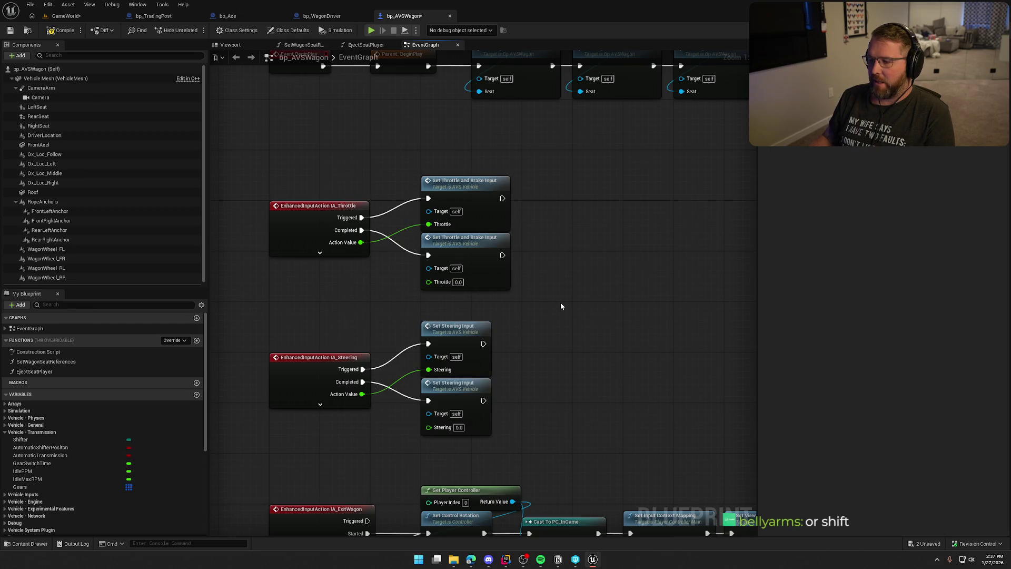
mouse_move(561, 304)
mouse_down()
mouse_move(632, 295)
mouse_move(605, 303)
mouse_up()
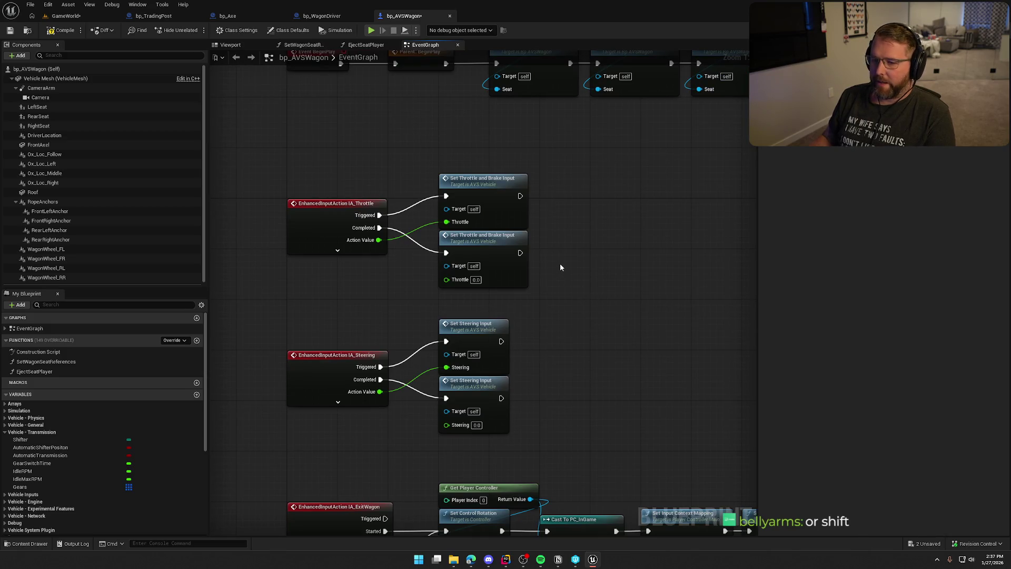
mouse_move(575, 303)
mouse_down()
mouse_move(536, 290)
mouse_move(573, 302)
mouse_move(522, 229)
mouse_up()
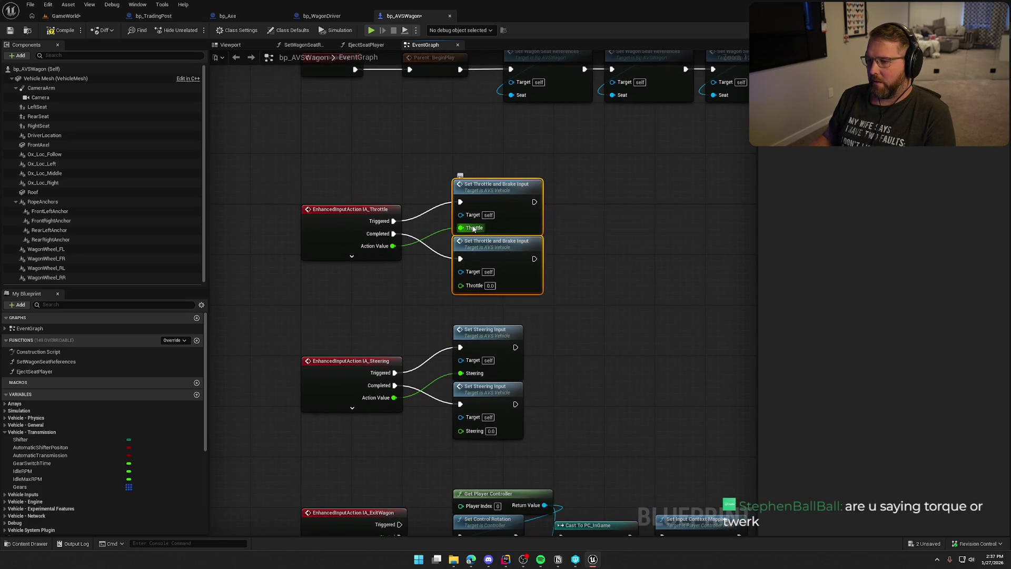
drag(511, 193, 613, 192)
click(467, 261)
- Add a multiply (*) node wired from the throttle Action Value
mouse_move(393, 246)
mouse_down()
mouse_move(451, 271)
mouse_move(481, 265)
mouse_up()
text(*)
key(Return)
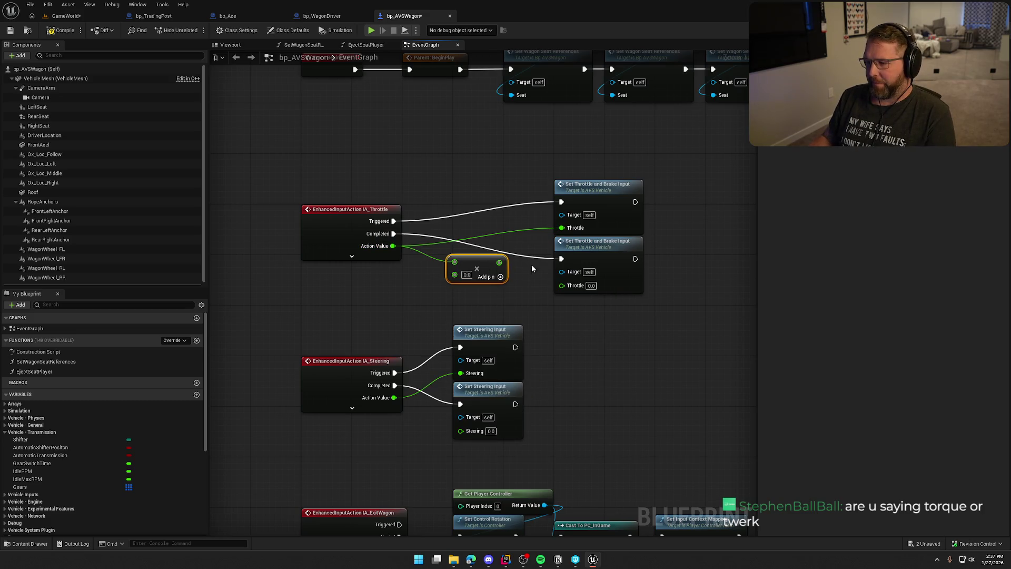
- Set a gear's End Speed to 8 and save the wagon blueprint
click(21, 486)
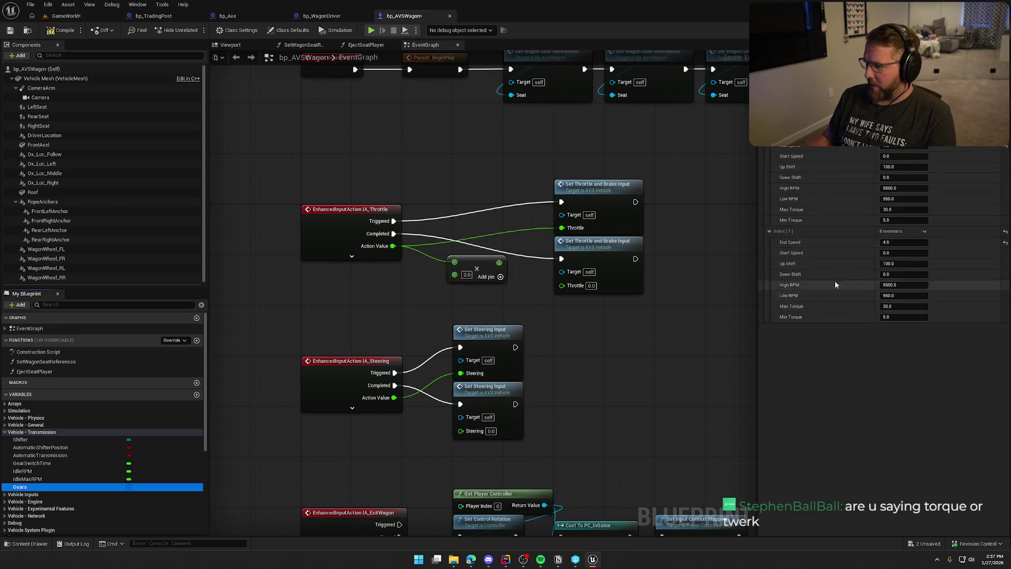
click(903, 147)
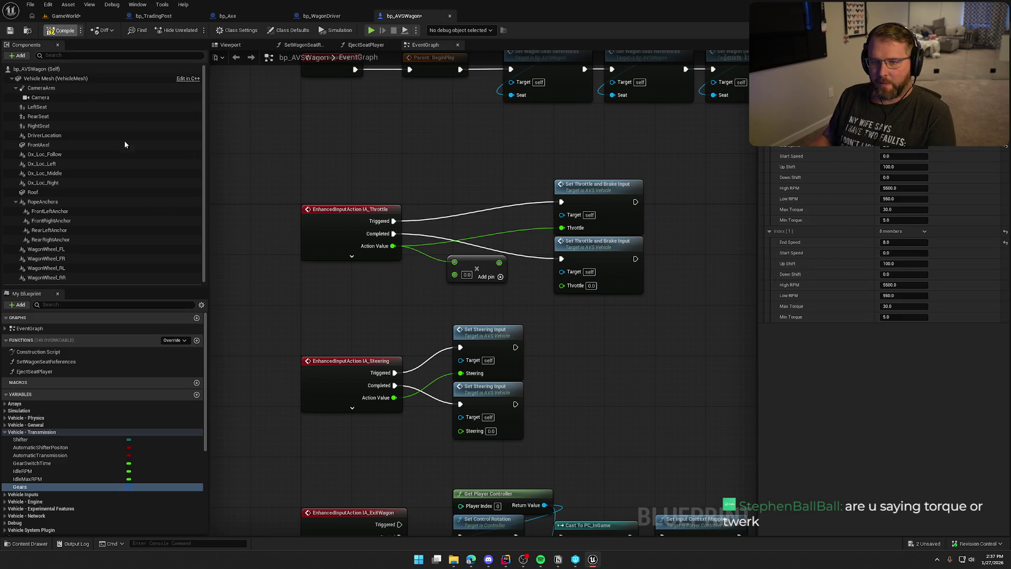
key(ctrl+s)
click(372, 30)
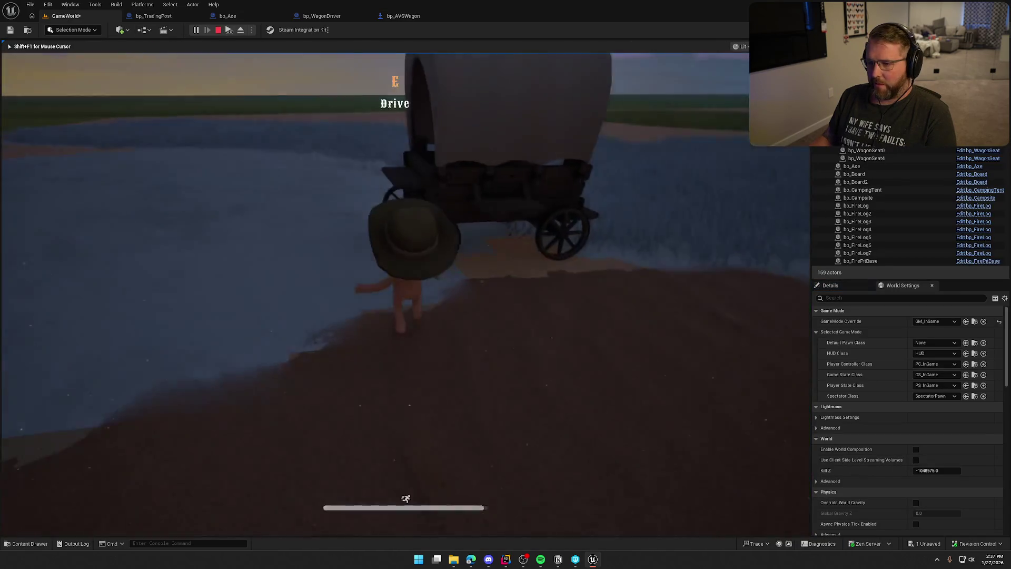
key(e)
key(w)
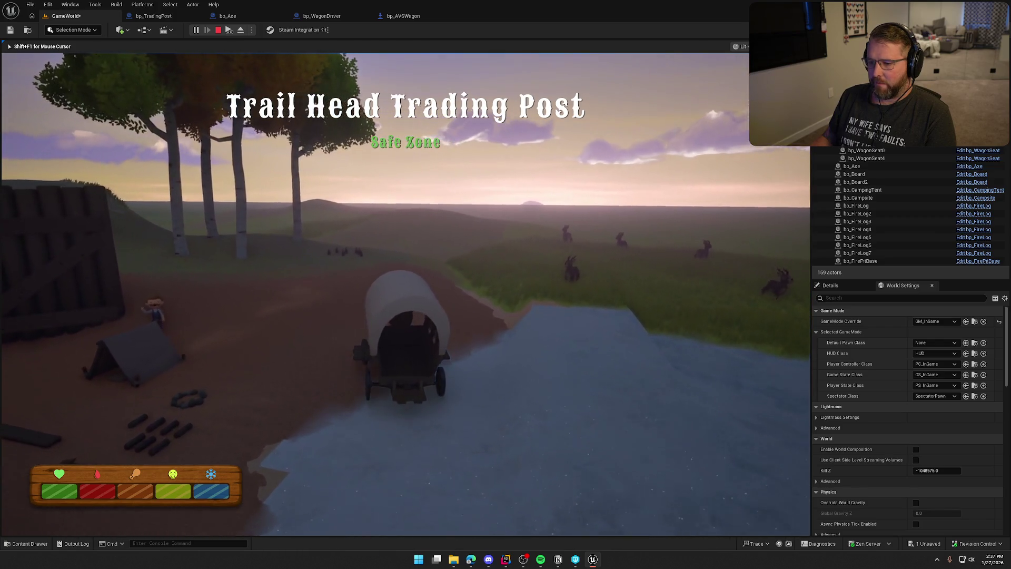
key(Escape)
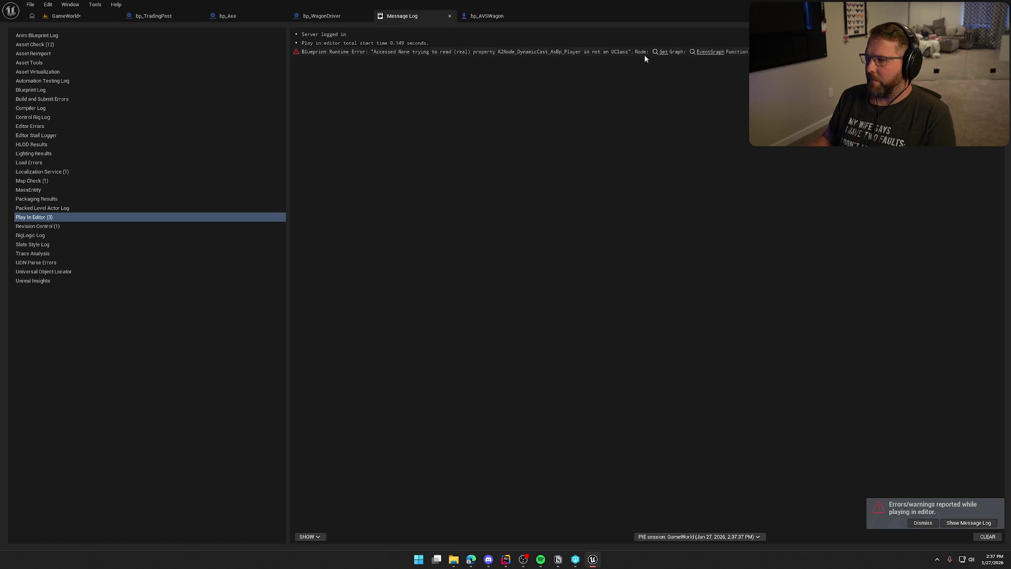
click(662, 52)
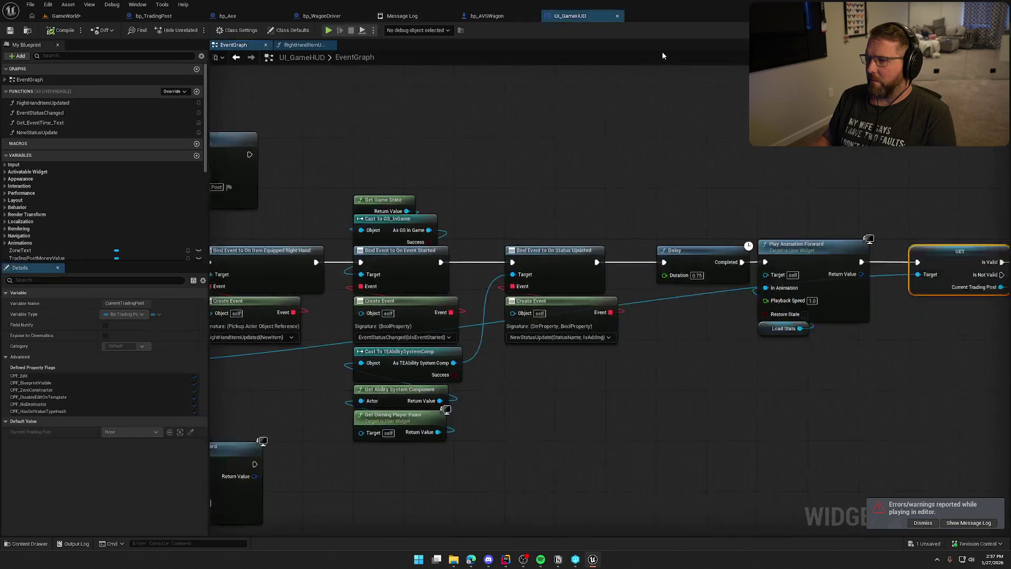
click(617, 16)
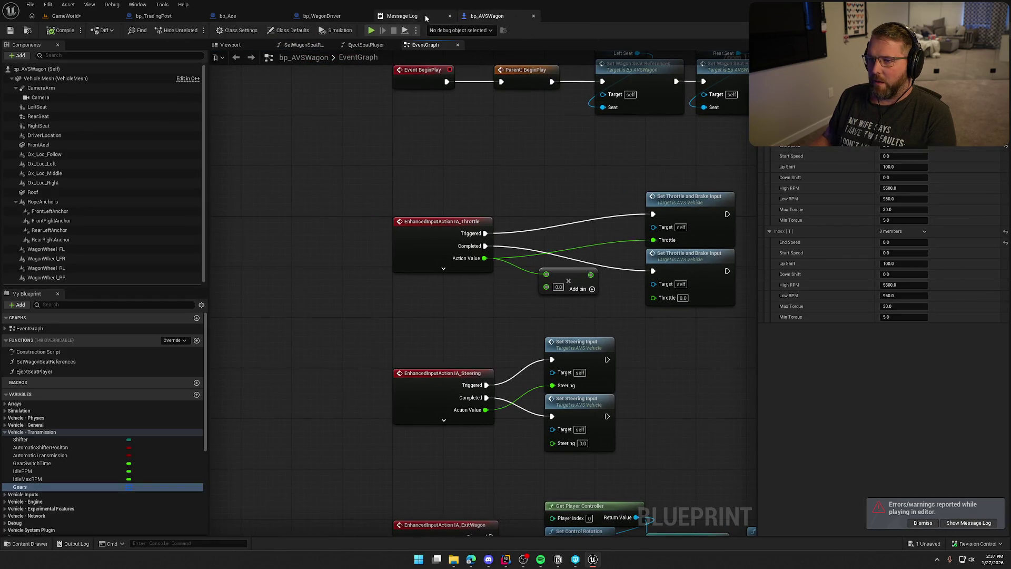
click(450, 16)
drag(474, 172, 396, 122)
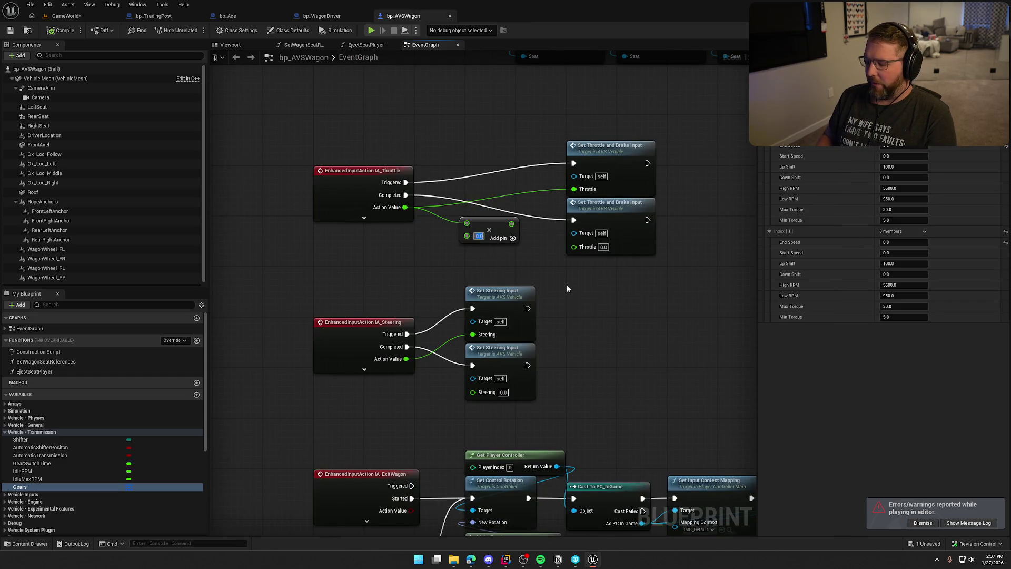
- Set the multiply node to 0.5 and wire its output into the Throttle pin
text(0.5)
key(Return)
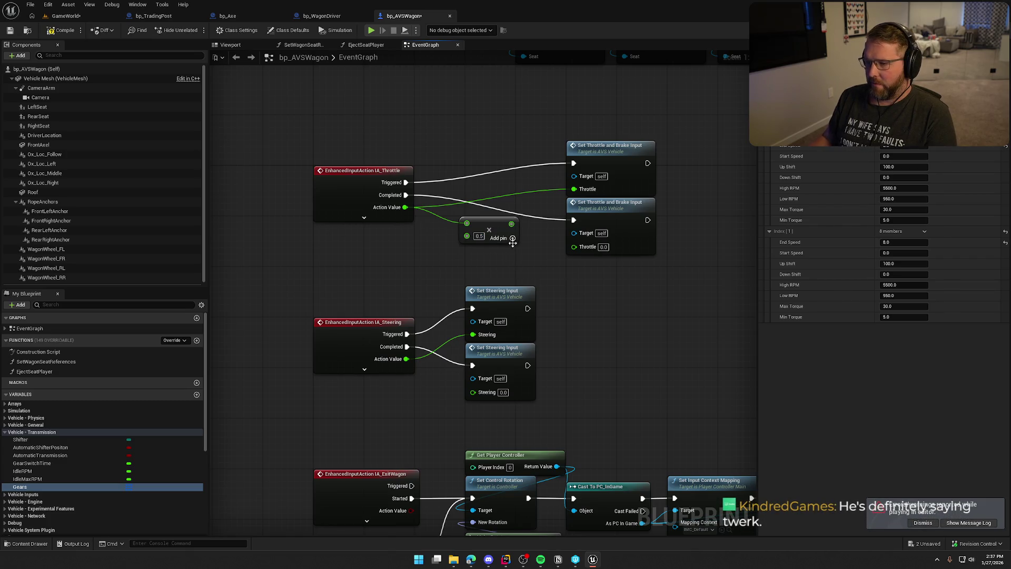
drag(512, 223, 574, 189)
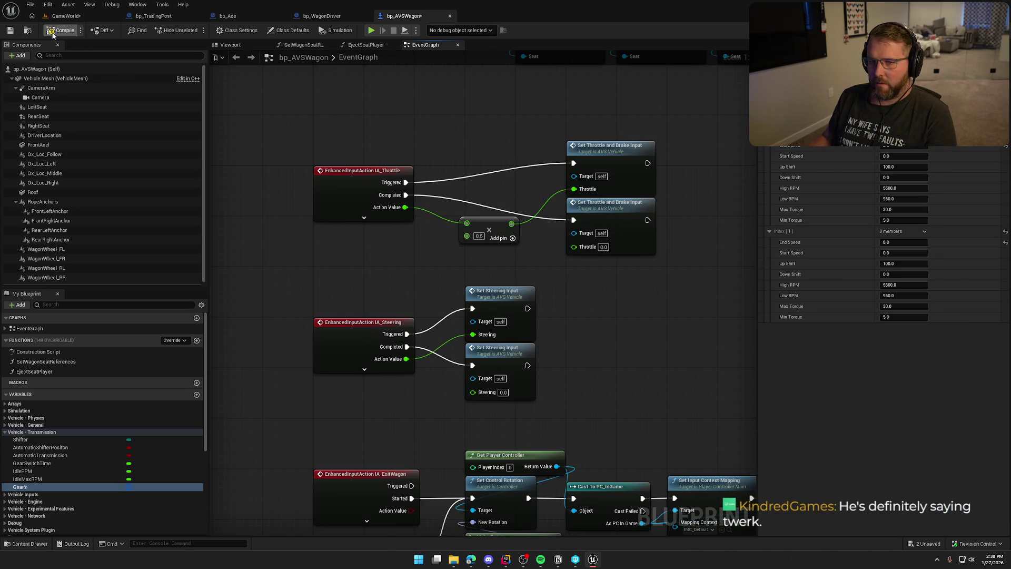
- Test-drive the wagon along the path in play, then stop the session
click(62, 19)
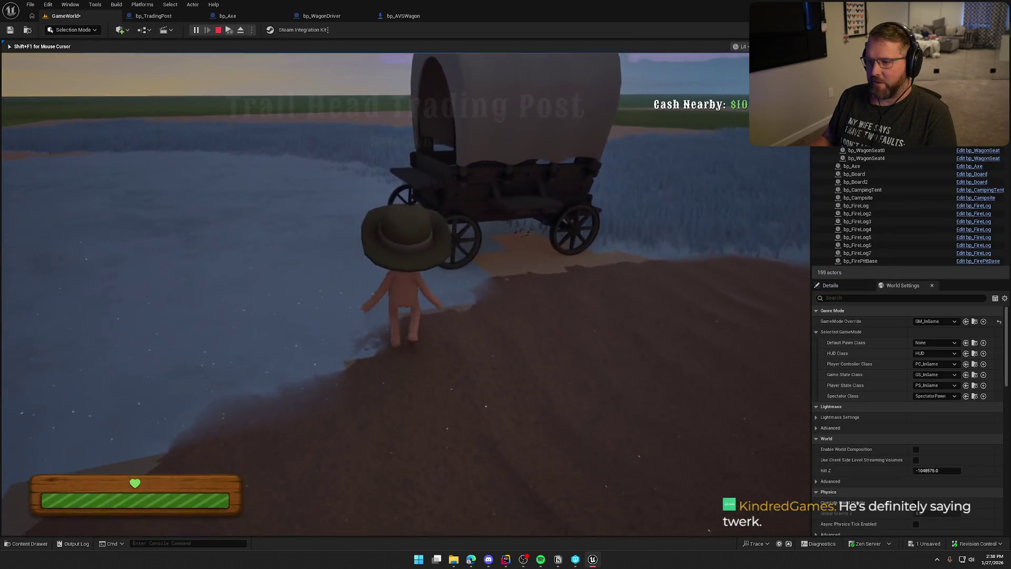
key(e)
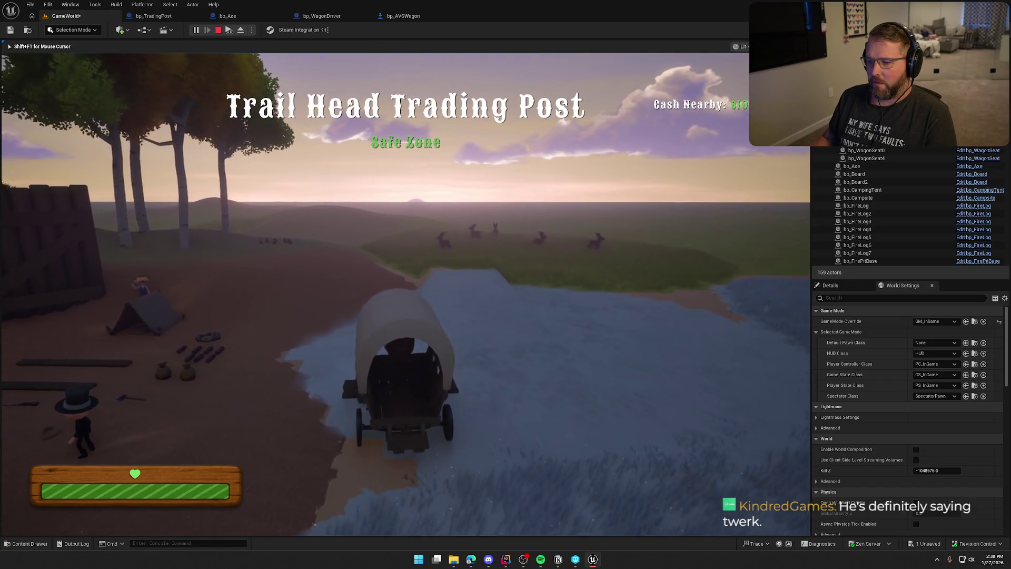
key(w)
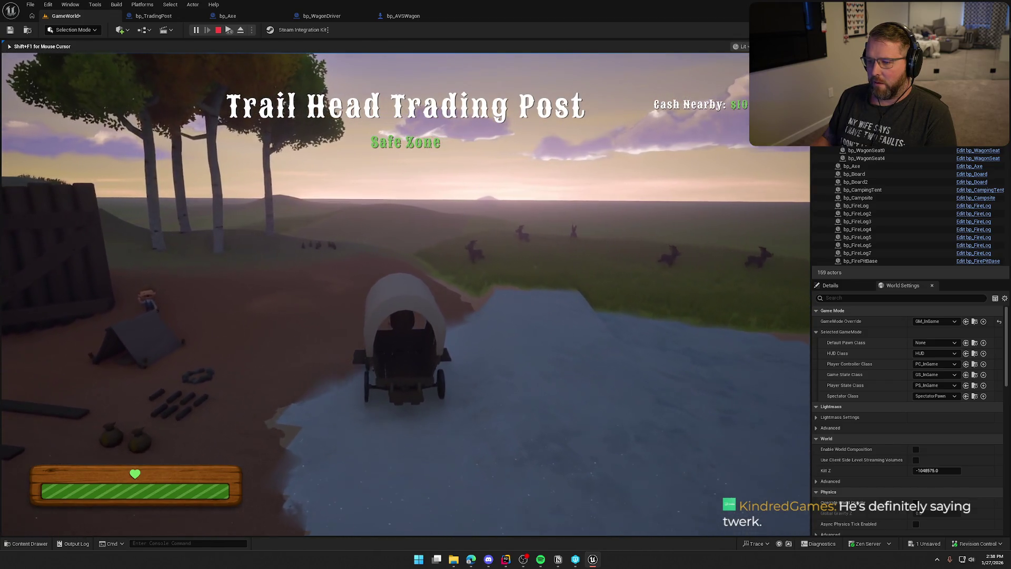
key(w)
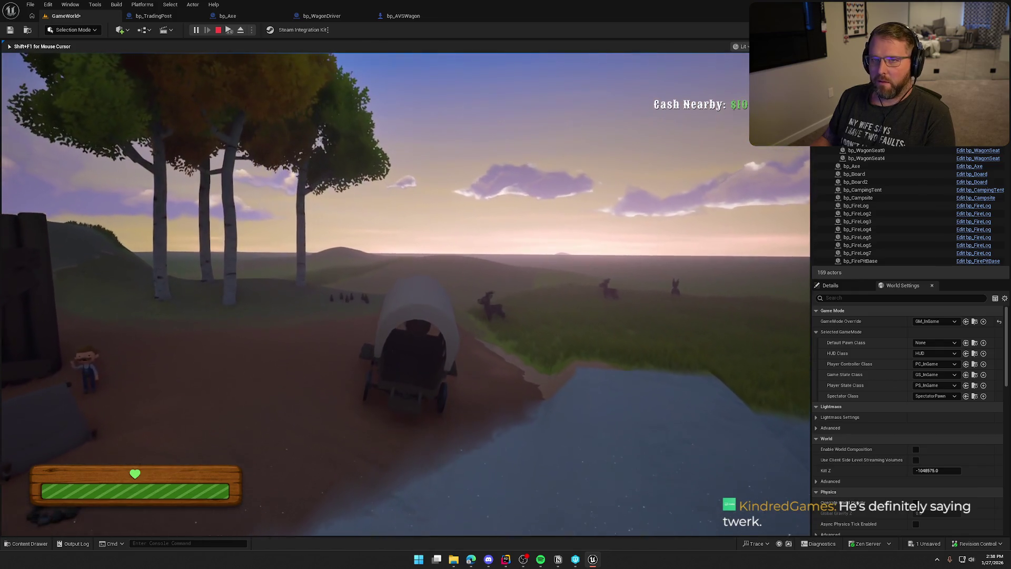
key(Escape)
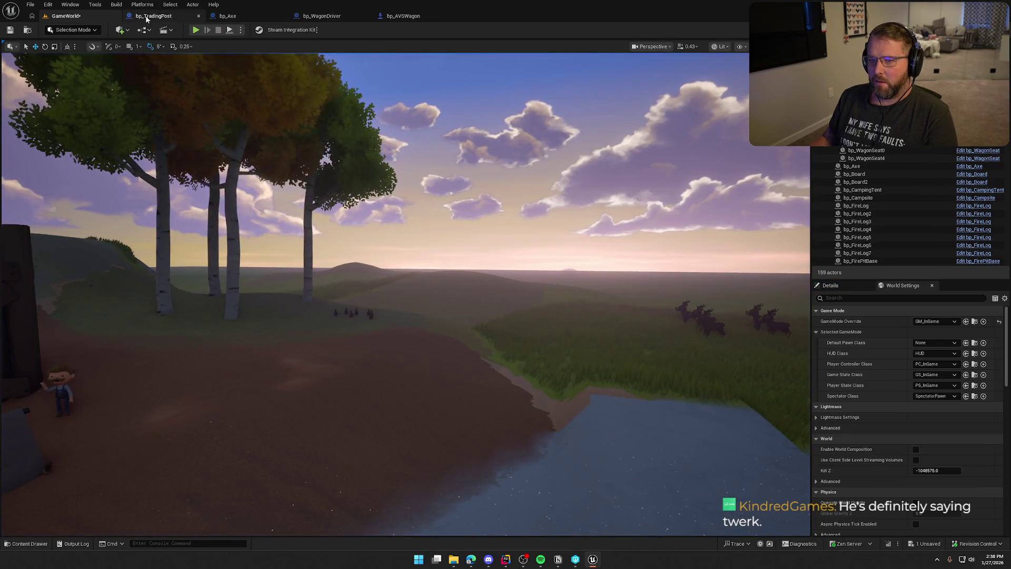
- Close the bp_Axe, bp_WagonDriver and bp_TradingPost blueprint tabs
click(405, 17)
middle_click(213, 17)
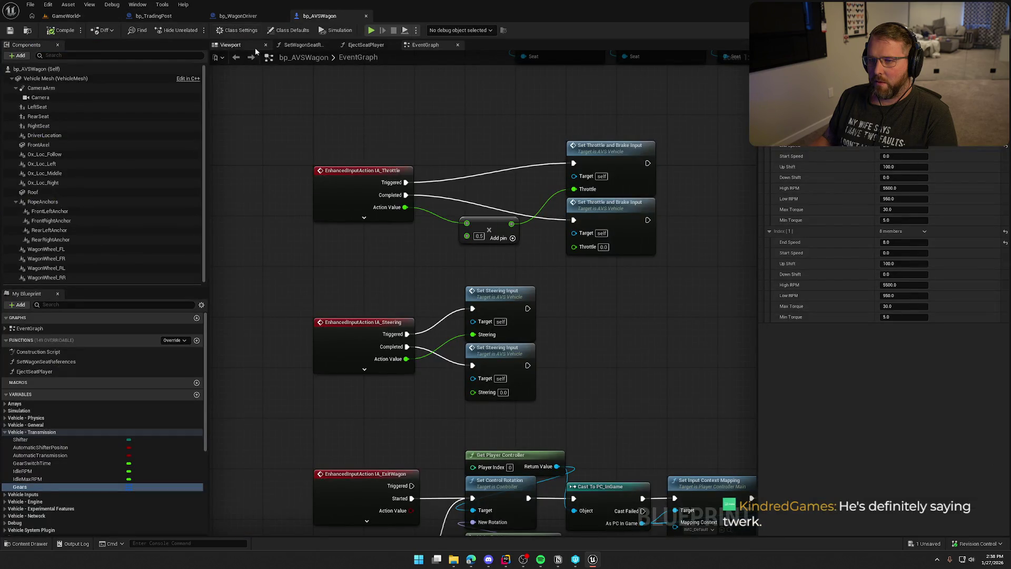
middle_click(230, 17)
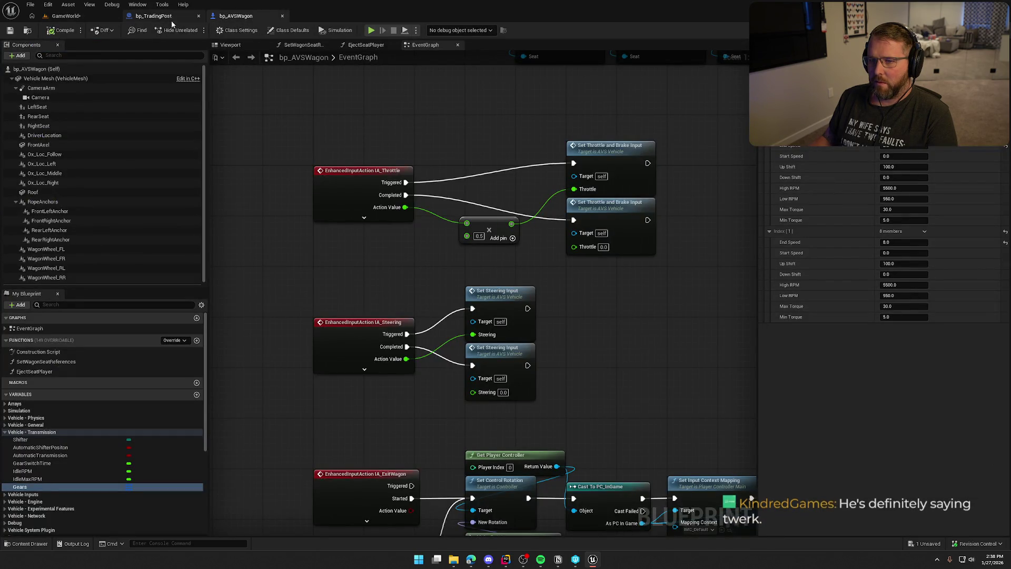
middle_click(158, 16)
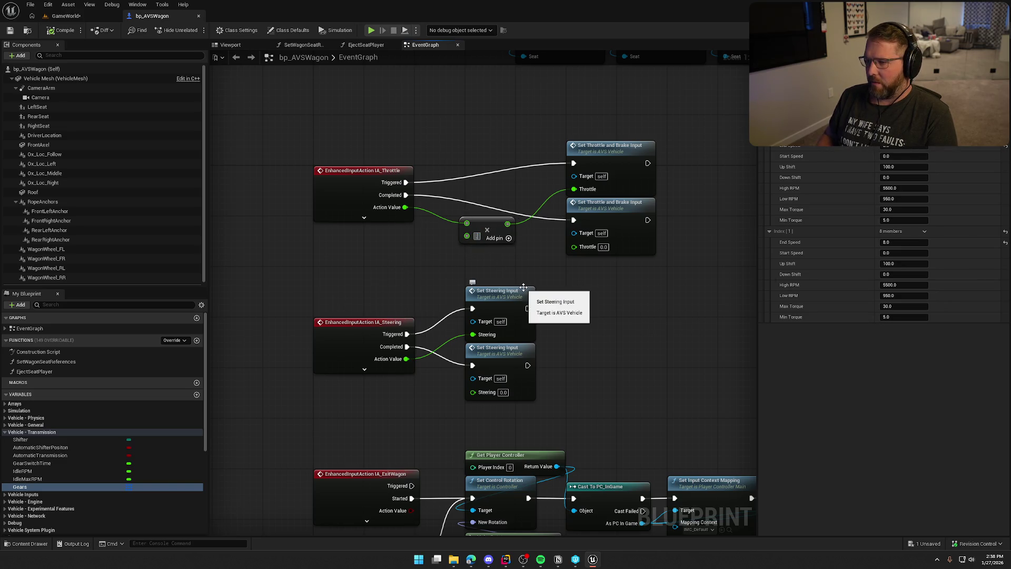
- Compile with the 0.1 throttle multiplier and test-drive the wagon
click(59, 16)
click(228, 30)
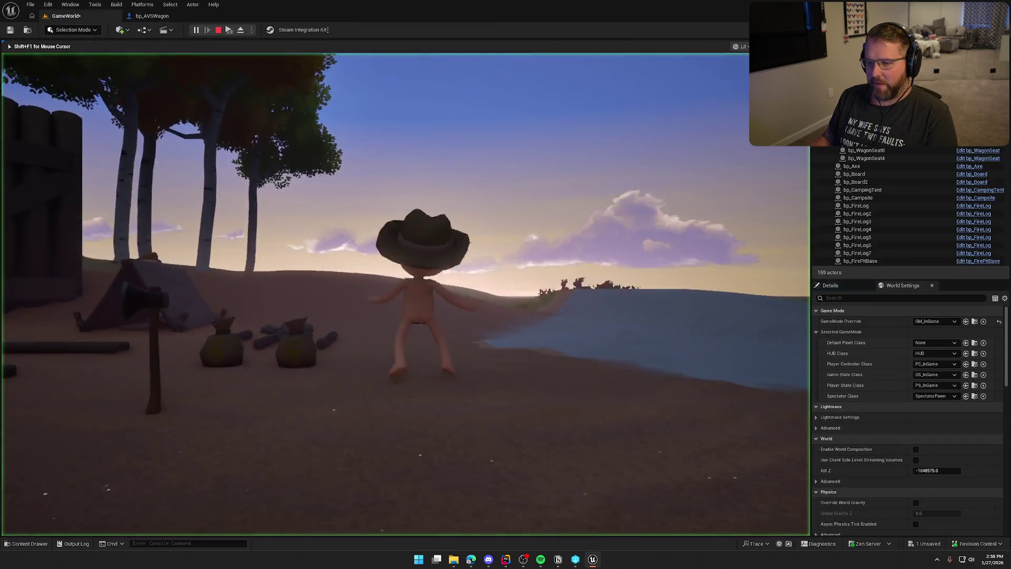
key(w)
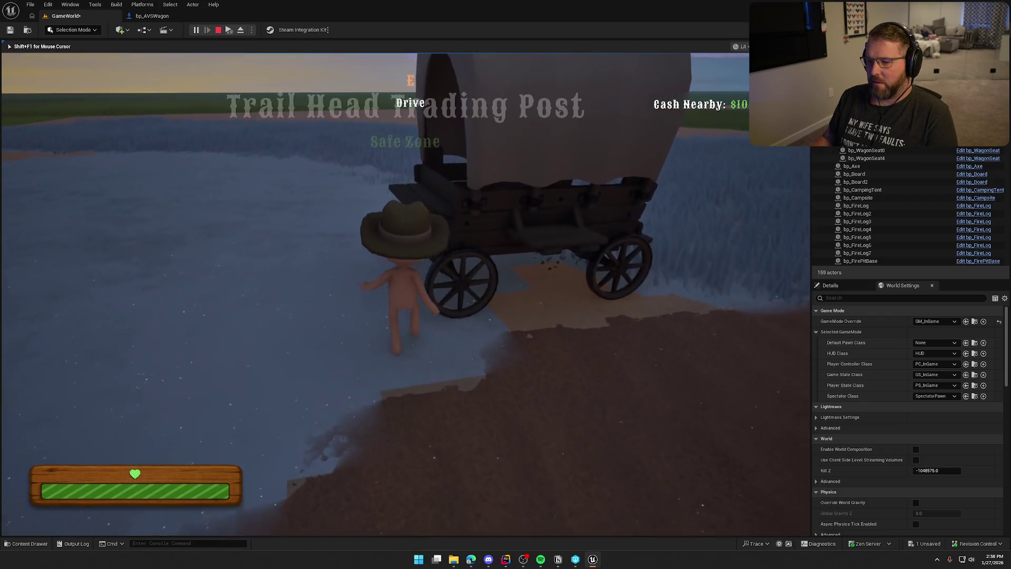
key(e)
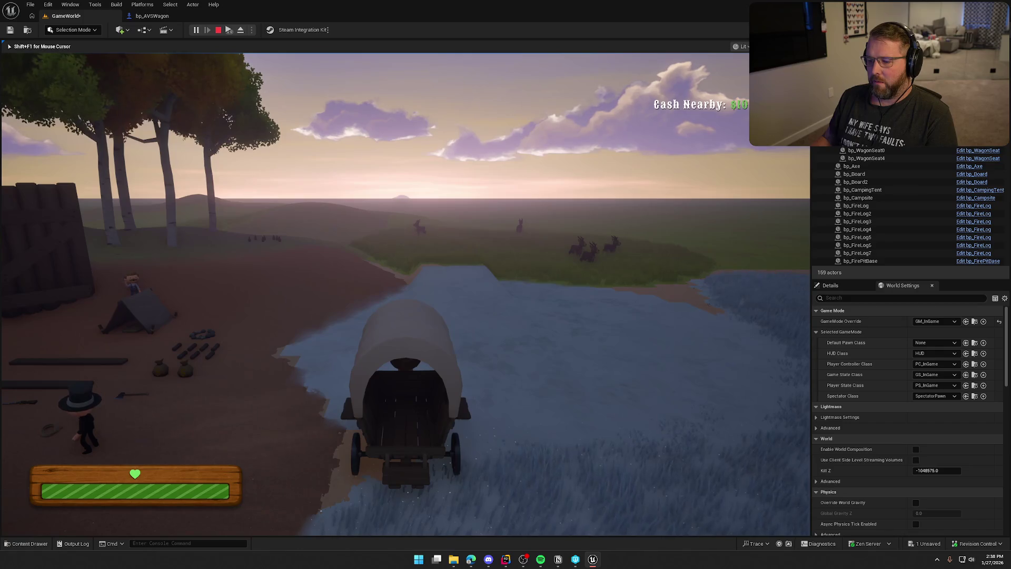
key(shift+F1)
- Change the throttle multiplier to 0.2
click(150, 20)
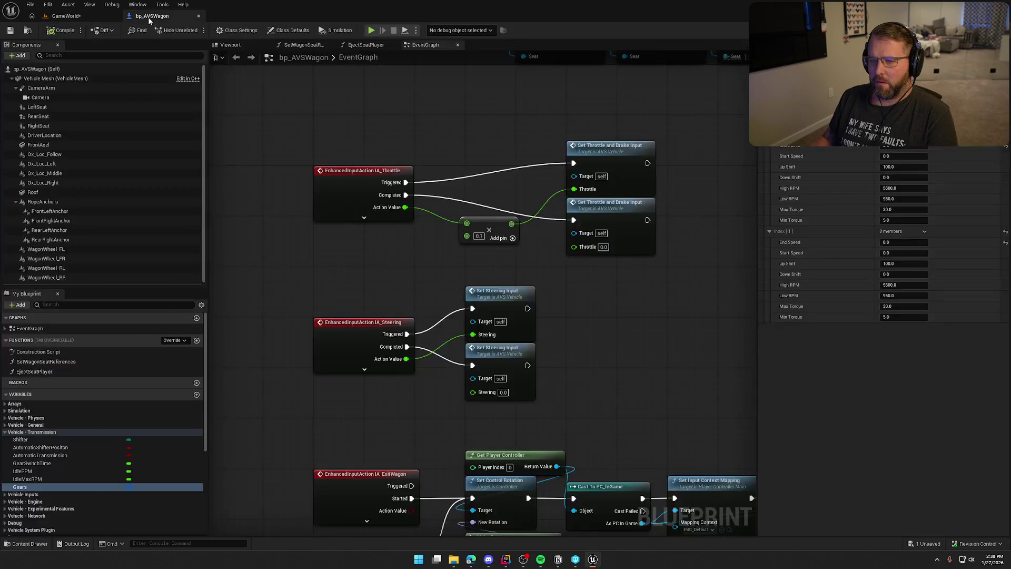
key(BackSpace)
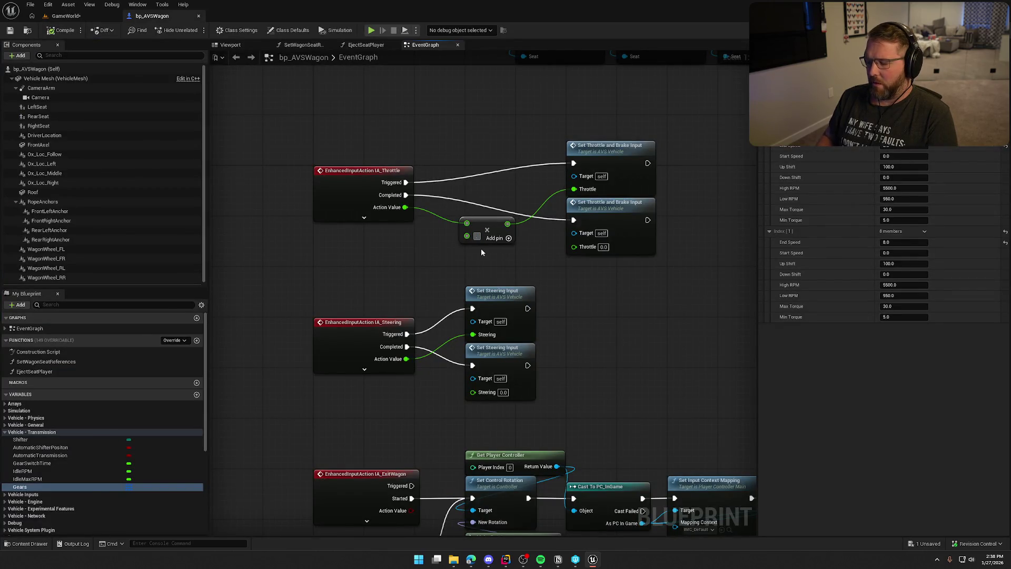
text(0.2)
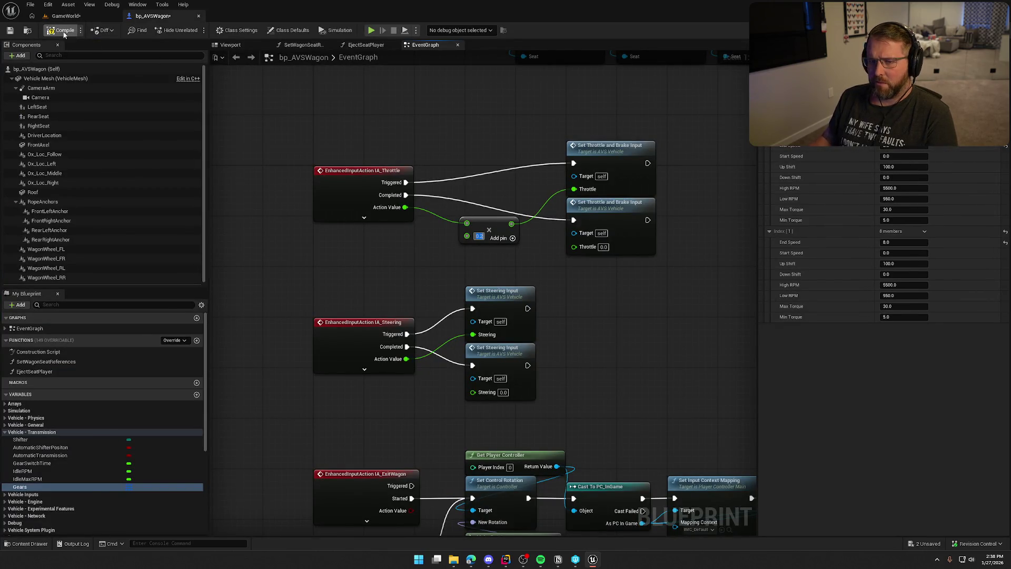
key(Return)
- Test-drive the wagon with left turns, then free the mouse and return to bp_AVSWagon
click(67, 16)
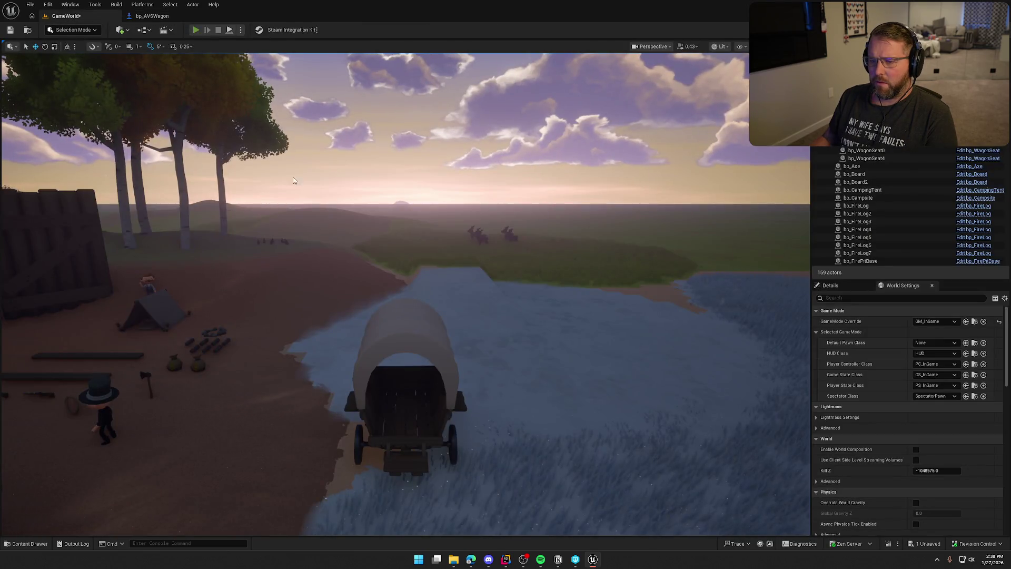
key(alt+p)
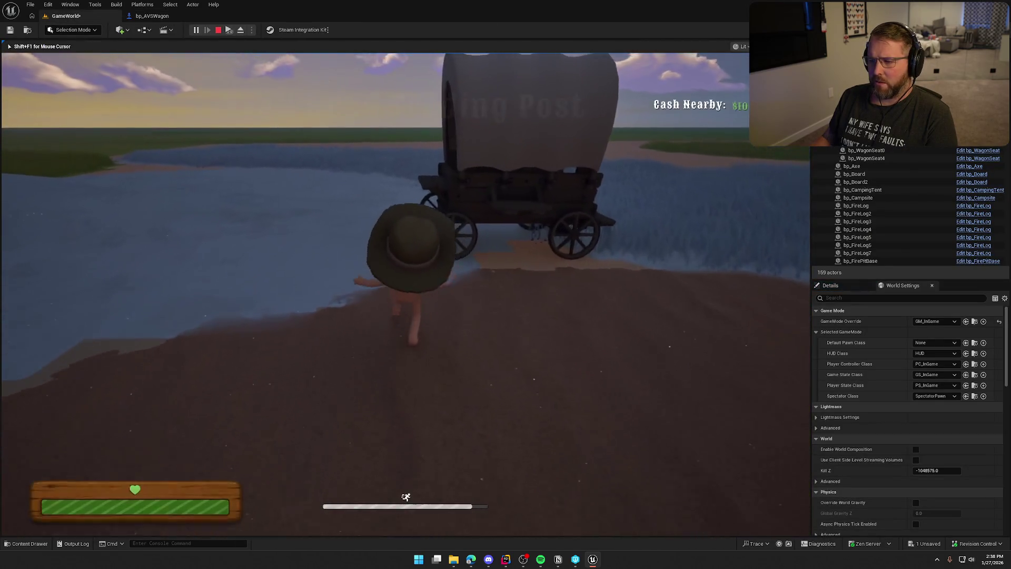
key(w)
key(a)
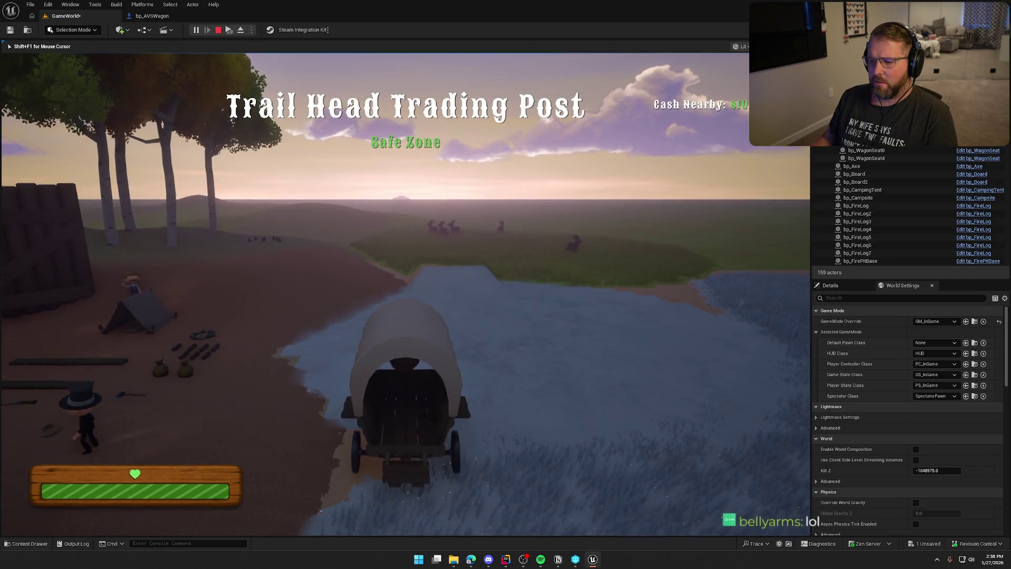
key(a)
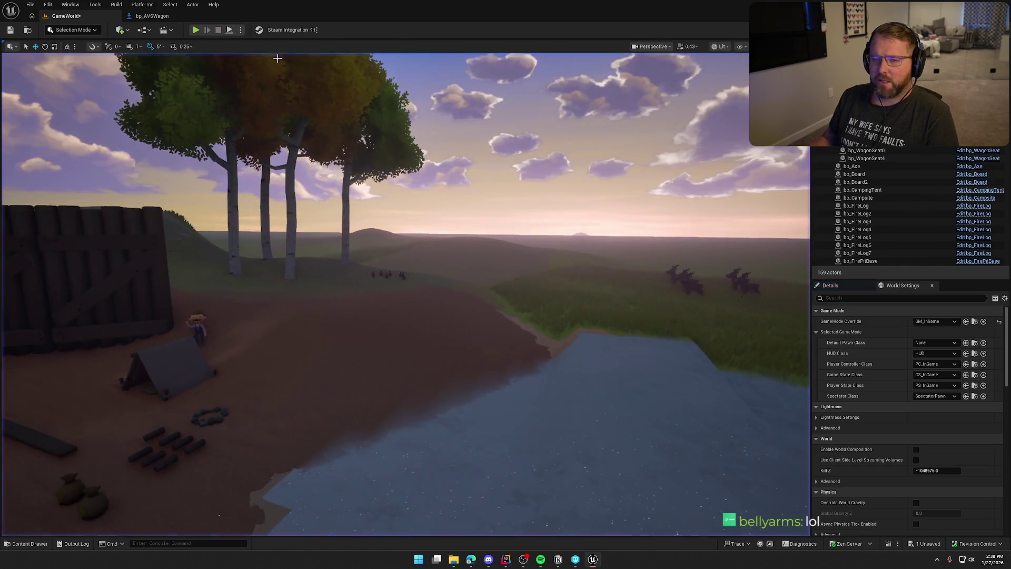
key(shift+F1)
click(143, 17)
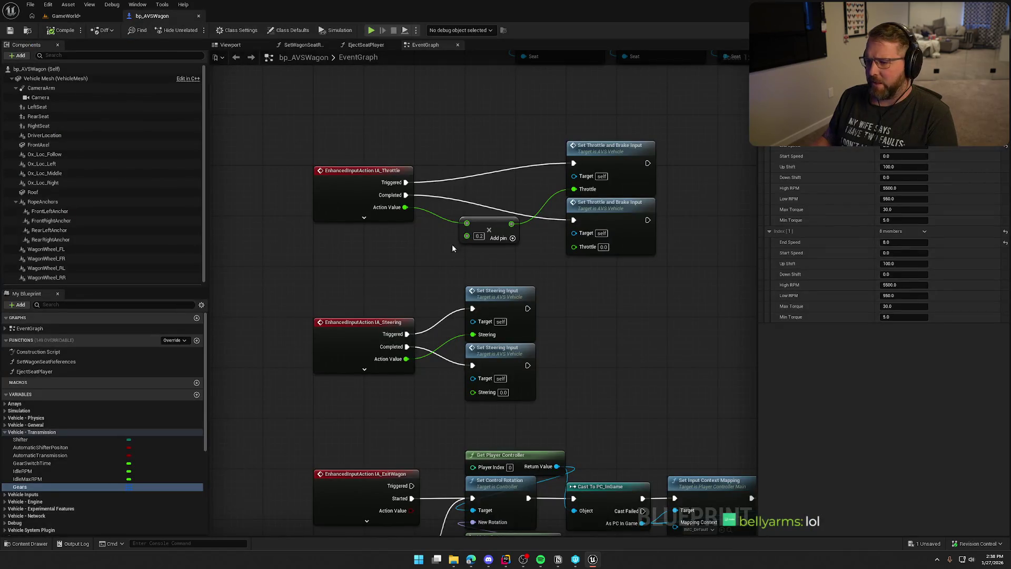
- Delete the Add node, wire Action Value straight into Throttle, and move the throttle nodes closer
click(485, 232)
key(Delete)
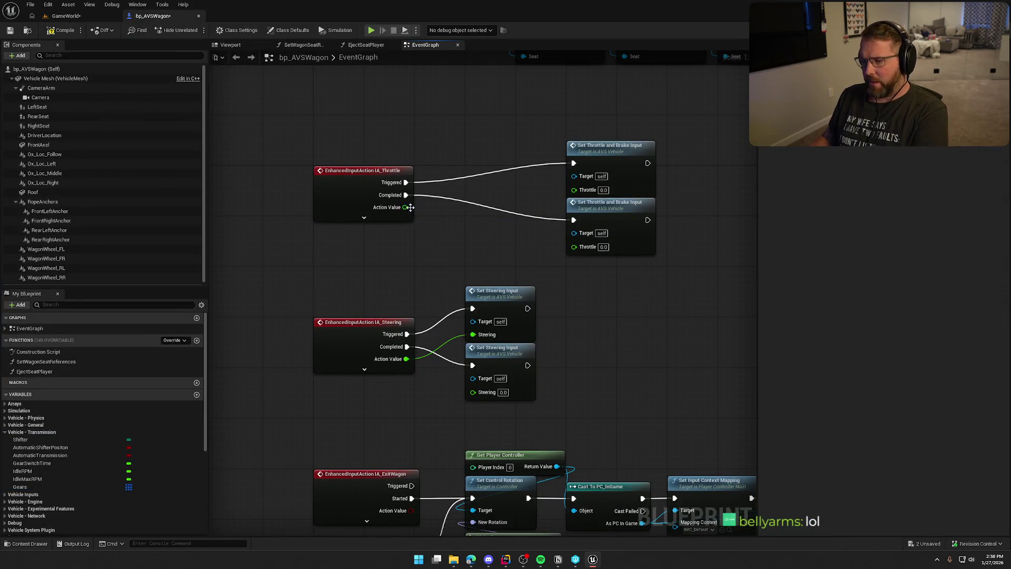
drag(405, 207, 574, 188)
mouse_move(525, 135)
mouse_down()
mouse_move(614, 165)
mouse_move(521, 156)
mouse_up()
click(467, 128)
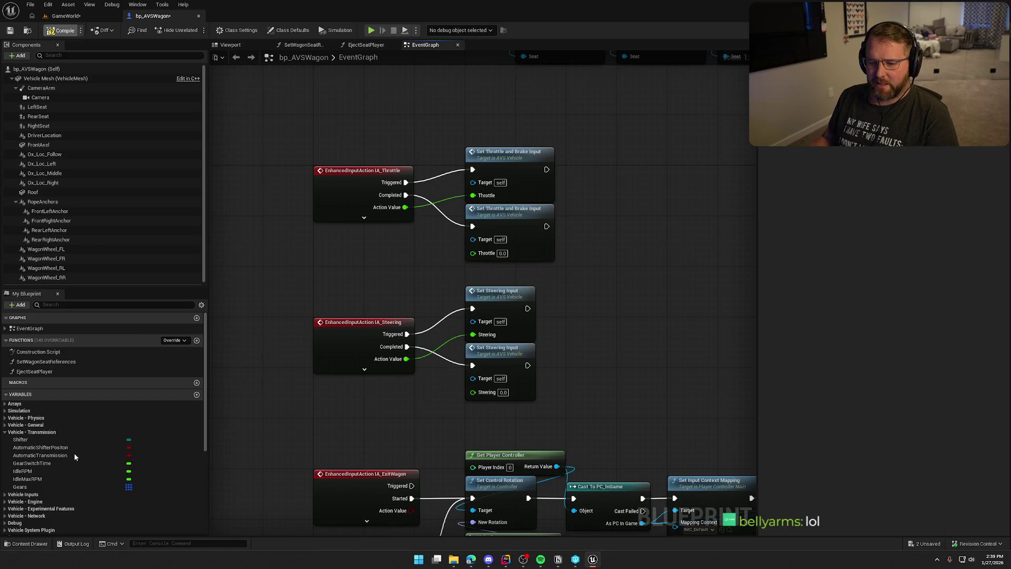
click(42, 487)
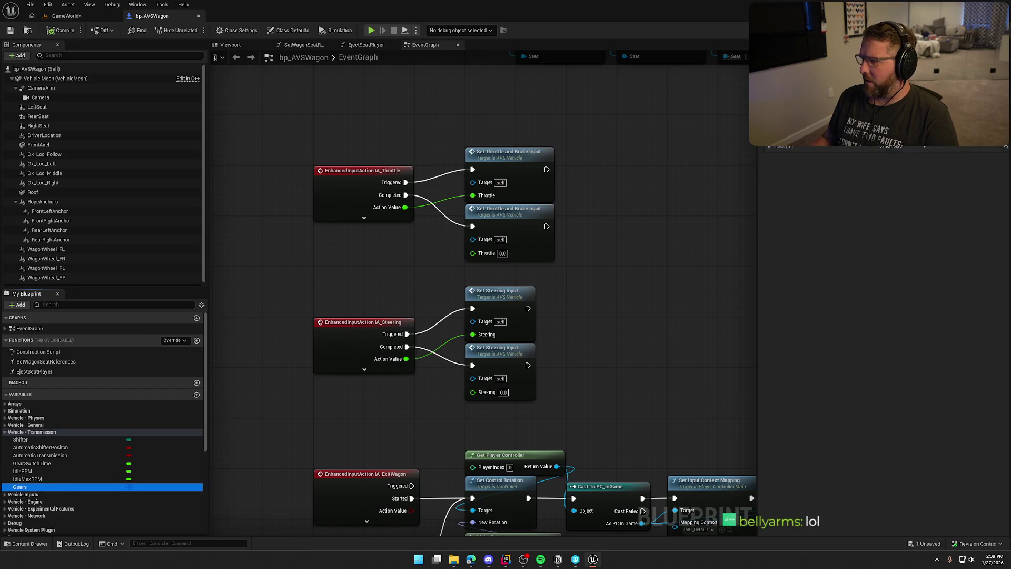
- Set gear Index [1]'s Max Torque to 0.0, compile bp_AVSWagon and return to GameWorld
click(770, 135)
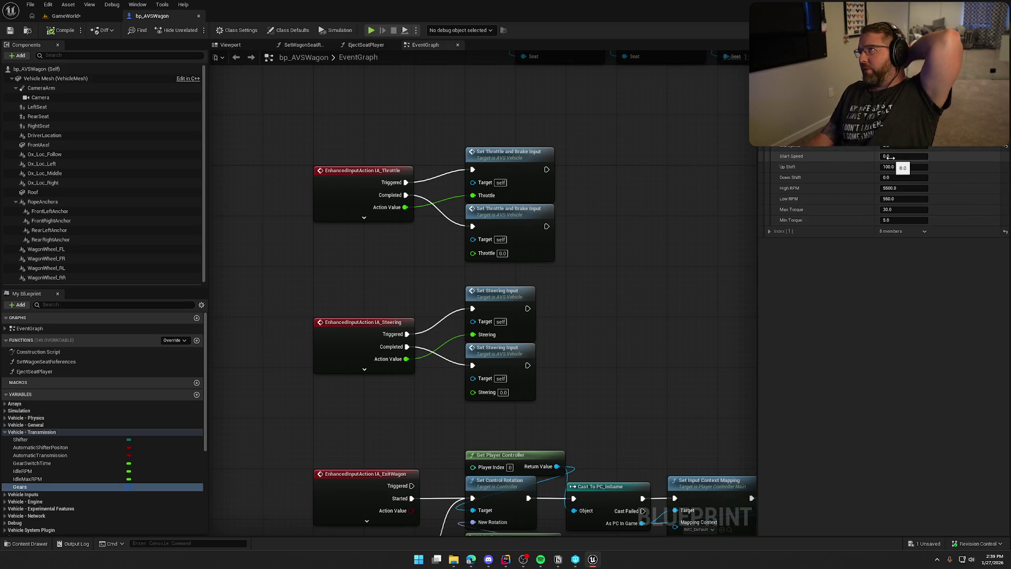
click(770, 231)
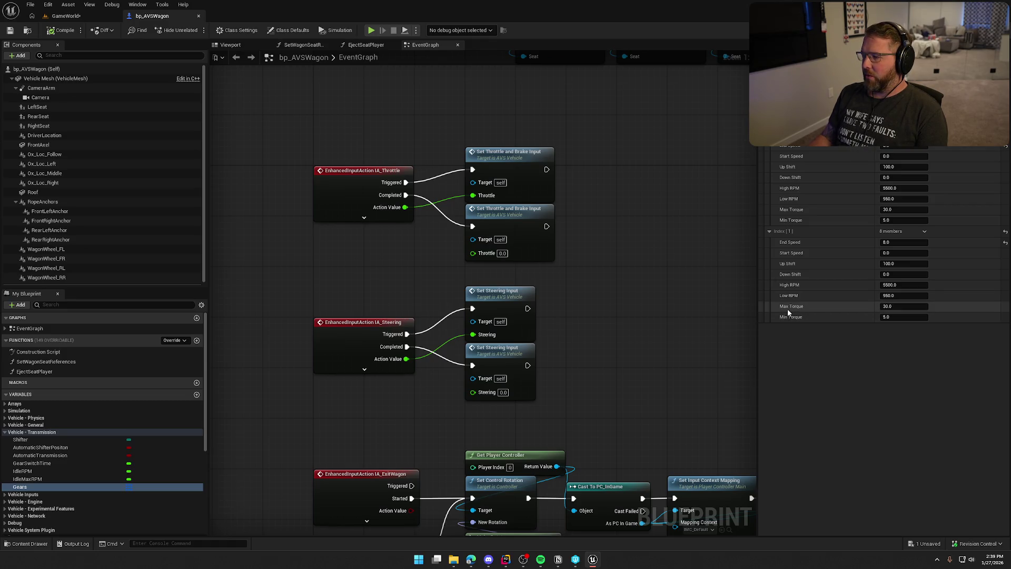
click(883, 310)
text(8)
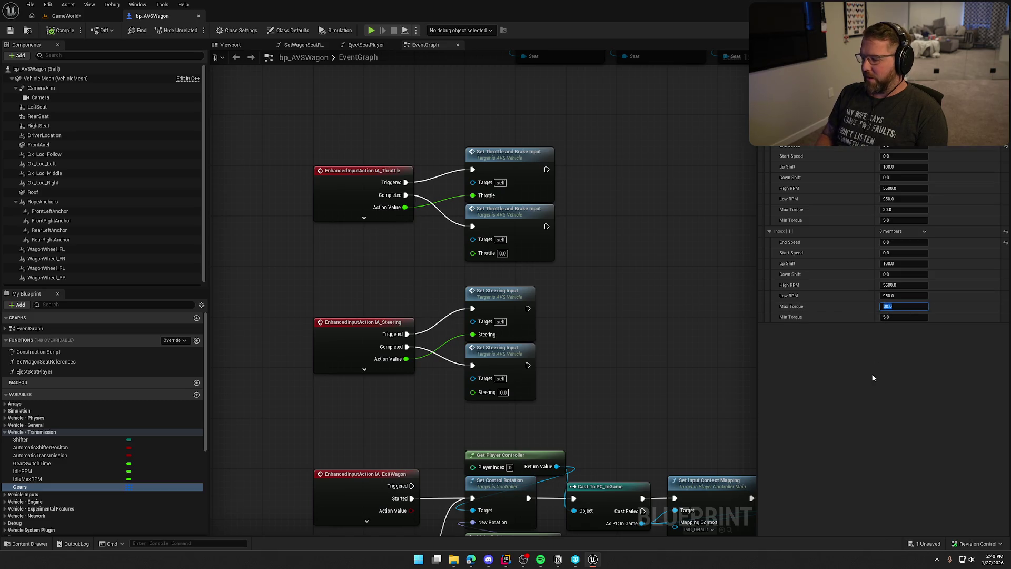
click(62, 31)
click(66, 16)
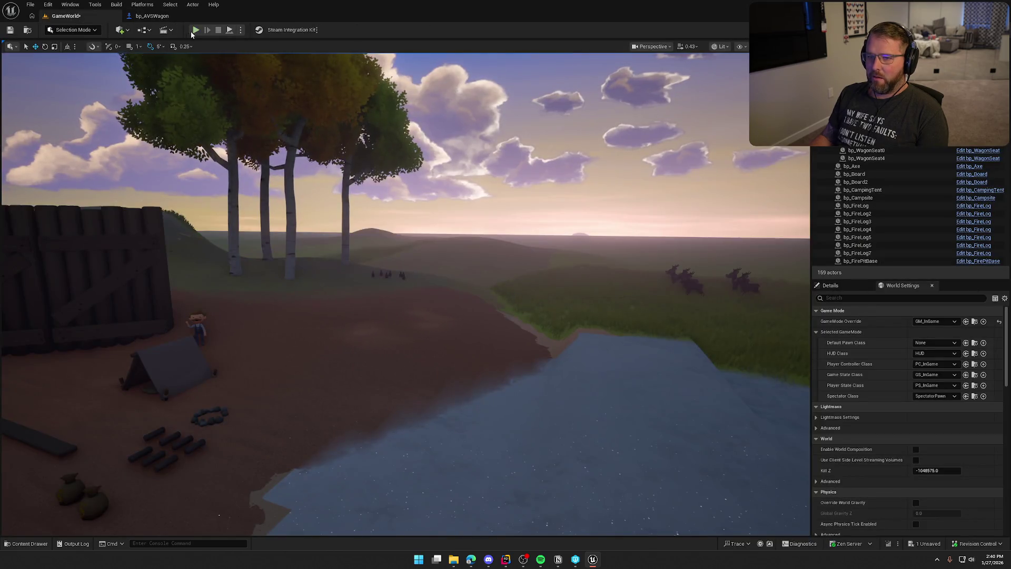
- Play-test by boarding the wagon and driving it forward, then stop
key(alt+p)
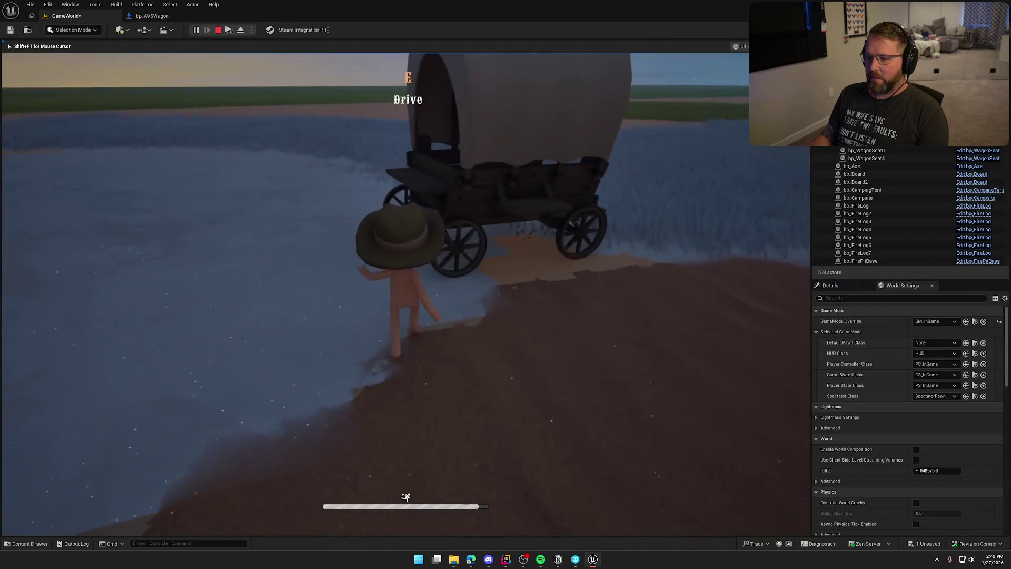
key(e)
key(w)
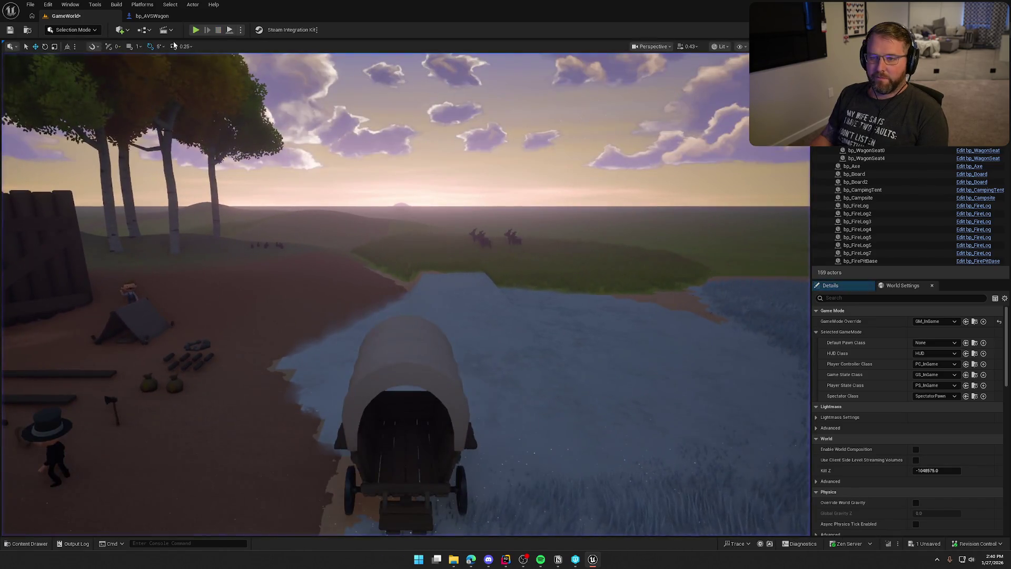
key(Escape)
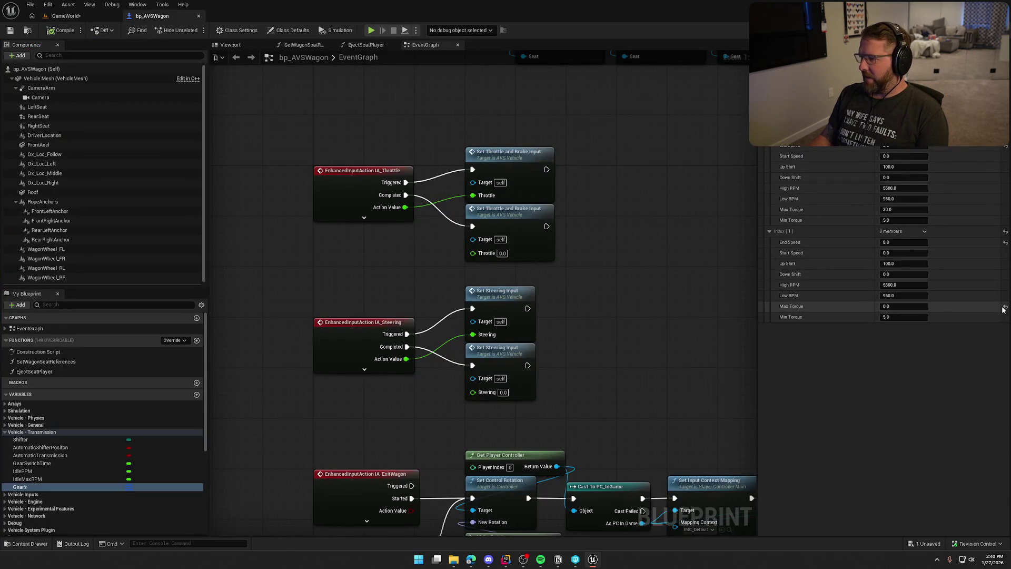
- Restore Index [1] Max Torque to 30.0, set Min Torque to 0.0, recompile and play again
click(1005, 308)
click(911, 318)
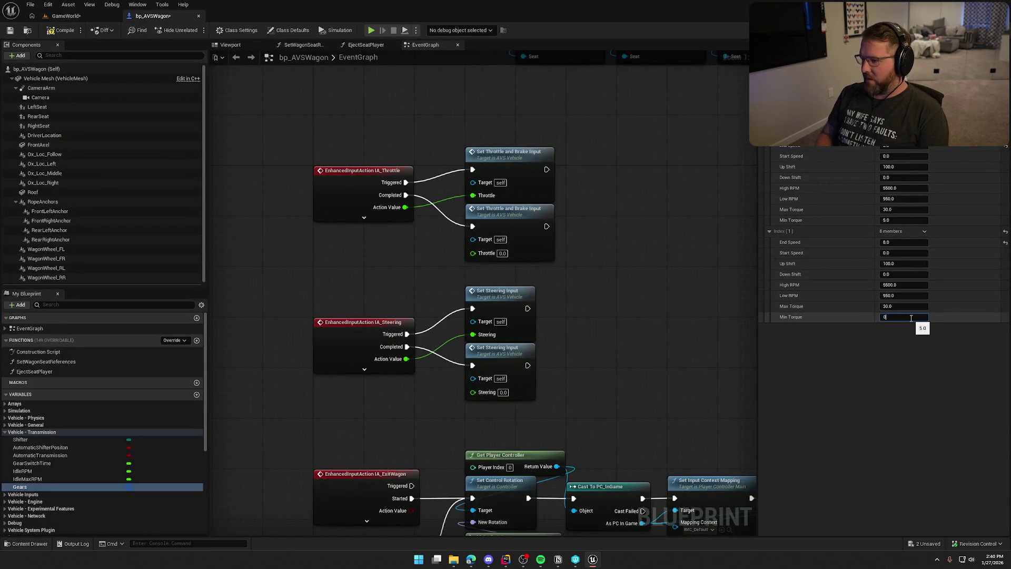
key(Return)
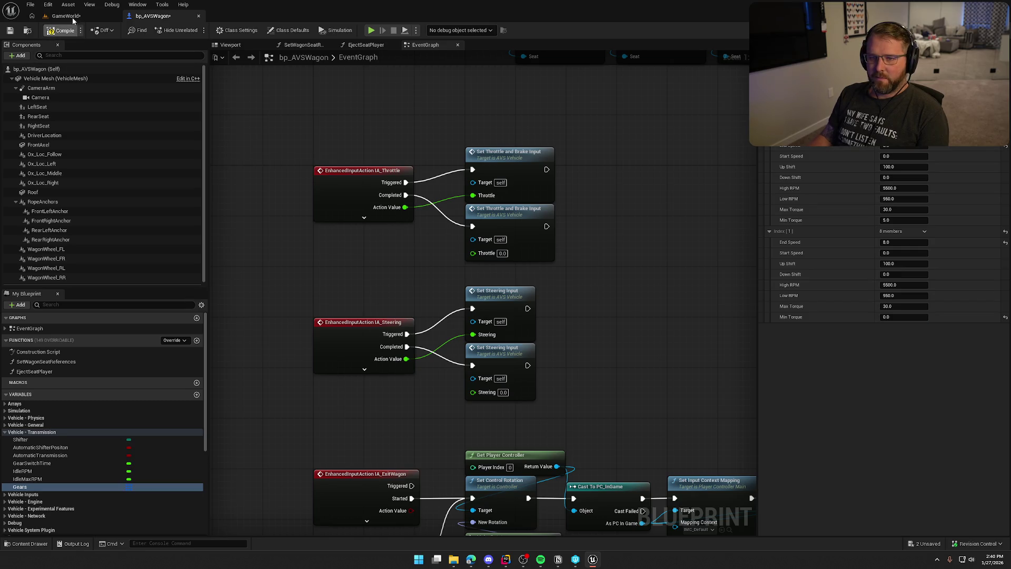
click(73, 20)
click(307, 169)
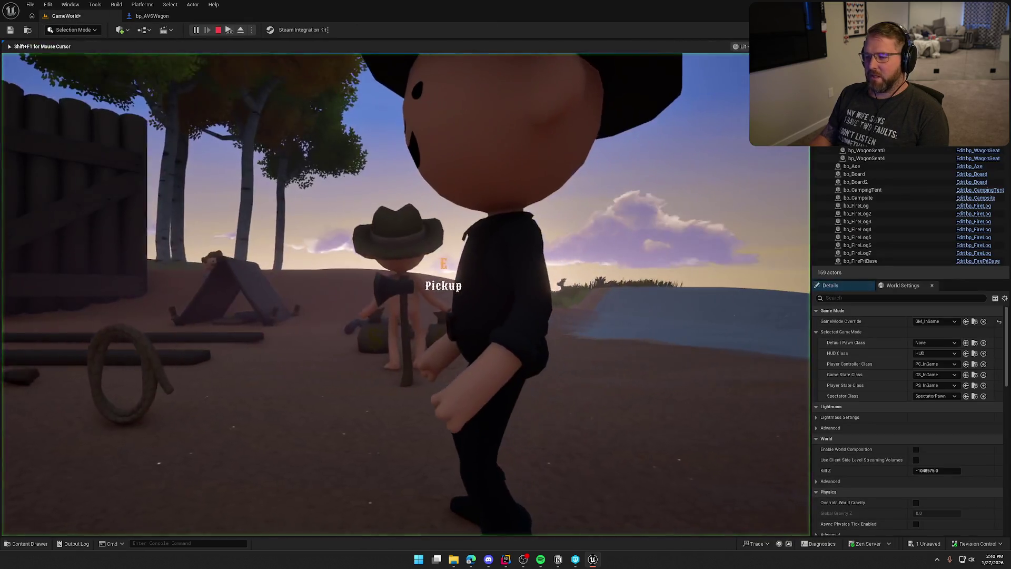
- Board the wagon in play, stop, then drop a Gears getter into bp_AVSWagon's event graph
key(w)
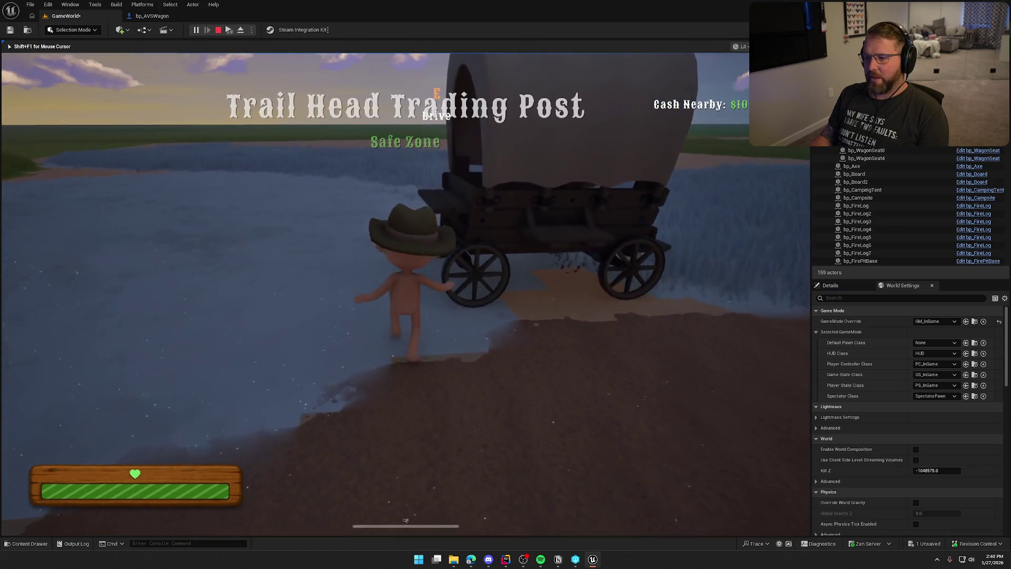
key(e)
key(Escape)
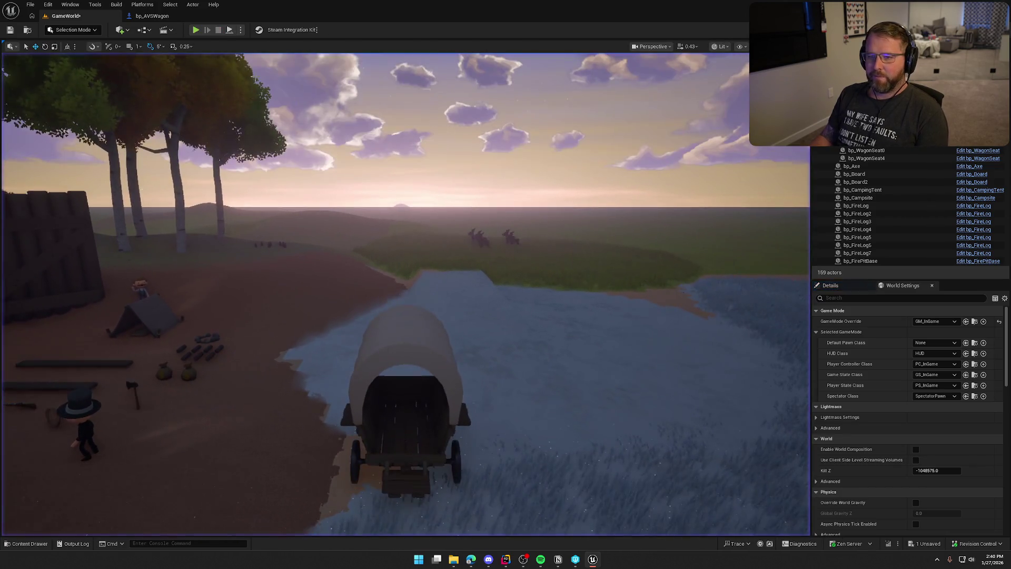
click(153, 16)
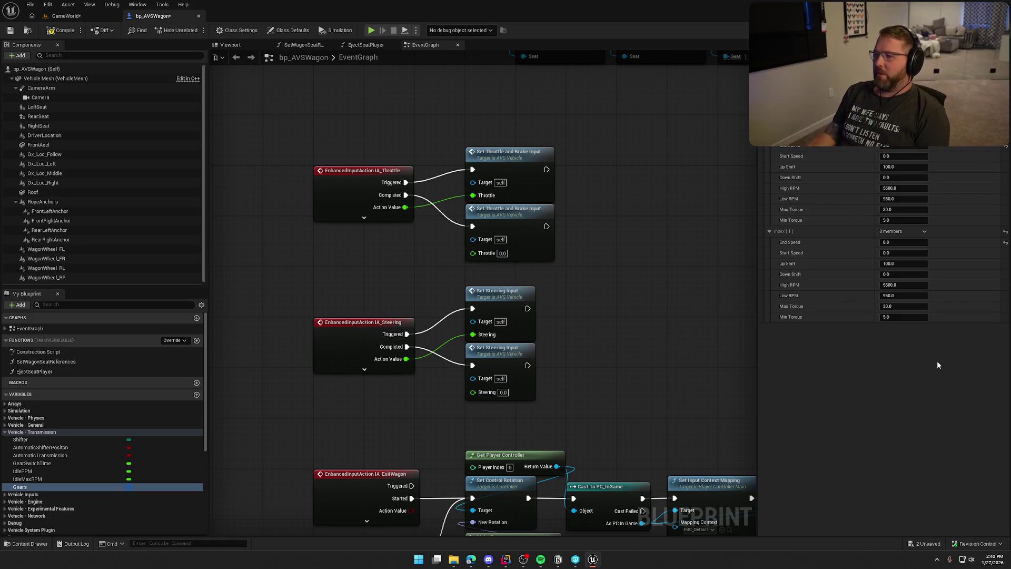
mouse_move(20, 487)
mouse_down()
mouse_move(494, 103)
mouse_move(450, 206)
mouse_up()
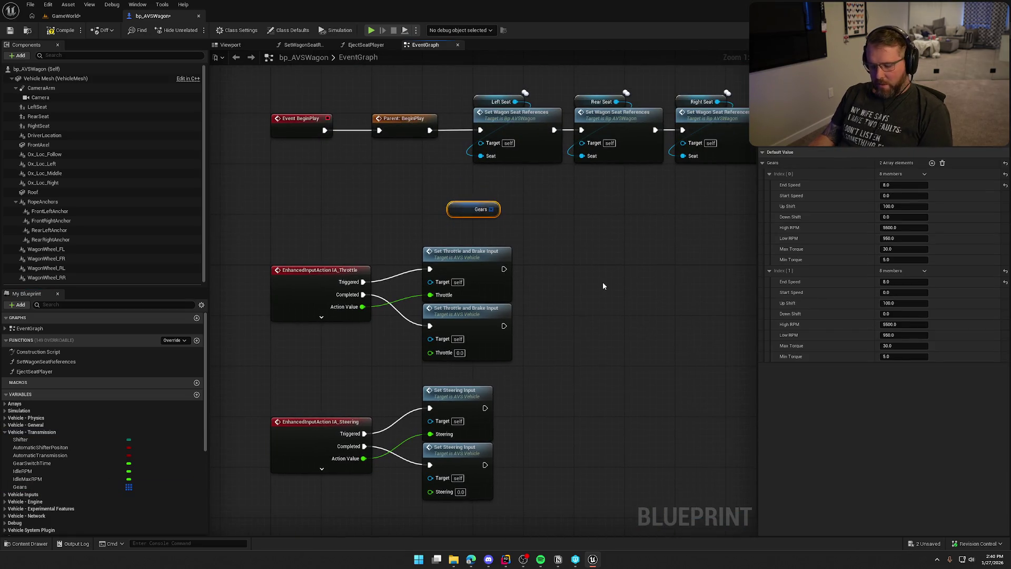
- Delete the Gears getter and add a new Custom Event node to the graph
key(Delete)
scroll(532, 286, down, 4)
scroll(476, 401, up, 4)
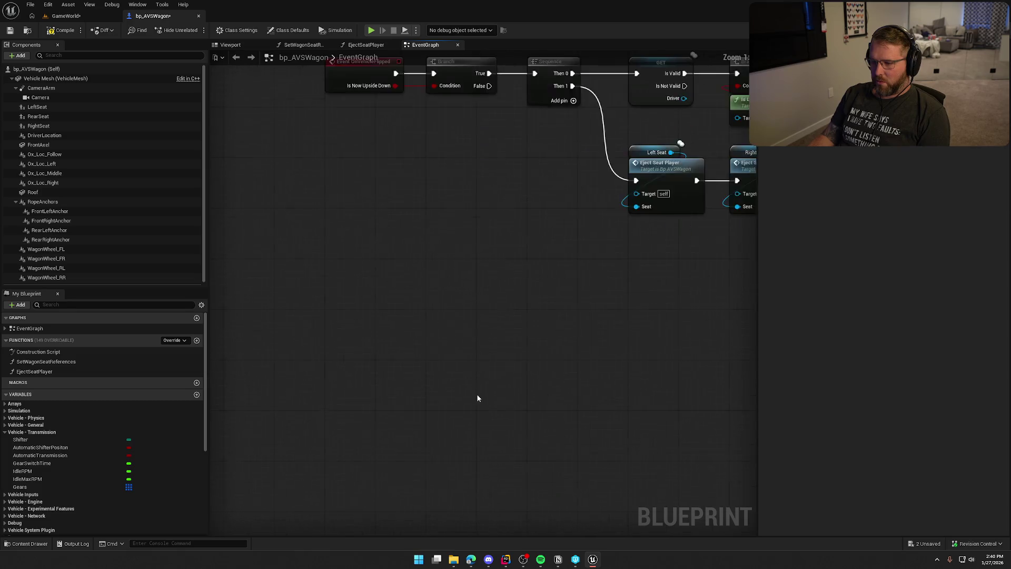
right_click(362, 242)
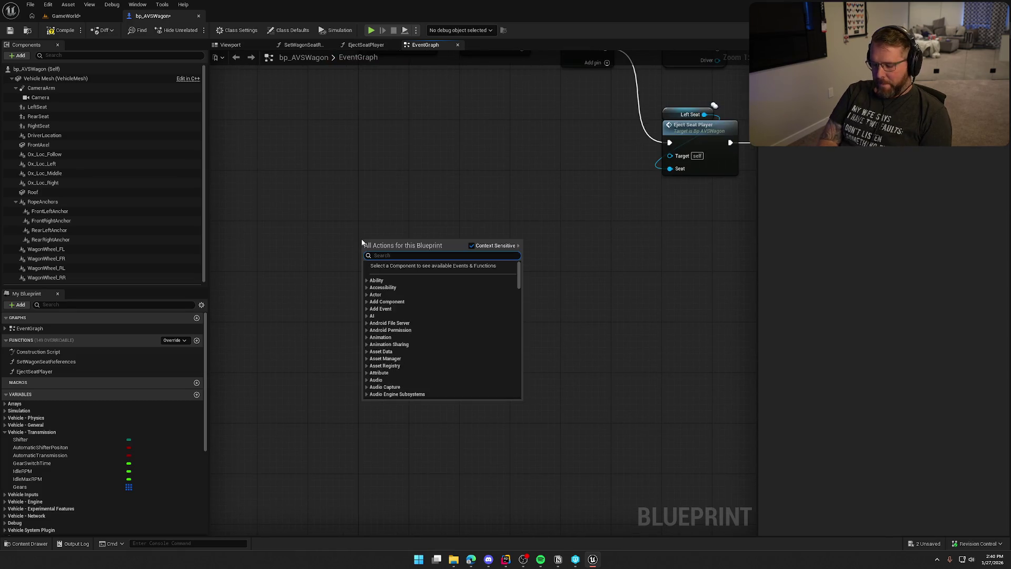
text(cust)
key(Return)
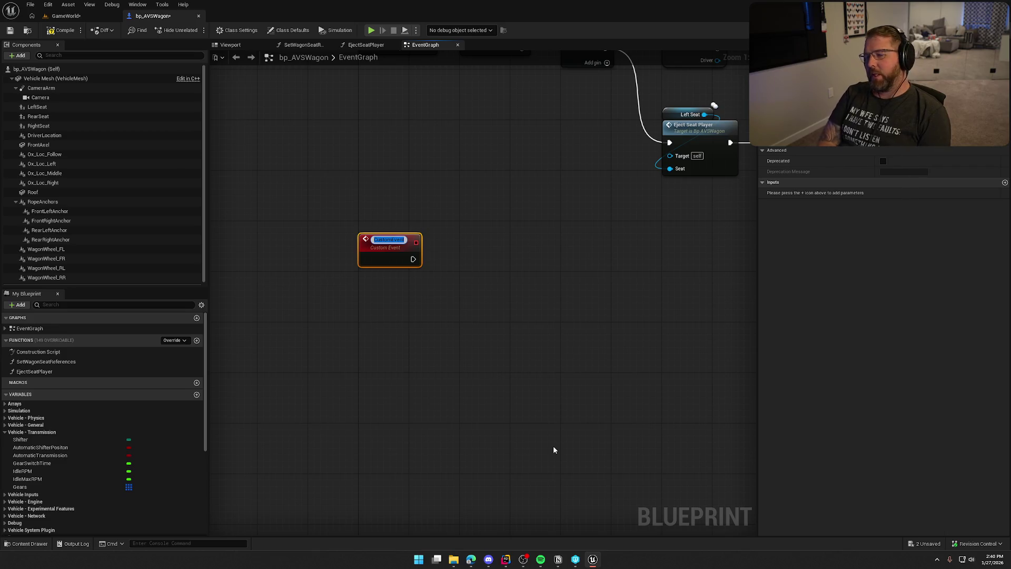
click(64, 487)
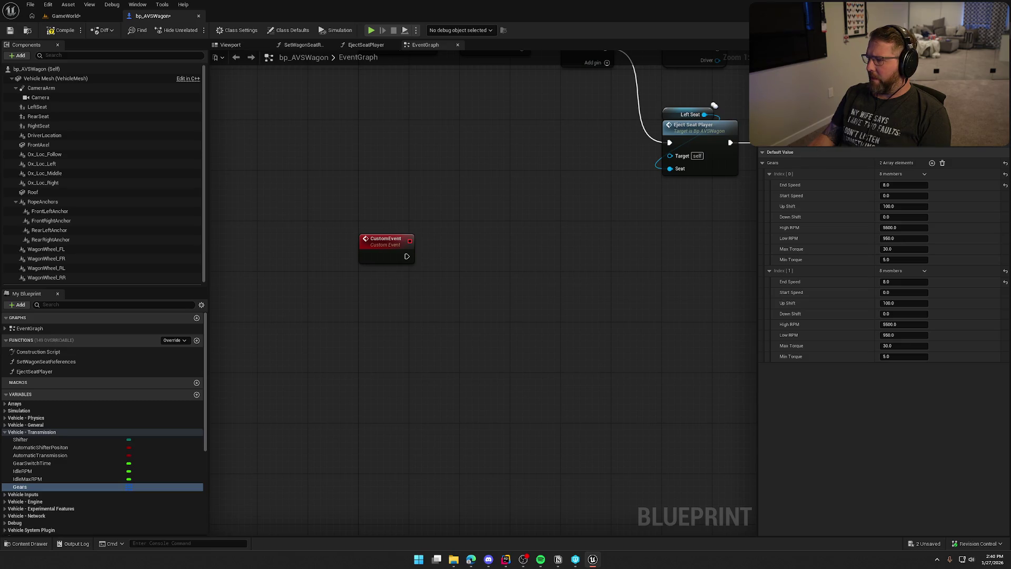
- Rename the custom event to UpdateOxSpeed
drag(343, 240, 353, 274)
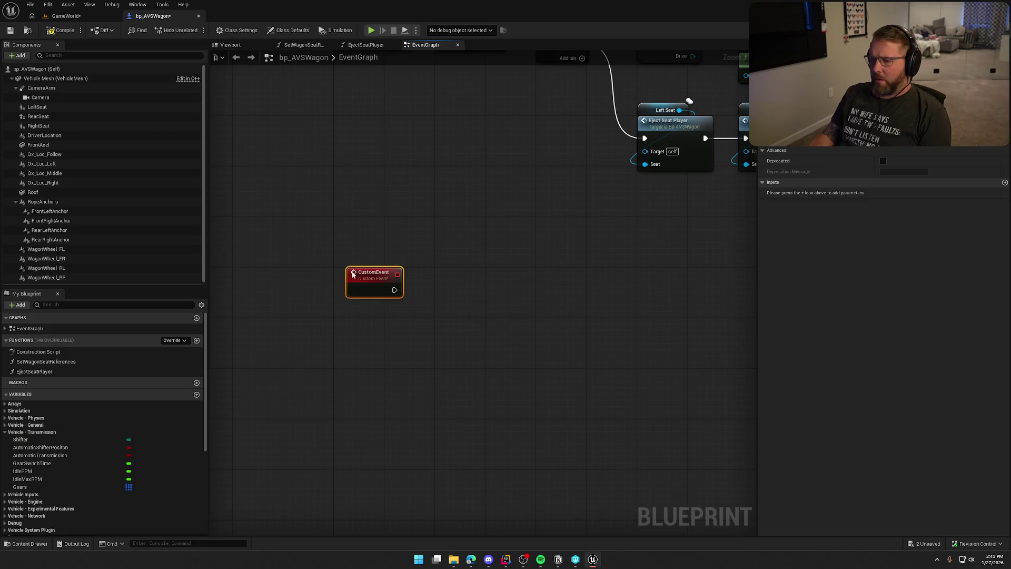
key(F2)
text(Atta)
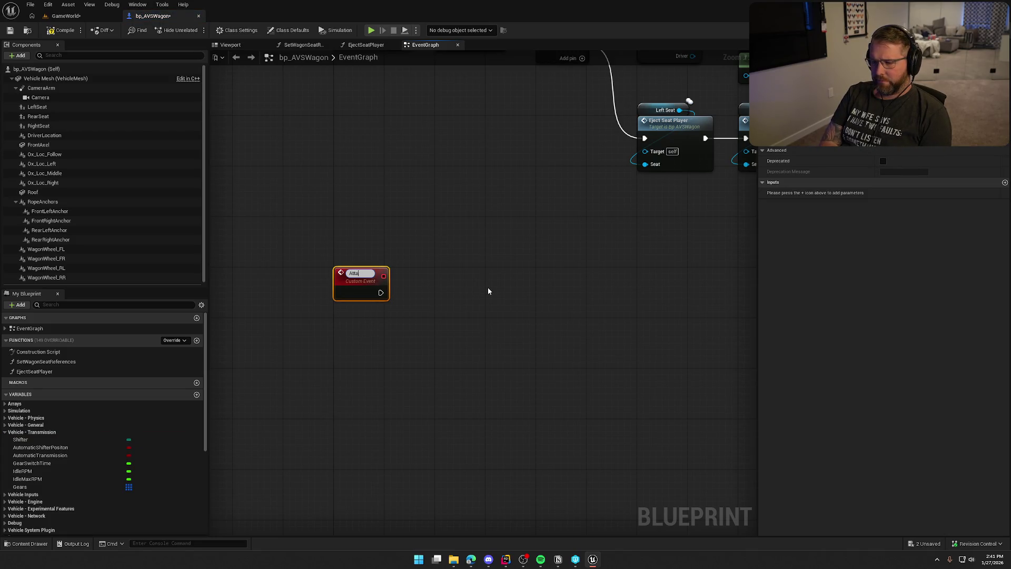
key(BackSpace)
text(Update)
key(Return)
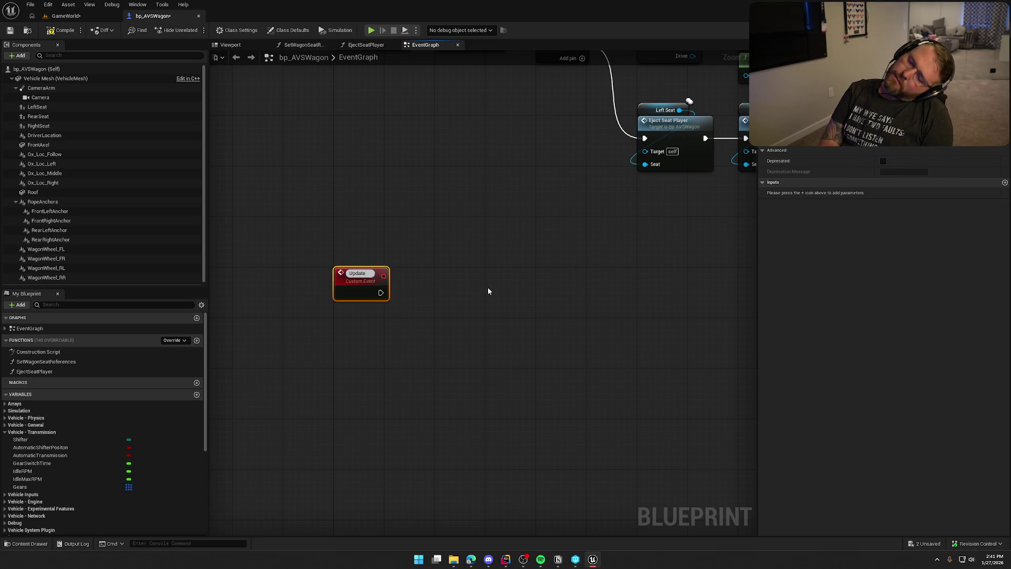
text(Speed)
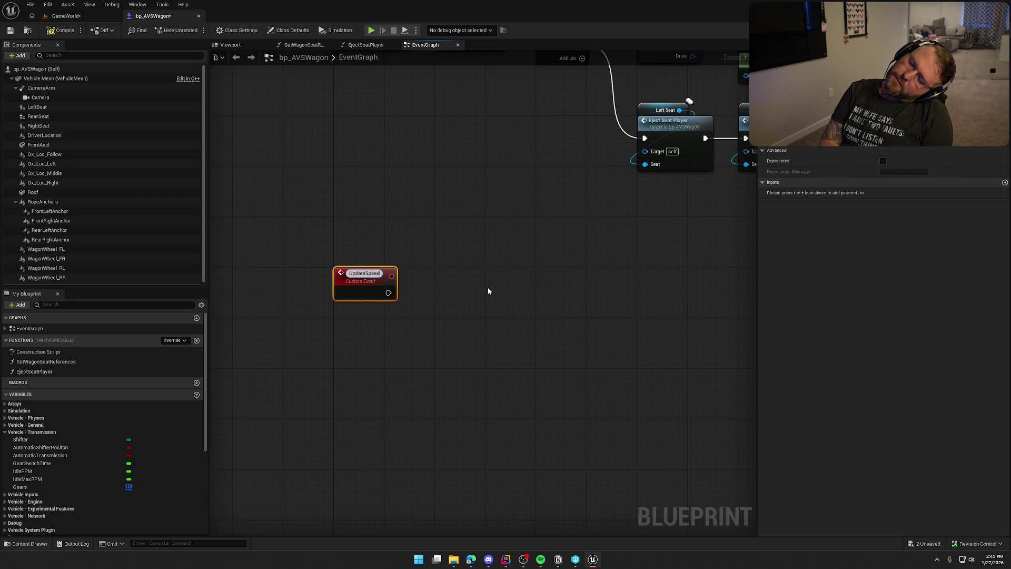
key(BackSpace)
key(BackSpace)
key(BackSpace)
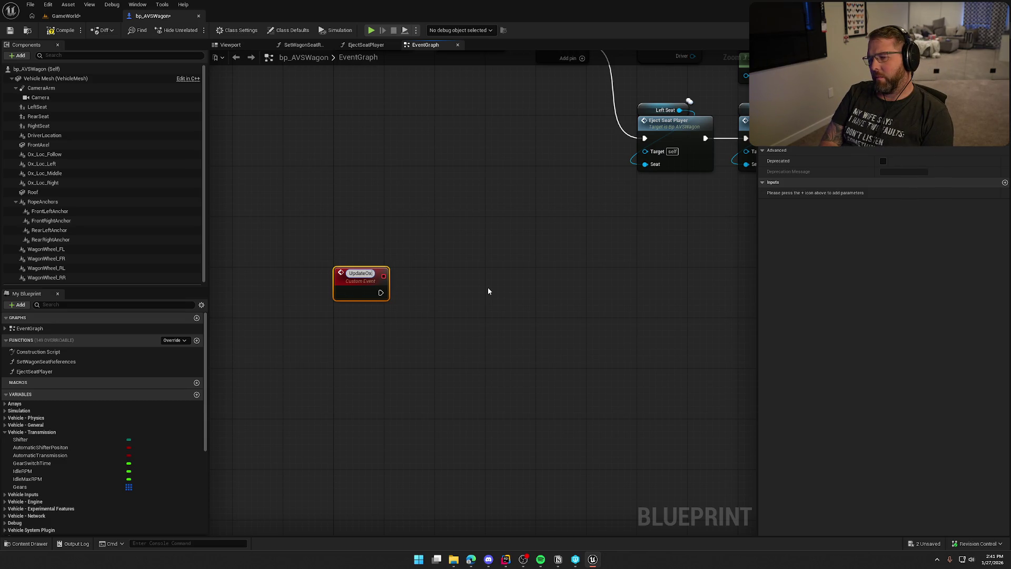
text(OxSpee)
text(d)
key(Return)
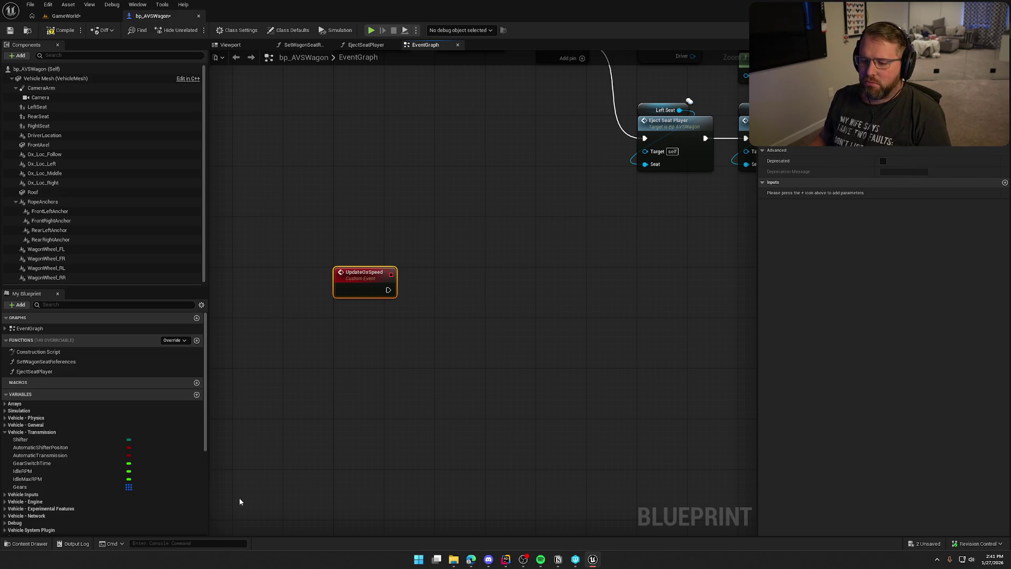
- Make UpdateOxSpeed replicate as Multicast and place a Gears getter beside it
click(36, 487)
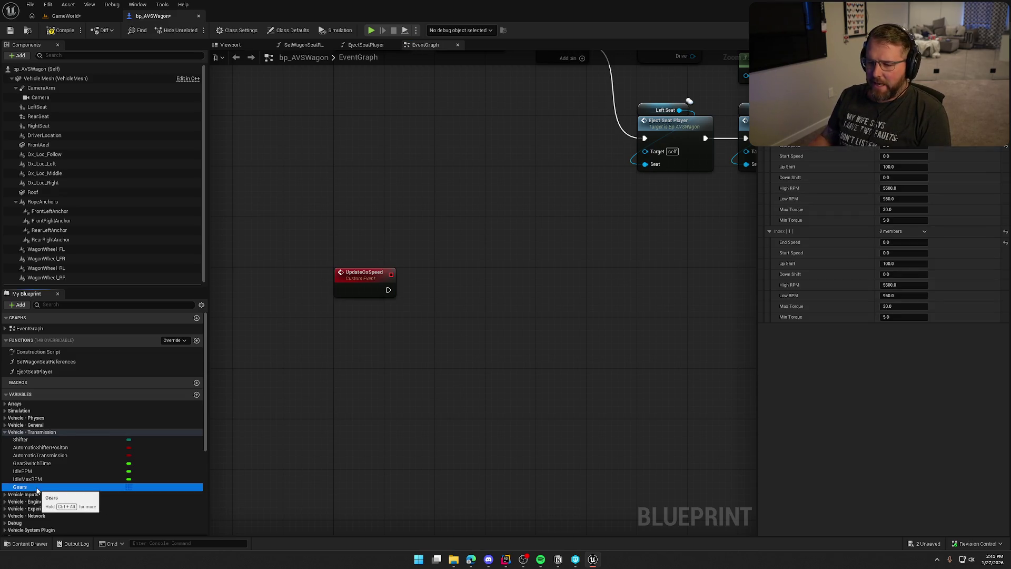
scroll(841, 339, up, 2)
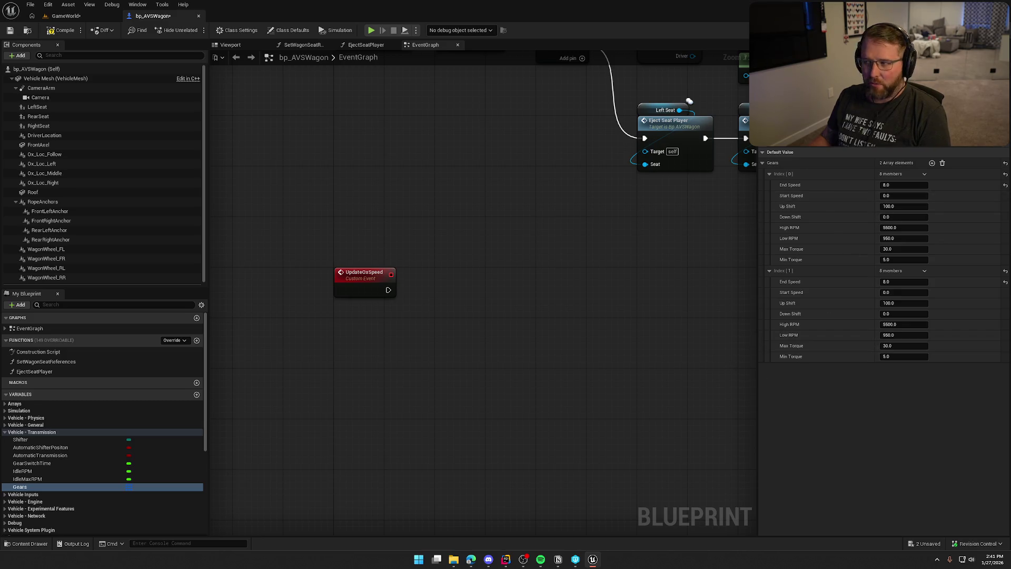
mouse_move(519, 362)
mouse_down()
mouse_move(429, 346)
mouse_move(399, 307)
mouse_up()
click(353, 269)
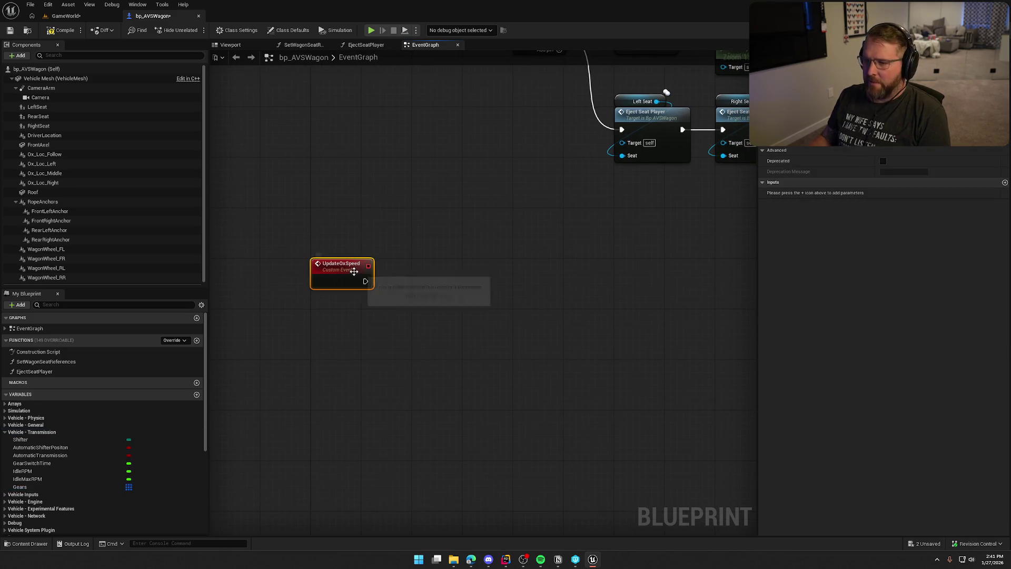
click(910, 152)
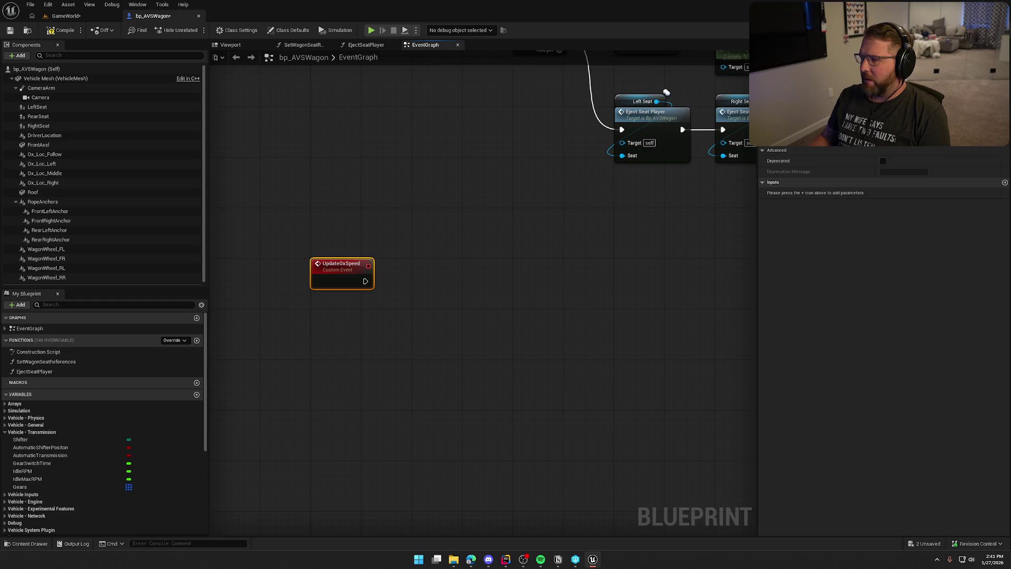
drag(577, 335, 560, 287)
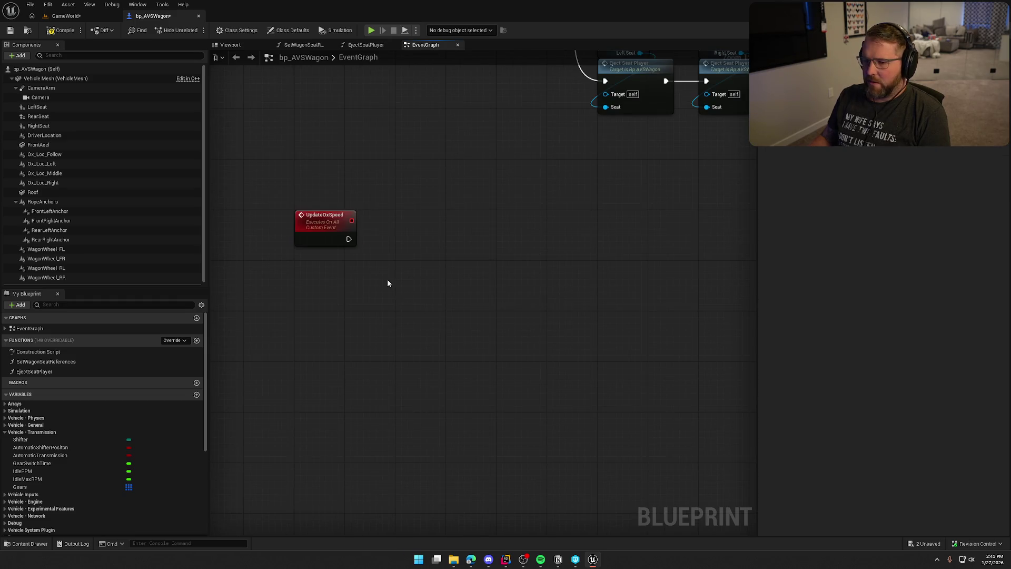
mouse_move(21, 487)
mouse_down()
mouse_move(336, 362)
mouse_move(374, 263)
mouse_move(392, 268)
mouse_move(354, 269)
mouse_up()
- Add a For Each Loop over Gears, triggered by the UpdateOxSpeed event
click(434, 241)
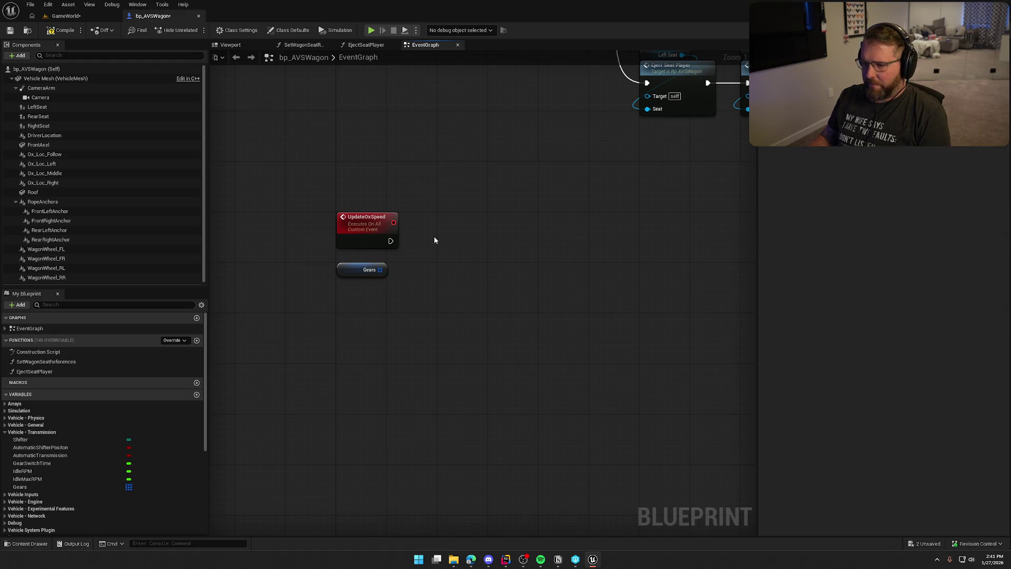
click(463, 224)
drag(472, 252, 380, 270)
mouse_move(391, 241)
mouse_down()
mouse_move(472, 240)
mouse_move(463, 230)
mouse_up()
mouse_move(363, 270)
mouse_down()
mouse_move(476, 214)
mouse_move(439, 171)
mouse_up()
click(491, 185)
- Add a Set members in Vehicle Gear node exposing End Speed, run on each loop iteration
drag(457, 238, 492, 243)
text(set mem)
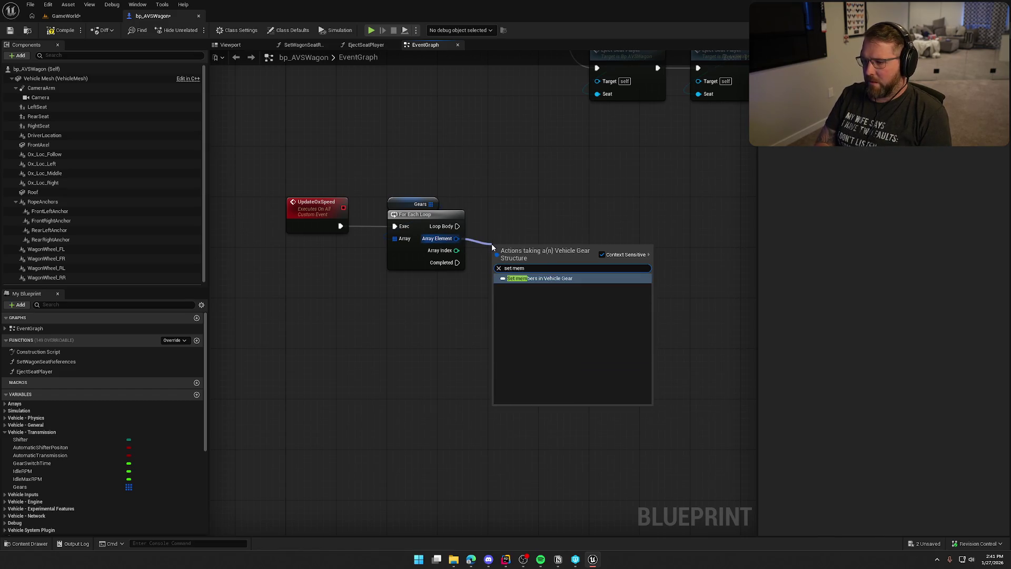
key(Return)
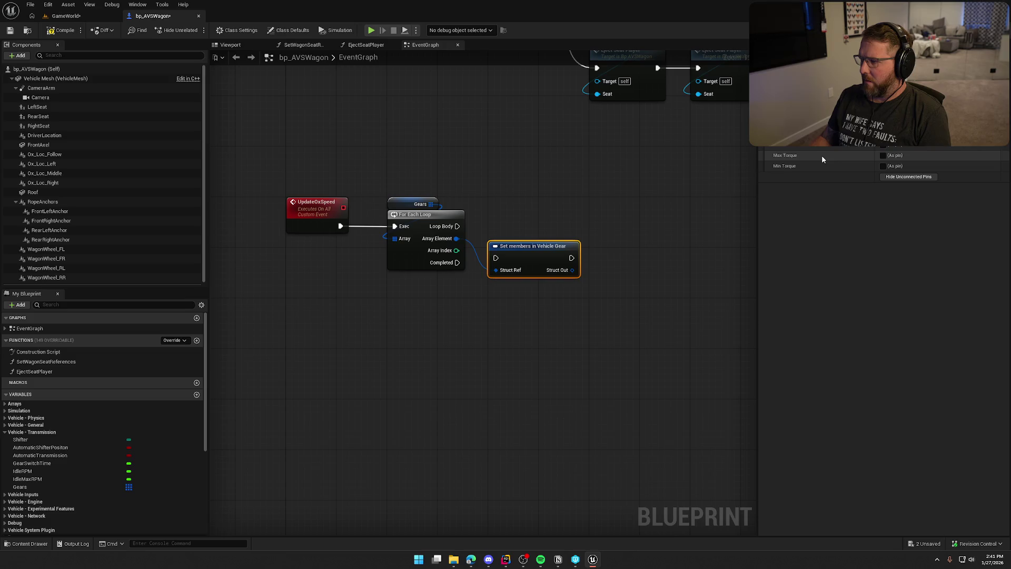
click(884, 145)
mouse_move(542, 256)
mouse_down()
mouse_move(574, 231)
mouse_move(457, 226)
mouse_up()
drag(571, 230, 539, 218)
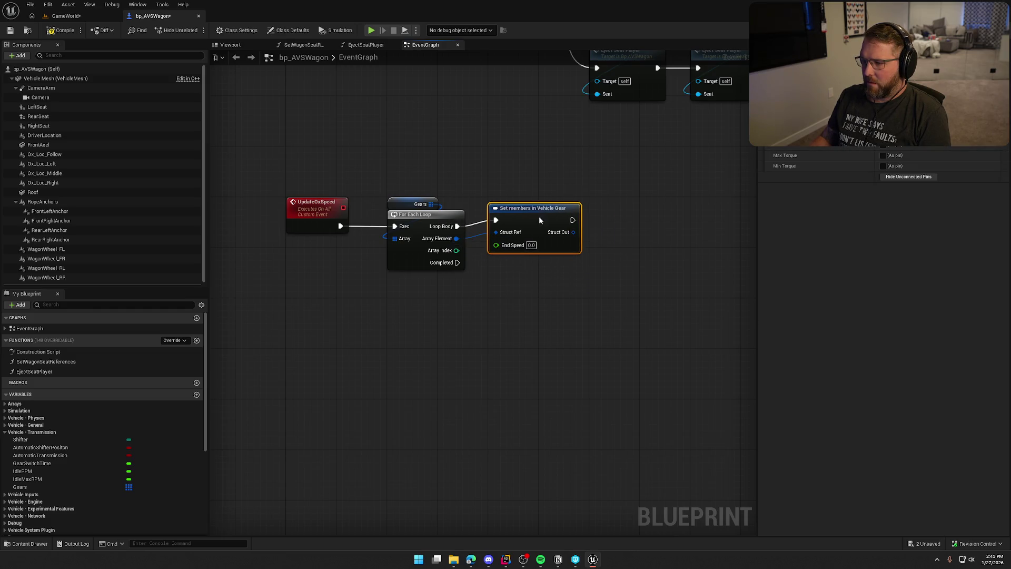
click(541, 162)
- Add Set Array Elem on Gears using the loop's Array Index and the modified gear as Item
drag(557, 365, 473, 349)
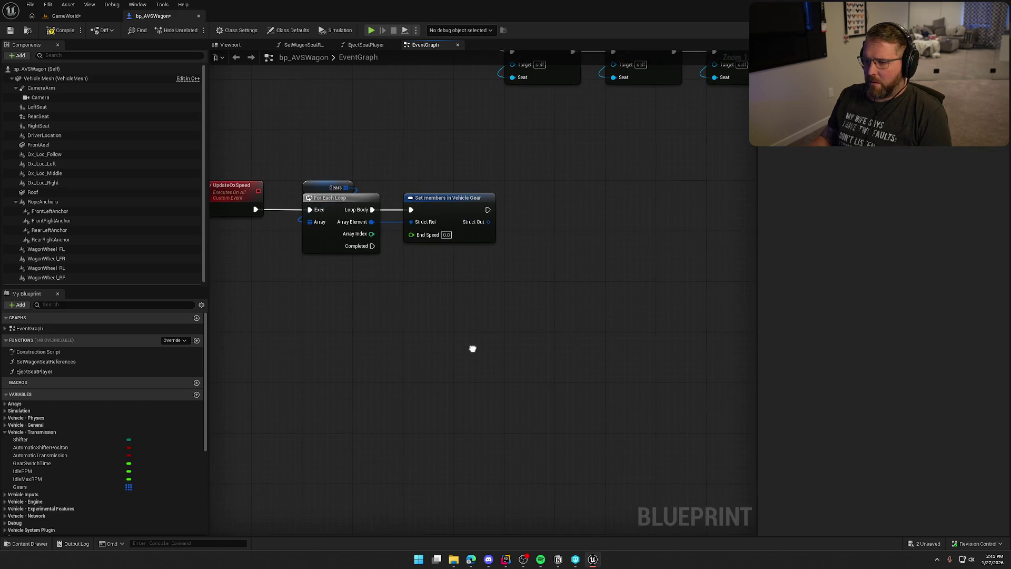
drag(346, 188, 537, 185)
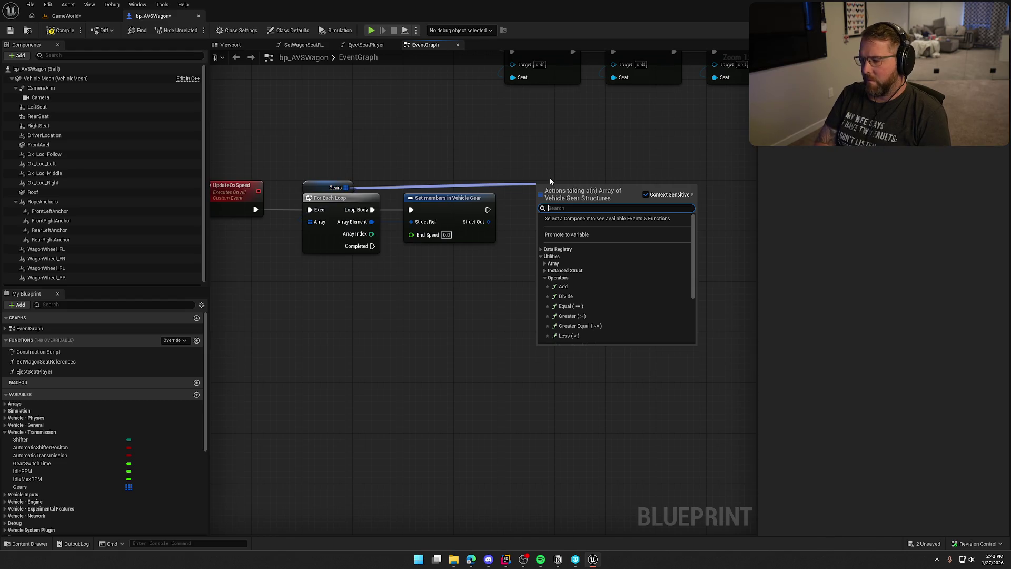
text(set)
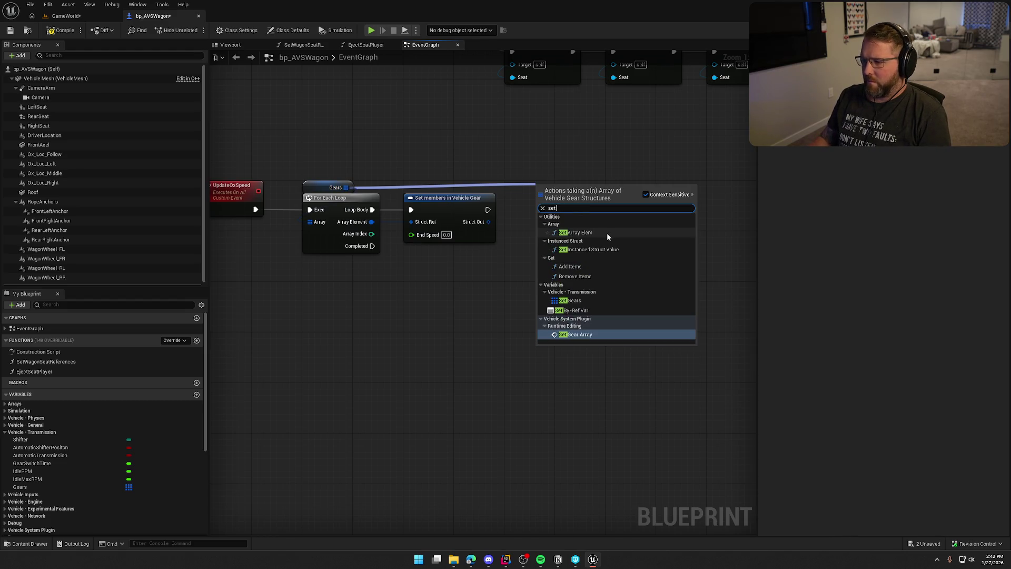
click(575, 233)
mouse_move(538, 197)
mouse_down()
mouse_move(488, 210)
mouse_move(565, 197)
mouse_up()
drag(544, 235, 365, 245)
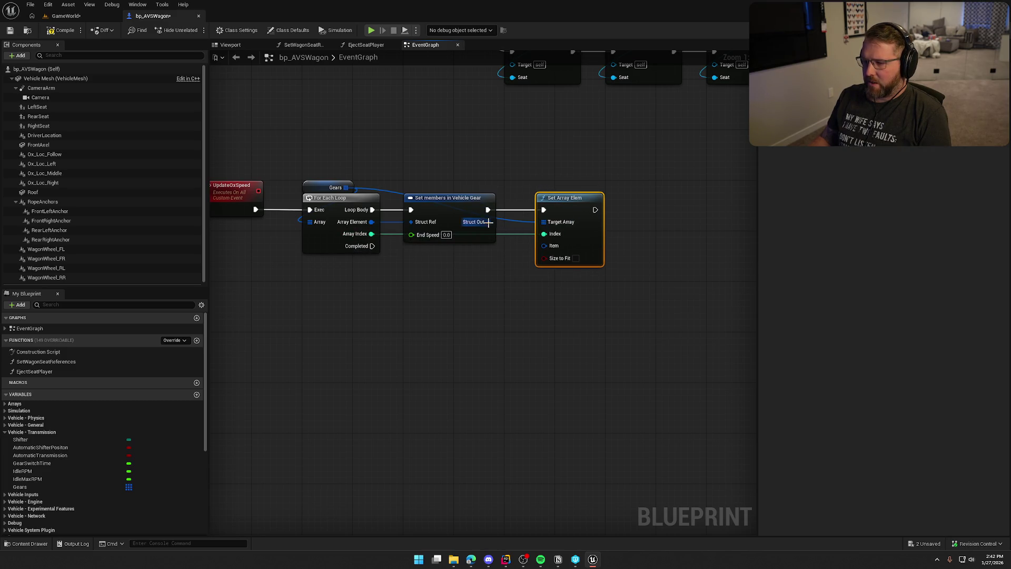
drag(488, 222, 545, 245)
mouse_move(563, 209)
mouse_down()
mouse_move(532, 204)
mouse_move(579, 206)
mouse_up()
click(530, 158)
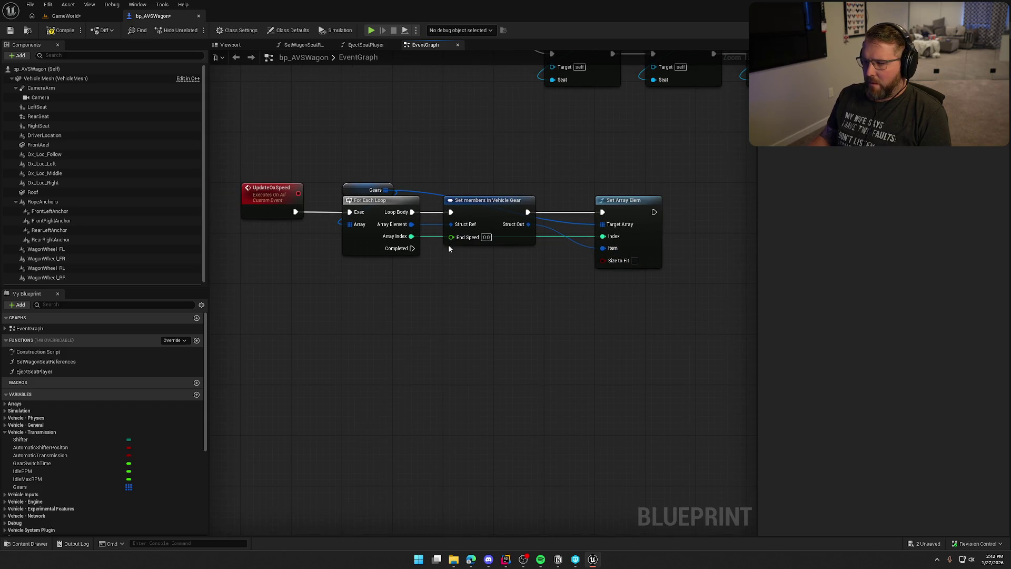
- Add an integer input NumberOfOx to the UpdateOxSpeed event
click(276, 200)
click(1005, 183)
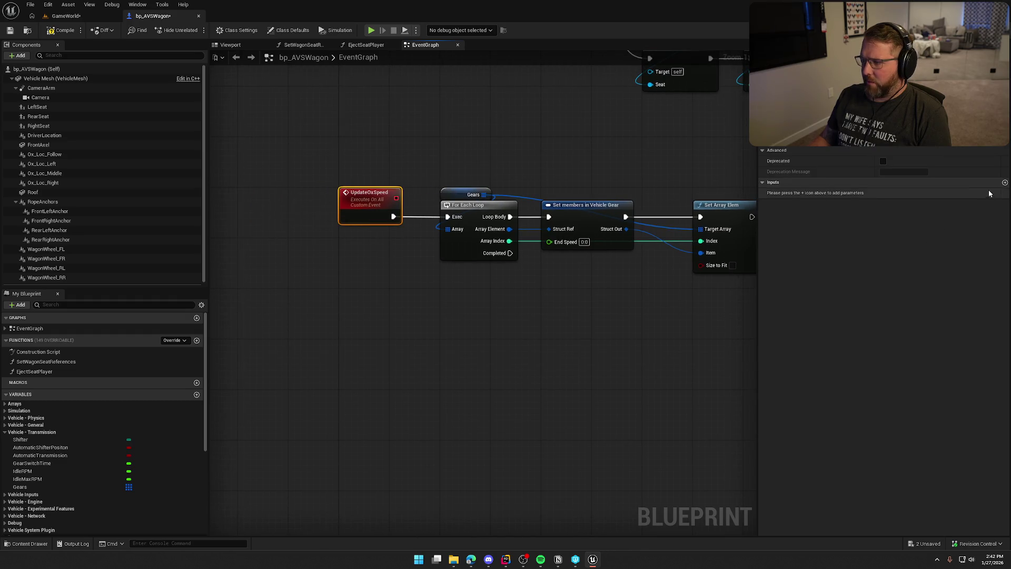
click(812, 193)
text(NumberOfGe)
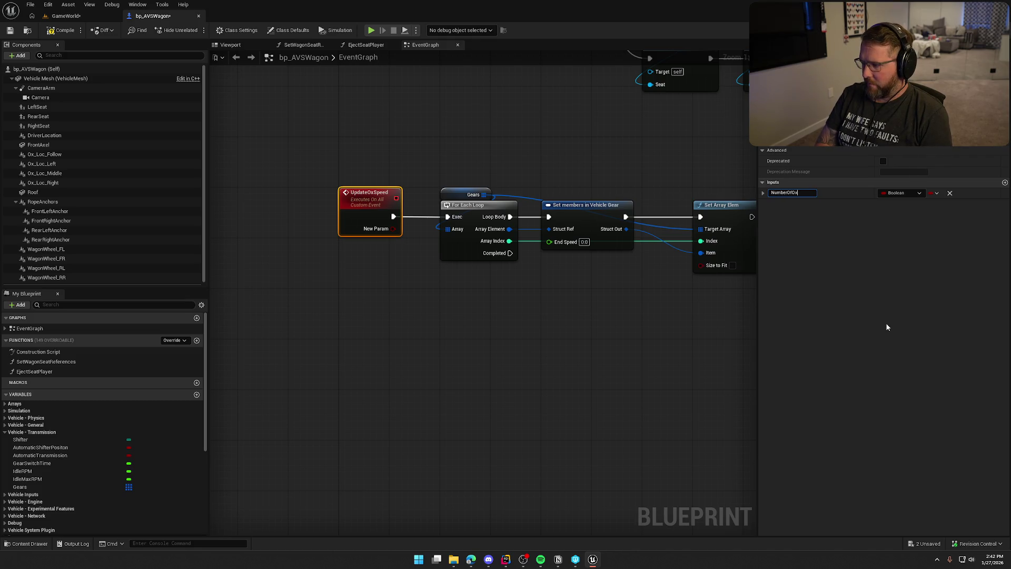
key(Return)
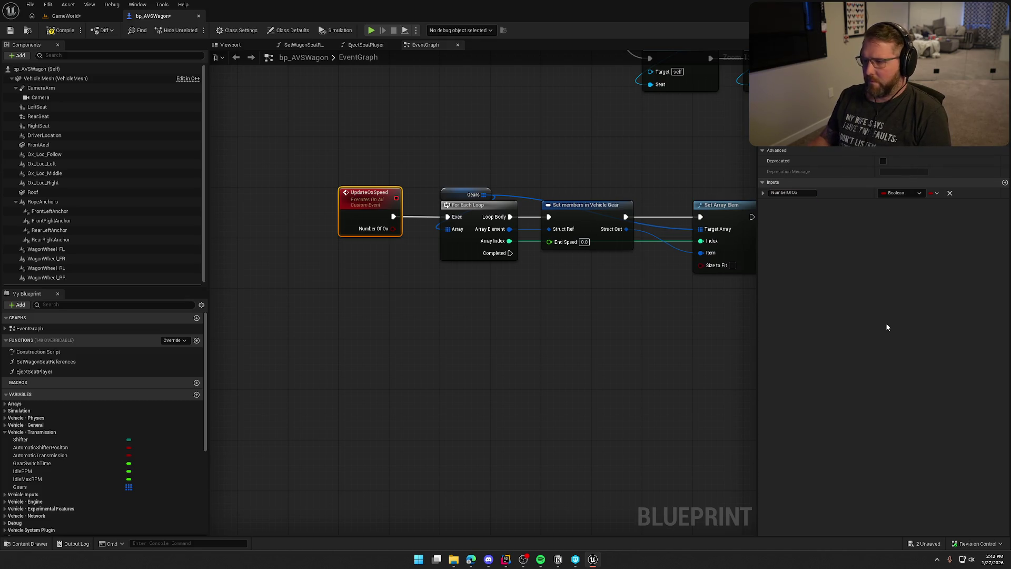
click(902, 193)
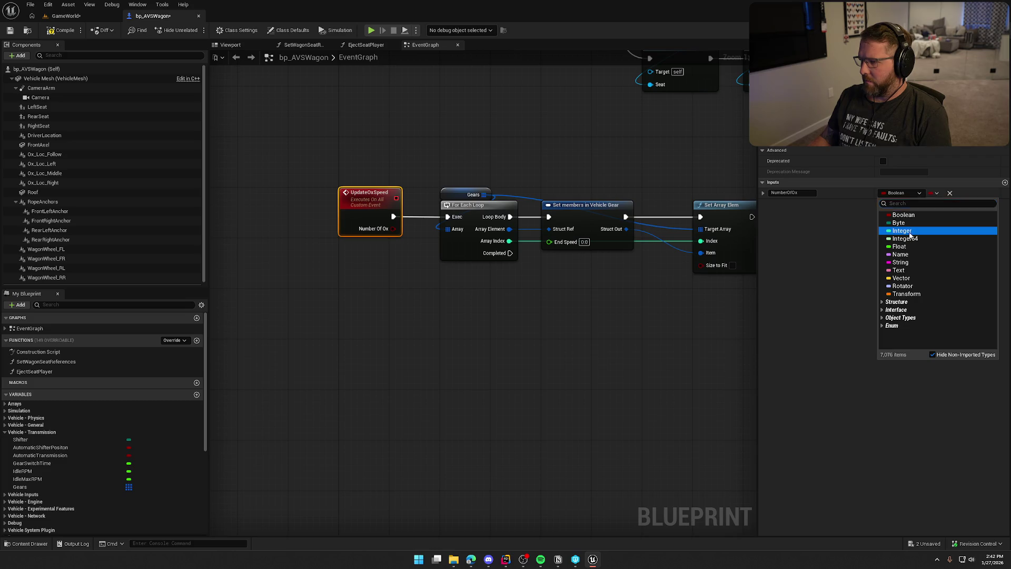
click(910, 236)
mouse_move(490, 355)
mouse_down()
mouse_move(378, 355)
mouse_move(426, 353)
mouse_up()
click(476, 350)
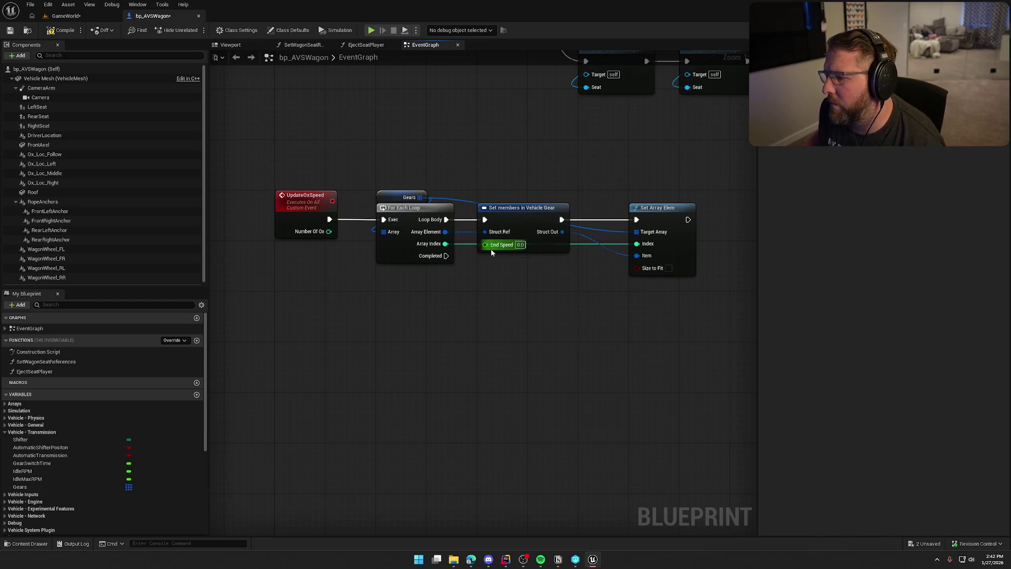
- Feed End Speed from a three-option Select node indexed by Number Of Ox
drag(492, 251, 471, 310)
text(select)
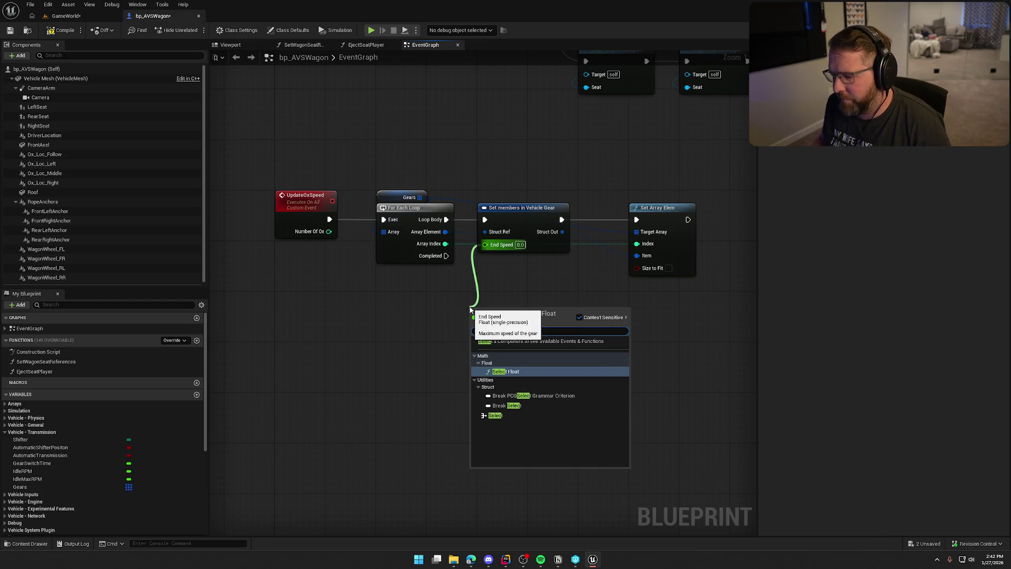
click(496, 415)
drag(509, 317, 521, 298)
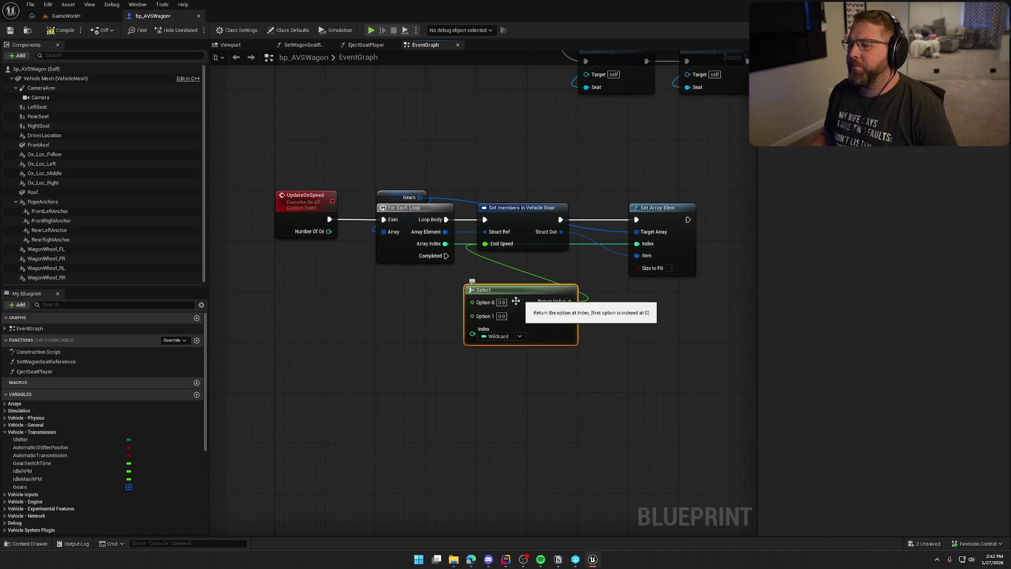
drag(516, 301, 479, 307)
drag(339, 280, 368, 216)
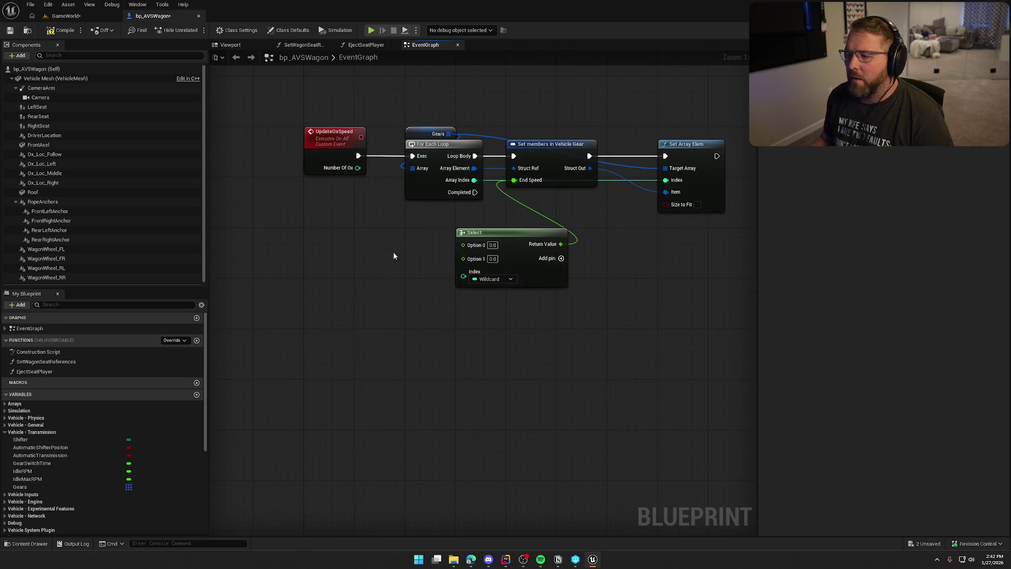
click(561, 258)
mouse_move(341, 263)
mouse_down()
mouse_move(343, 139)
mouse_move(377, 158)
mouse_move(444, 258)
mouse_up()
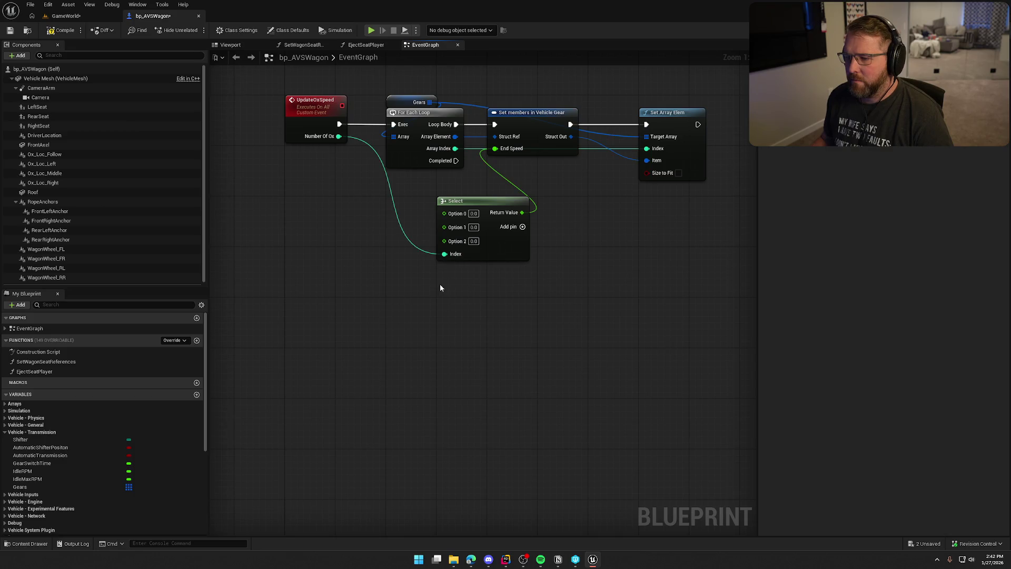
drag(484, 204, 432, 178)
click(554, 245)
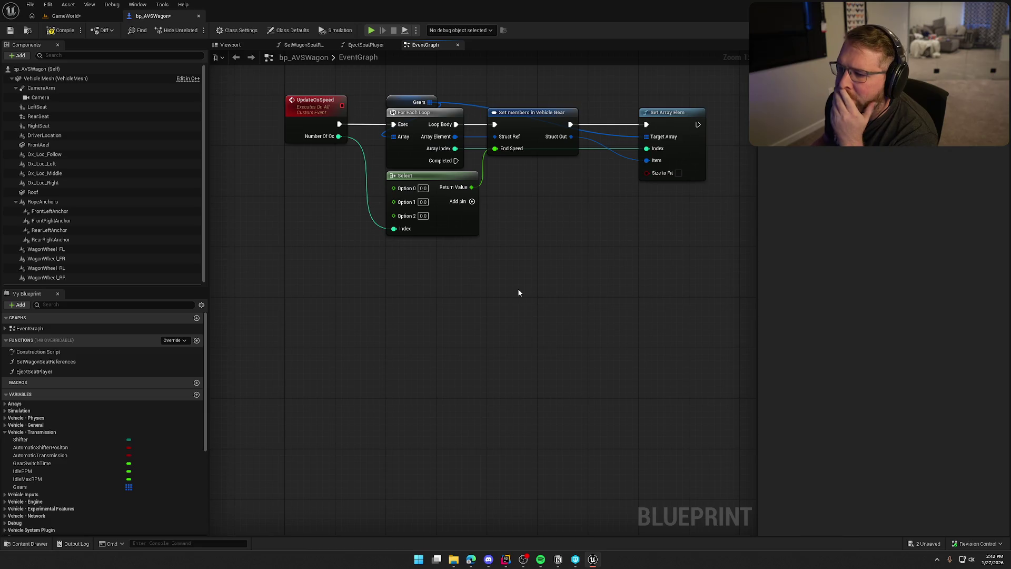
- Set the Select options to 0.0, 4.0 and 8.0
click(423, 189)
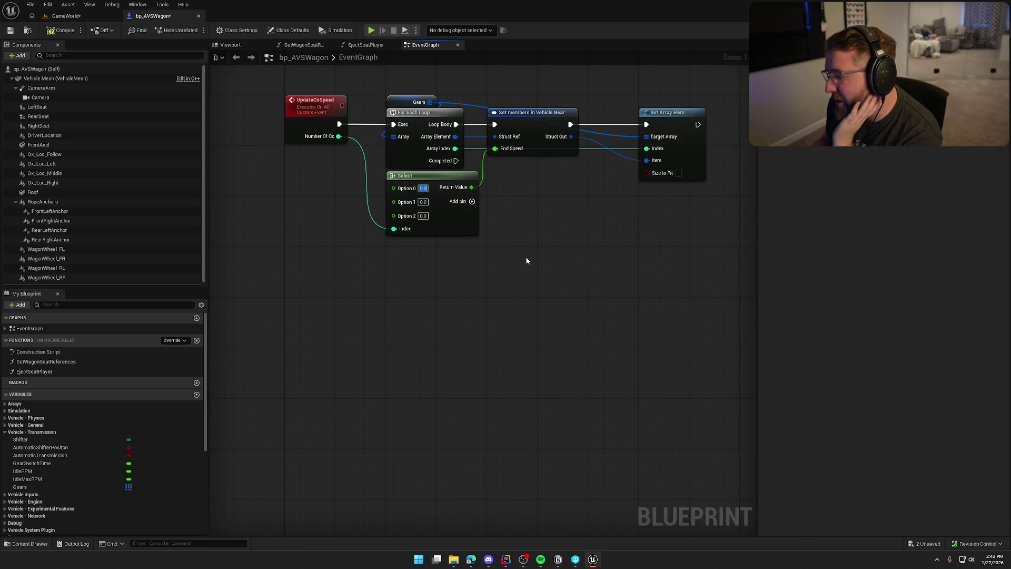
key(Tab)
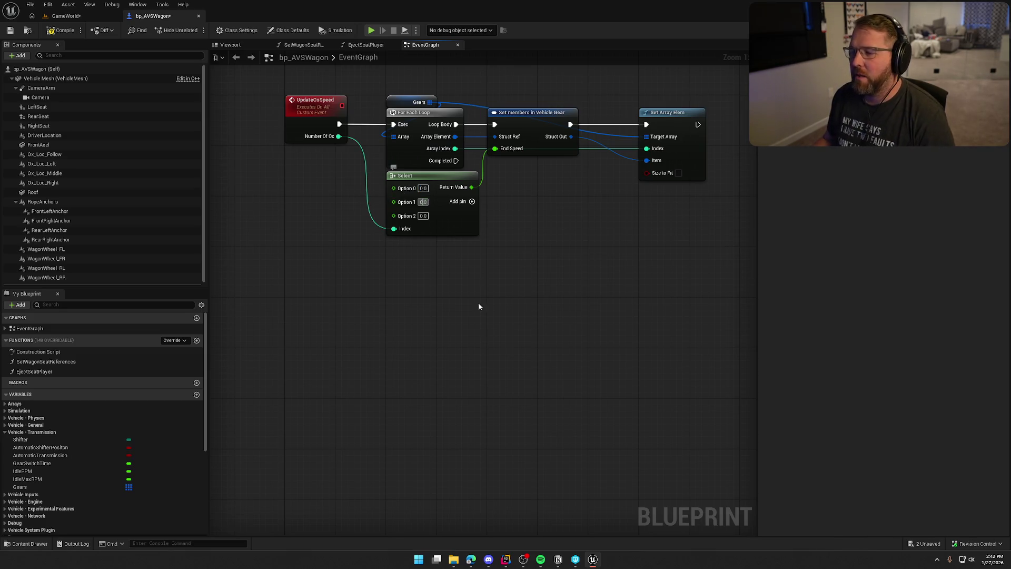
key(BackSpace)
key(BackSpace)
key(BackSpace)
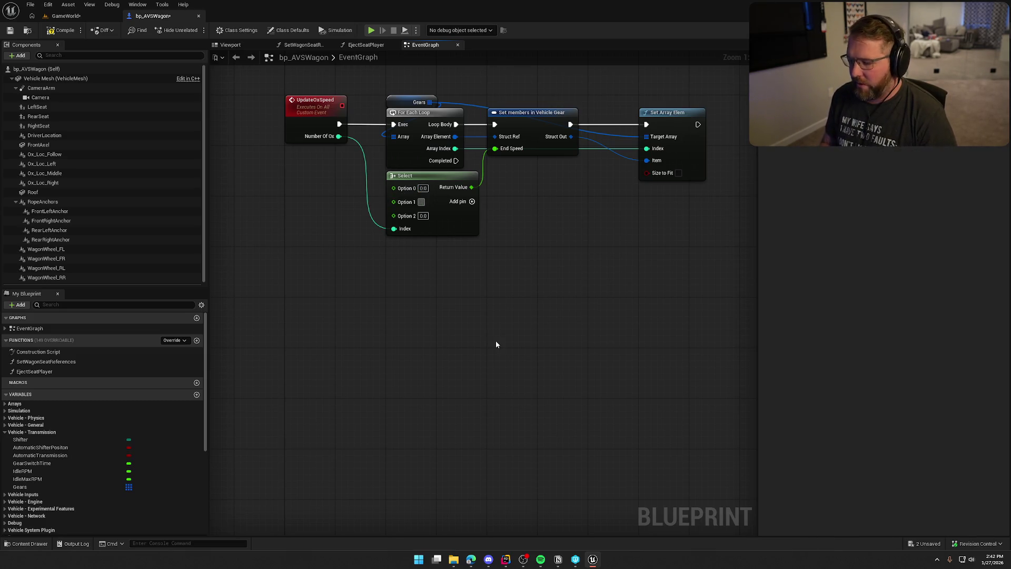
text(4)
key(Tab)
key(BackSpace)
text(8)
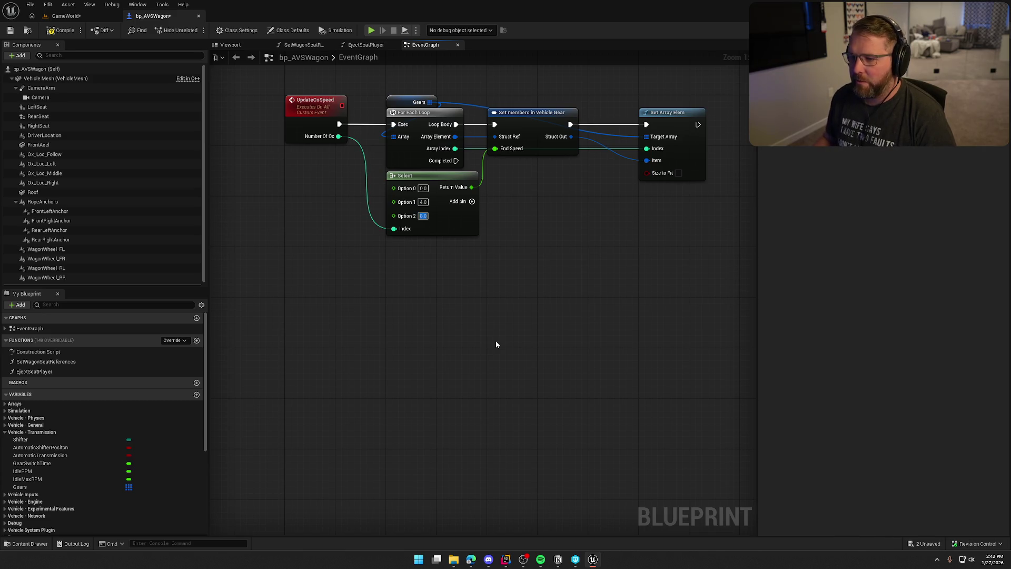
key(Return)
drag(453, 185, 453, 194)
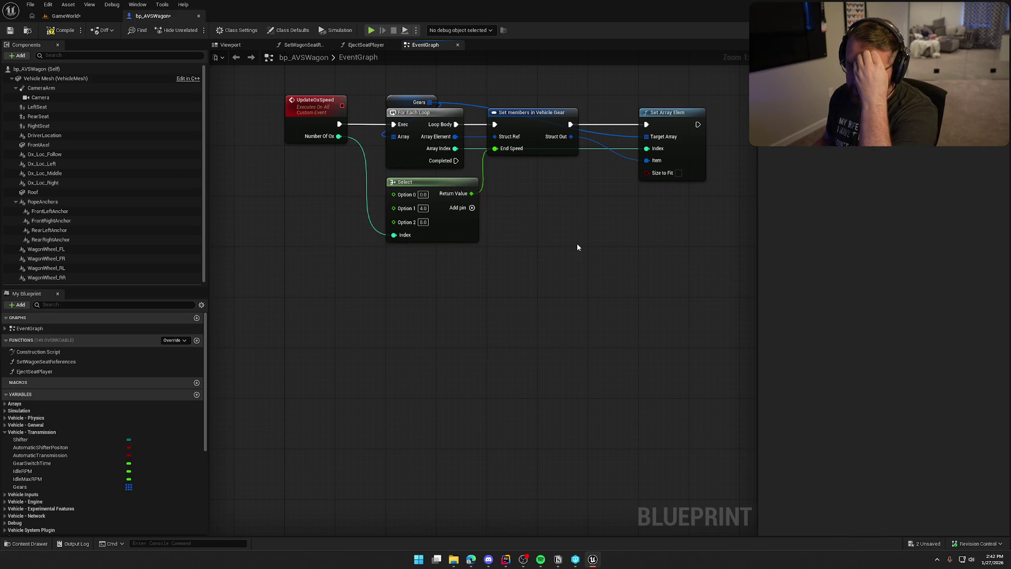
- Change the Select node's Option 0 to 0.00001
click(423, 194)
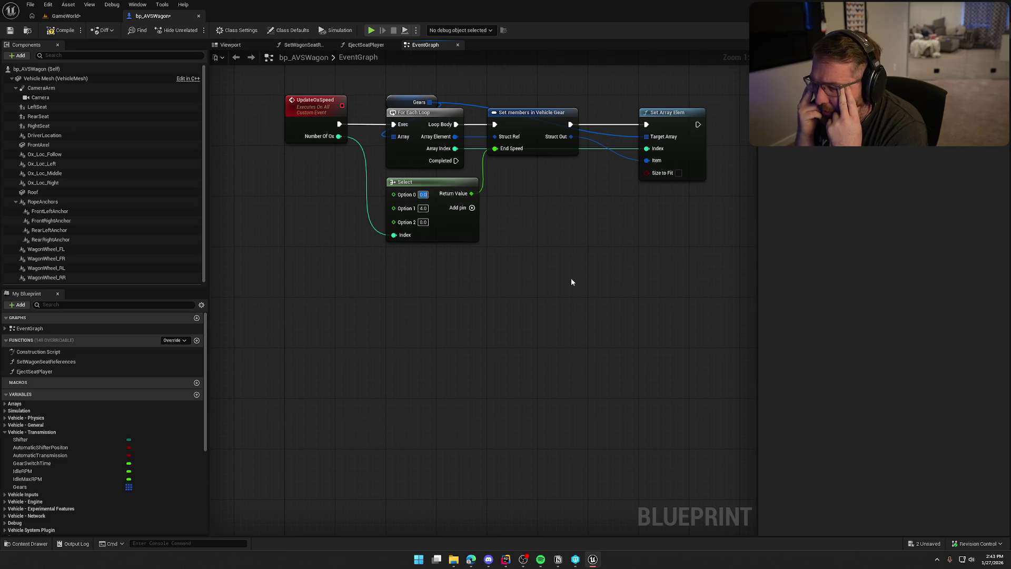
text(0001)
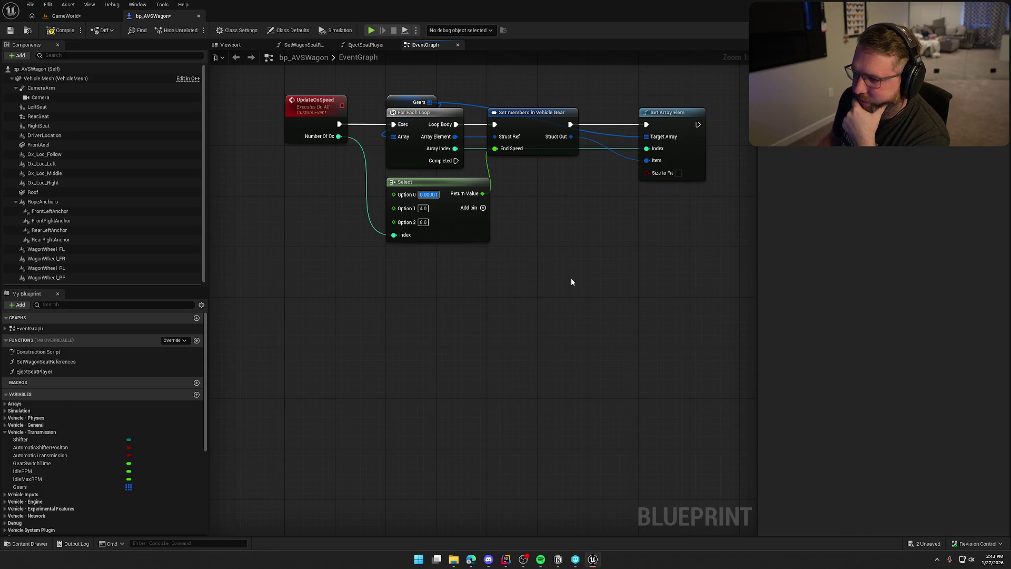
key(Return)
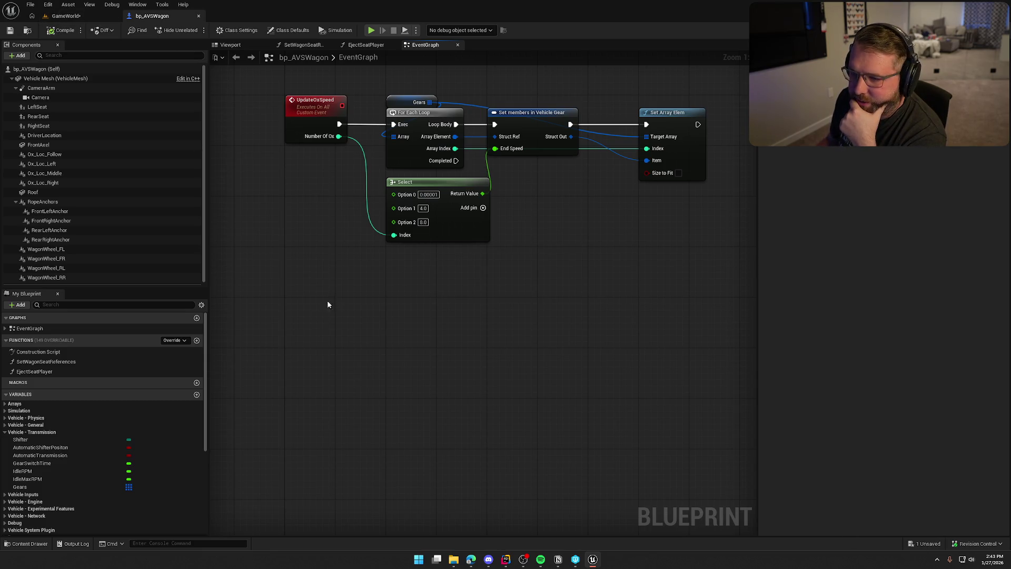
- Set the second gear's End Speed default to 0.00001 and return to the game level
click(43, 489)
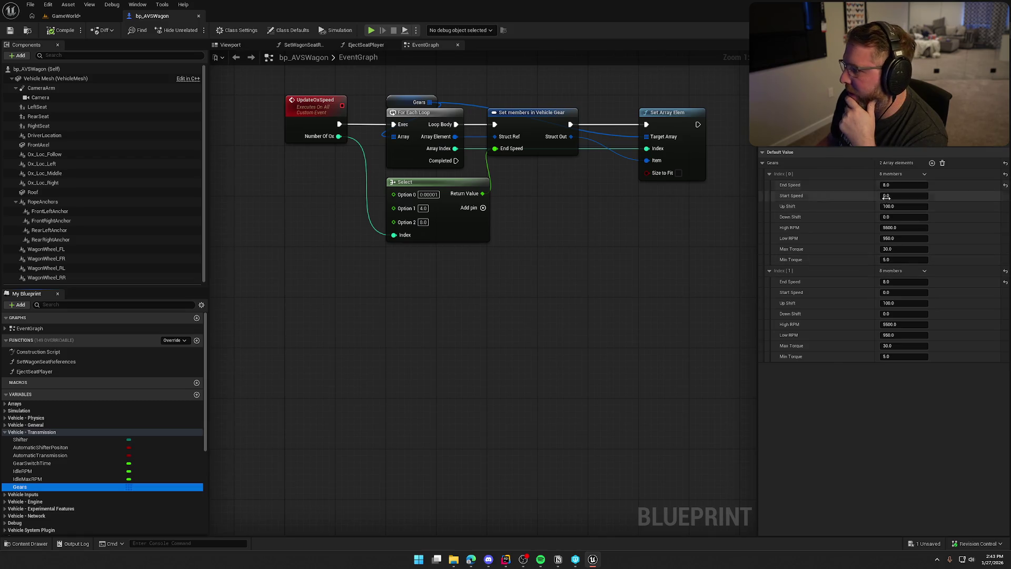
click(895, 282)
text(0.00001)
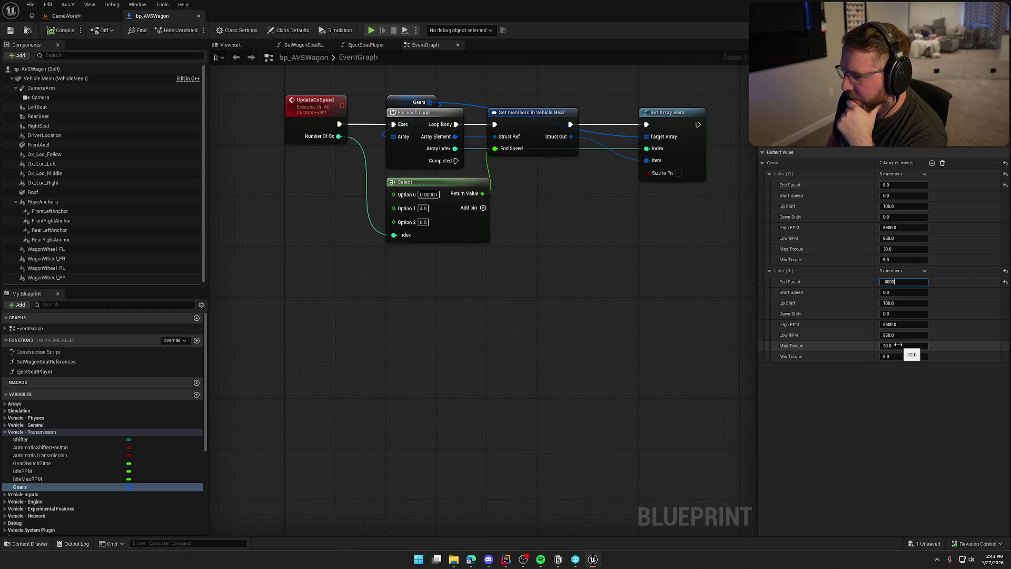
click(61, 33)
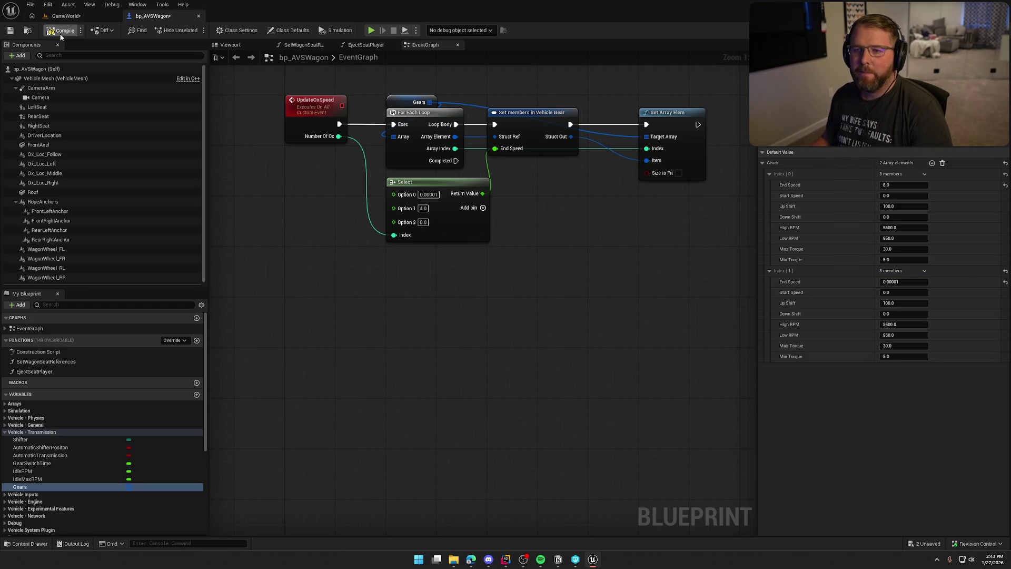
click(73, 19)
- Run a test play, stop it, and reset the Select's Option 0 to 0.0 in bp_AVSWagon
click(196, 30)
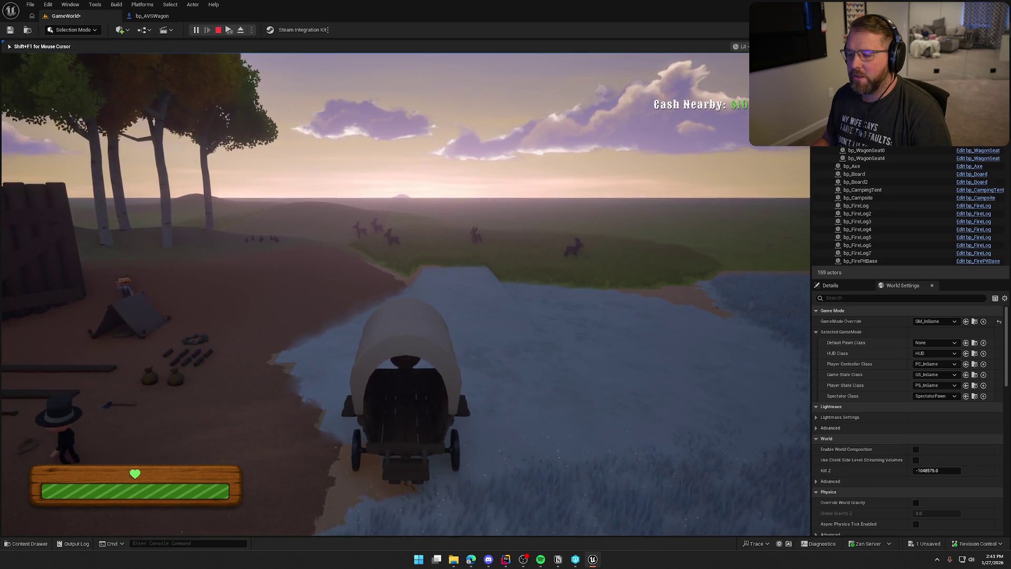
key(Escape)
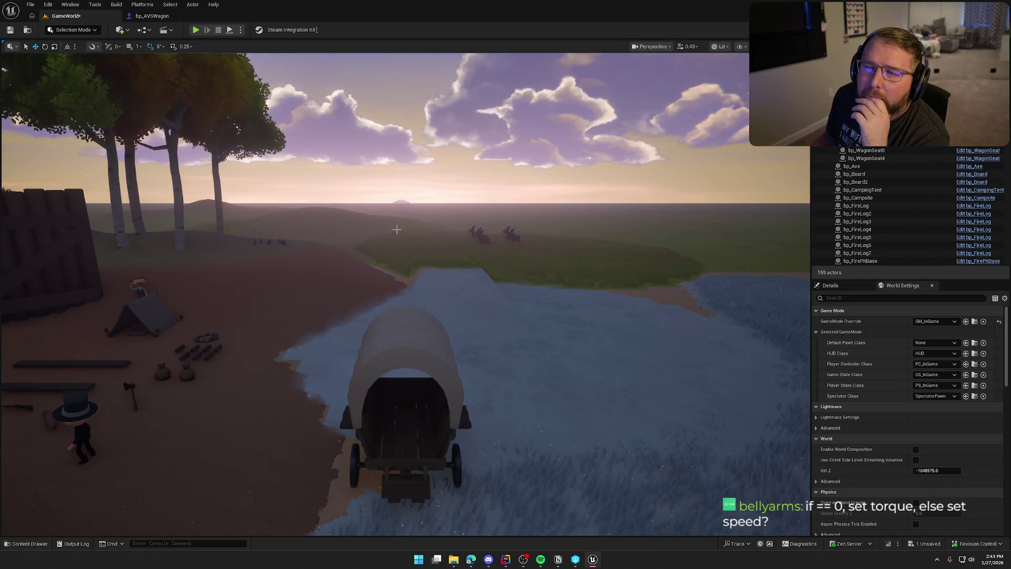
click(151, 16)
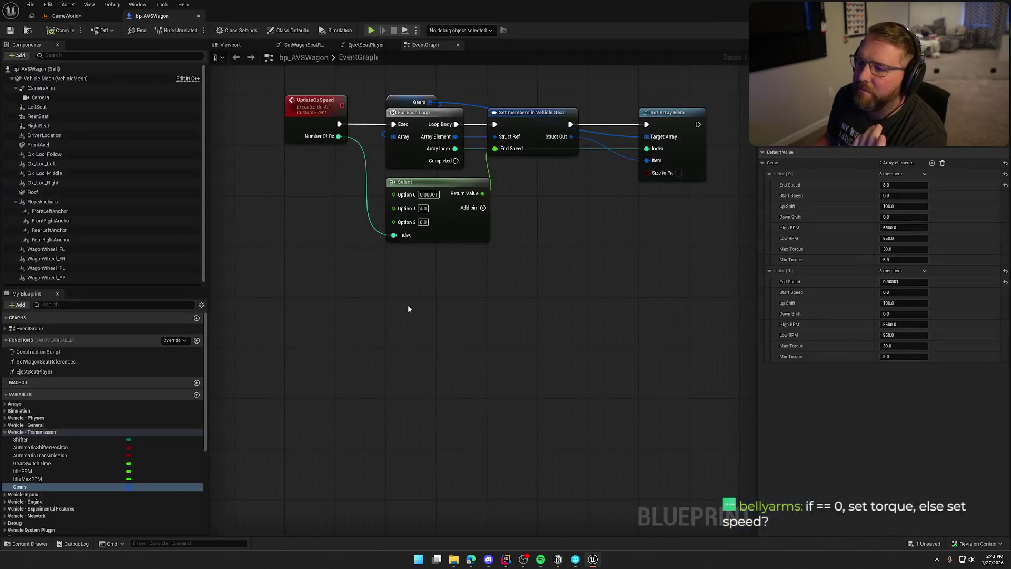
click(488, 305)
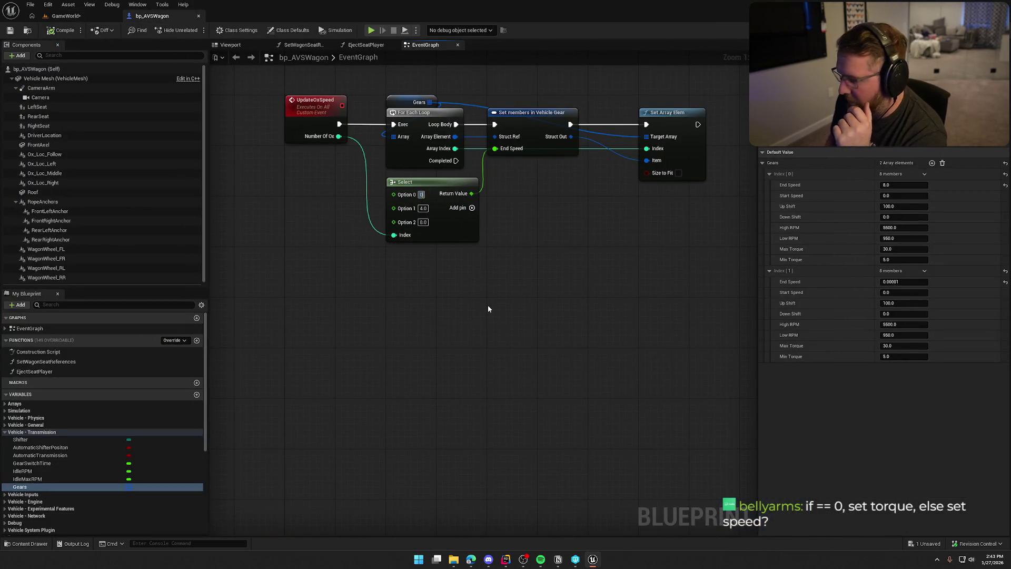
mouse_move(474, 300)
mouse_down()
mouse_move(394, 331)
mouse_move(394, 349)
mouse_up()
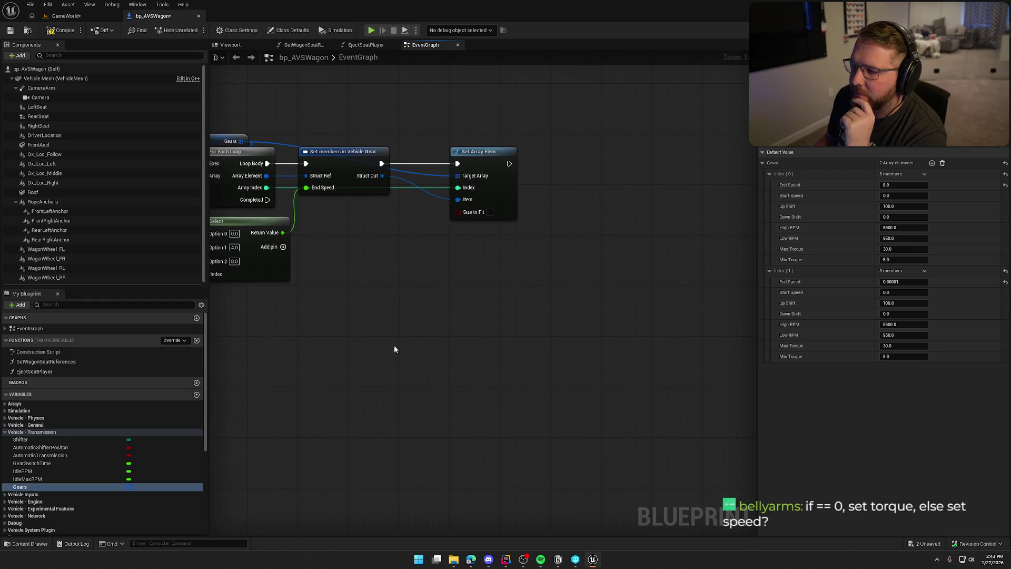
- Expose Max Torque and Min Torque pins on the Set members in Vehicle Gear node
drag(424, 263, 513, 339)
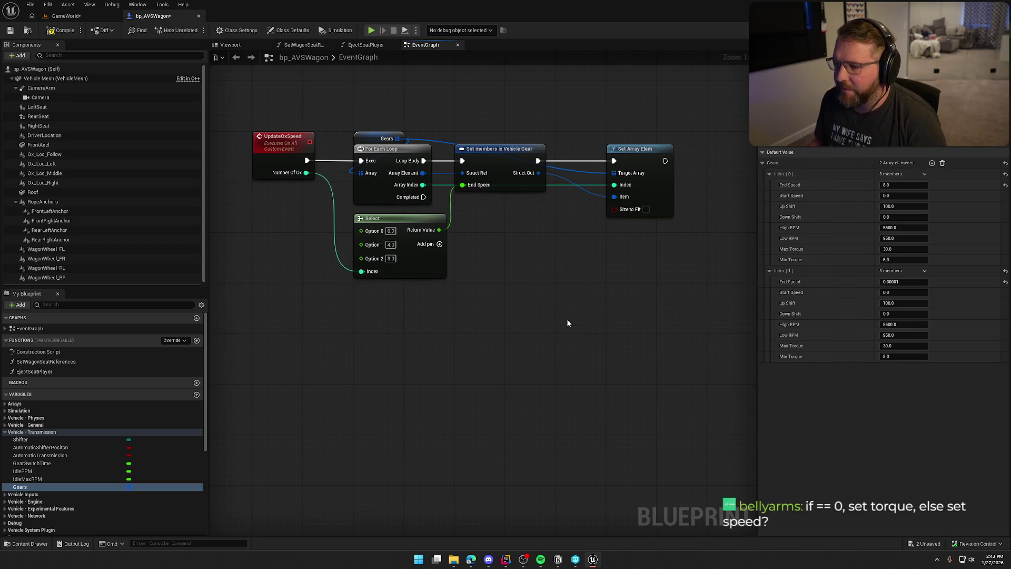
click(533, 150)
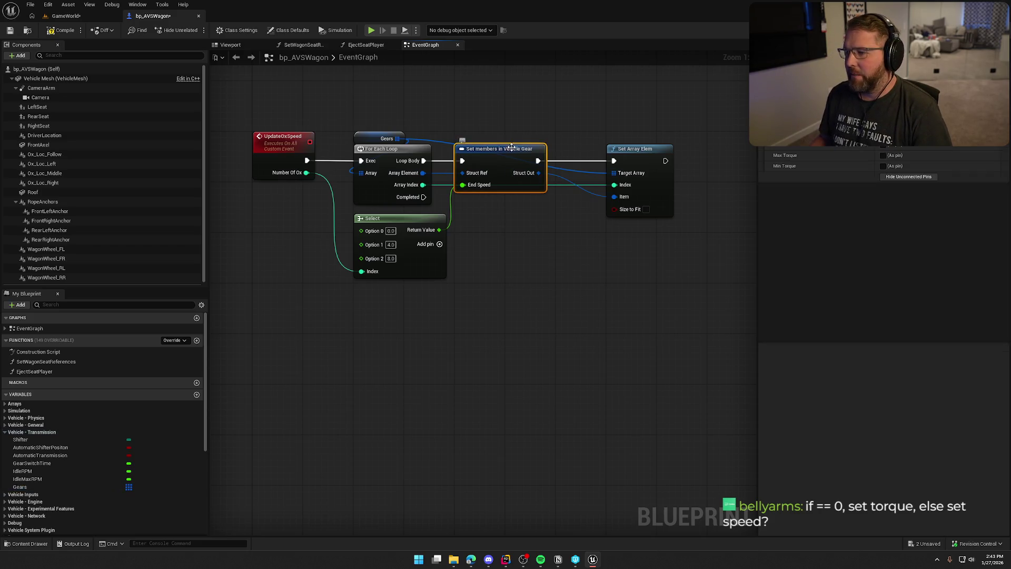
click(884, 156)
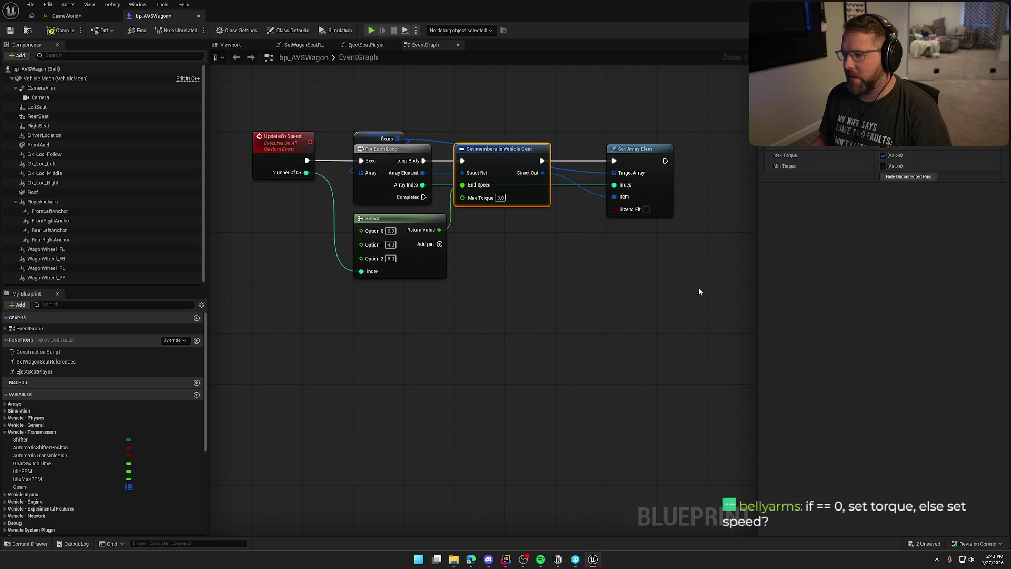
click(884, 166)
click(527, 346)
mouse_move(527, 346)
mouse_down()
mouse_move(487, 327)
mouse_move(567, 324)
mouse_move(532, 273)
mouse_up()
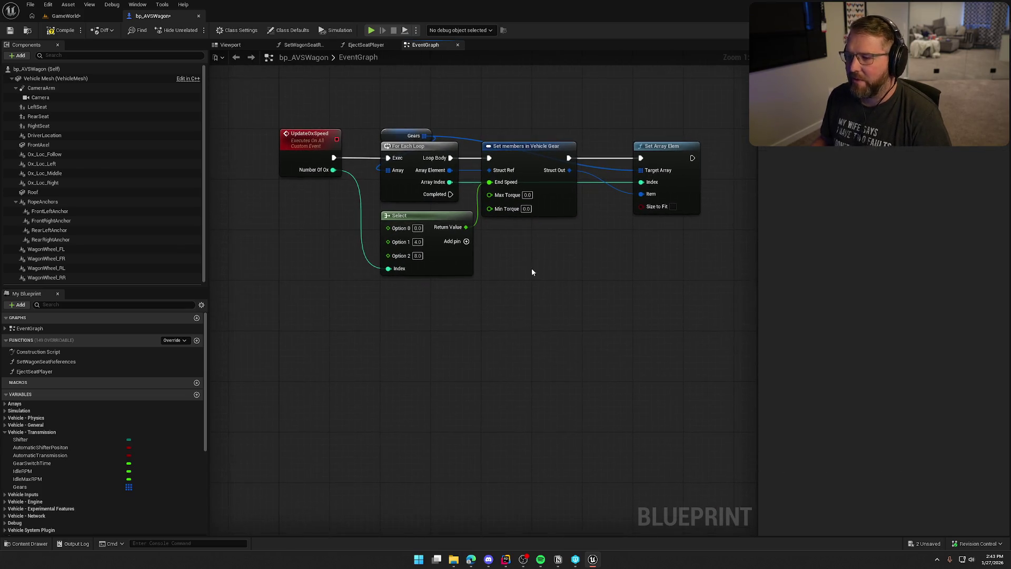
mouse_move(290, 274)
mouse_down()
mouse_move(517, 332)
mouse_move(559, 306)
mouse_up()
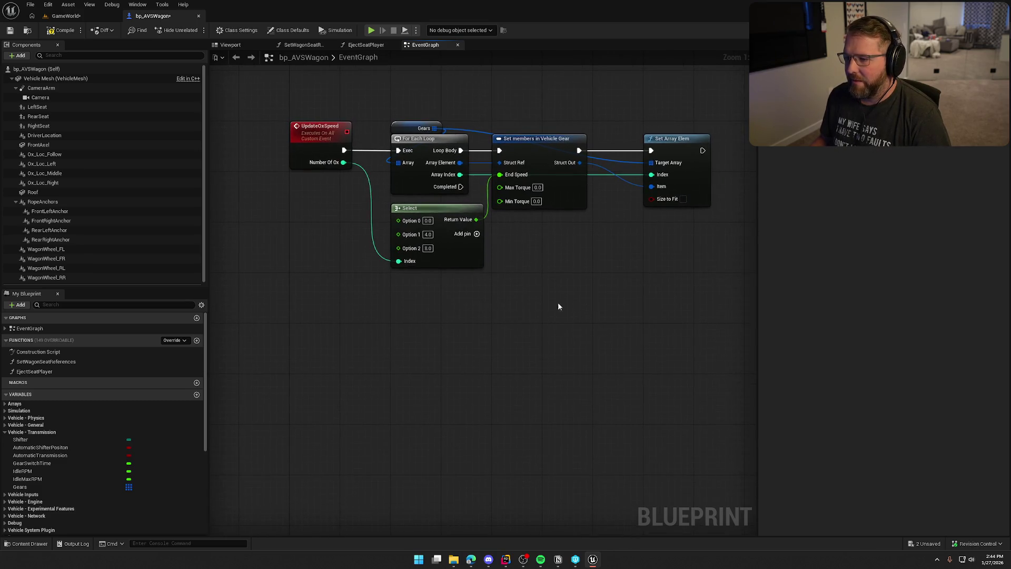
- Have the Update Ox Speed call pass Number Of Ox 1, then compile and save bp_AVSWagon
drag(500, 188, 488, 275)
key(Escape)
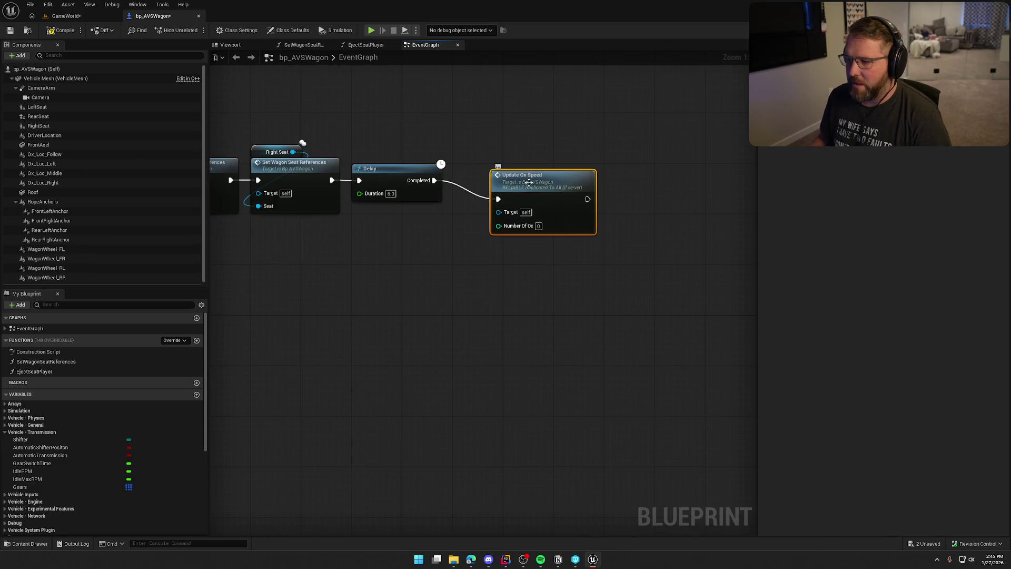
drag(492, 171, 493, 165)
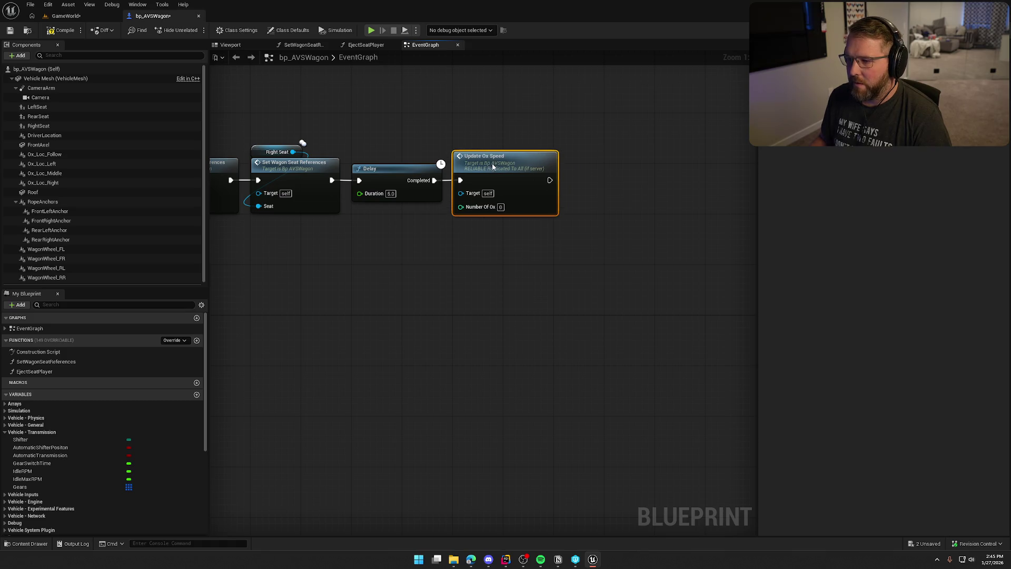
click(549, 290)
click(62, 30)
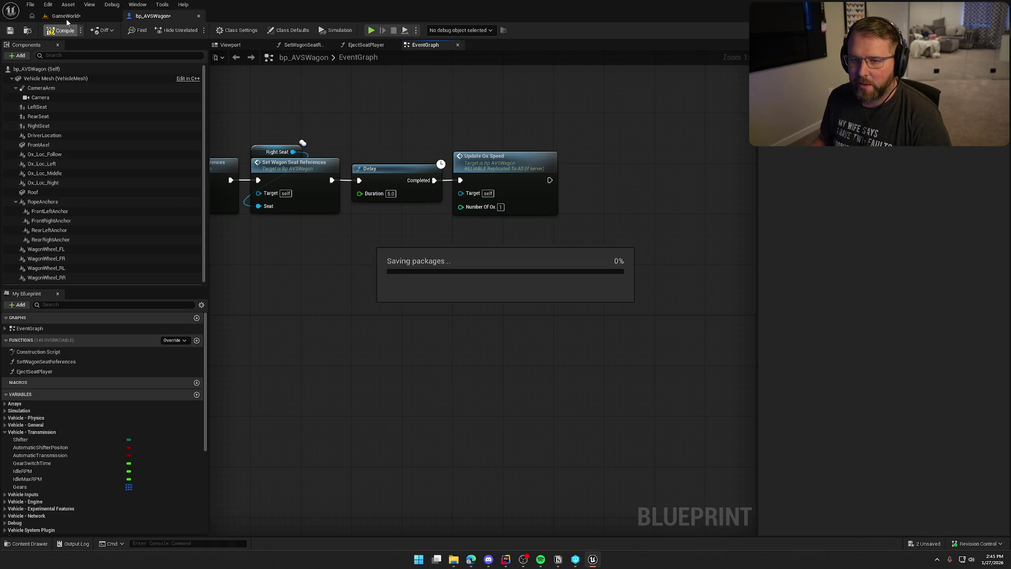
click(66, 17)
click(196, 30)
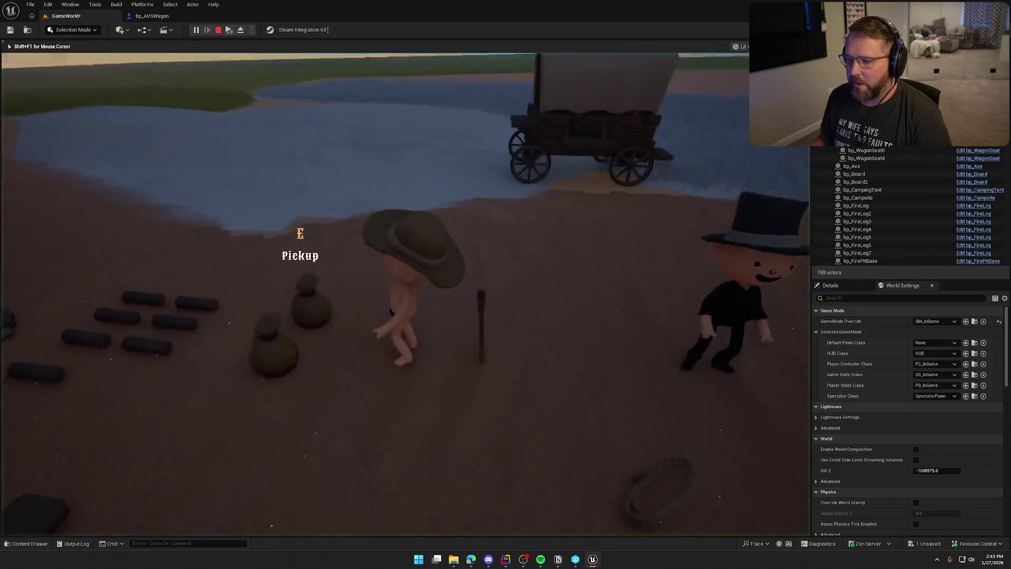
key(w)
key(e)
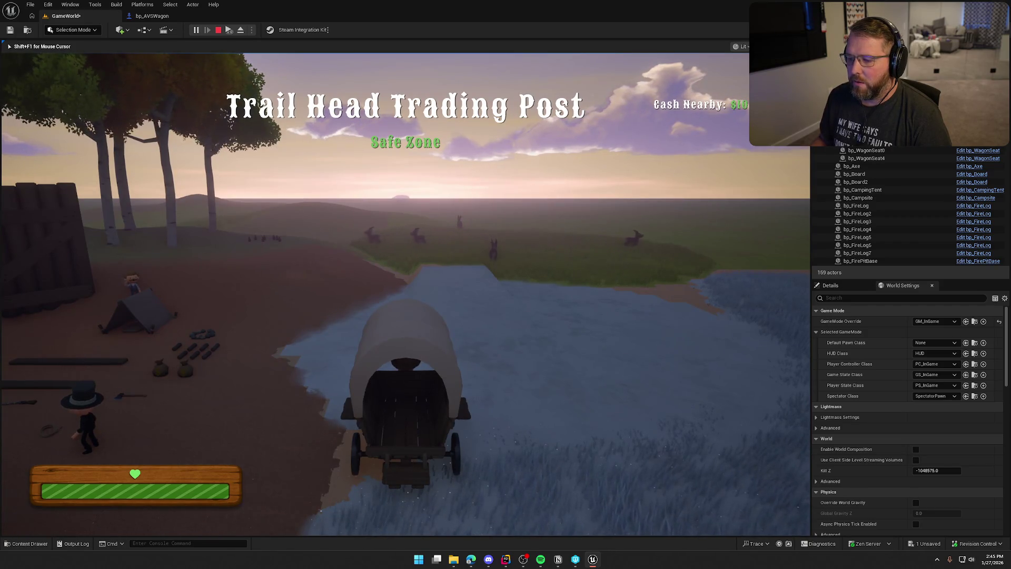
key(w)
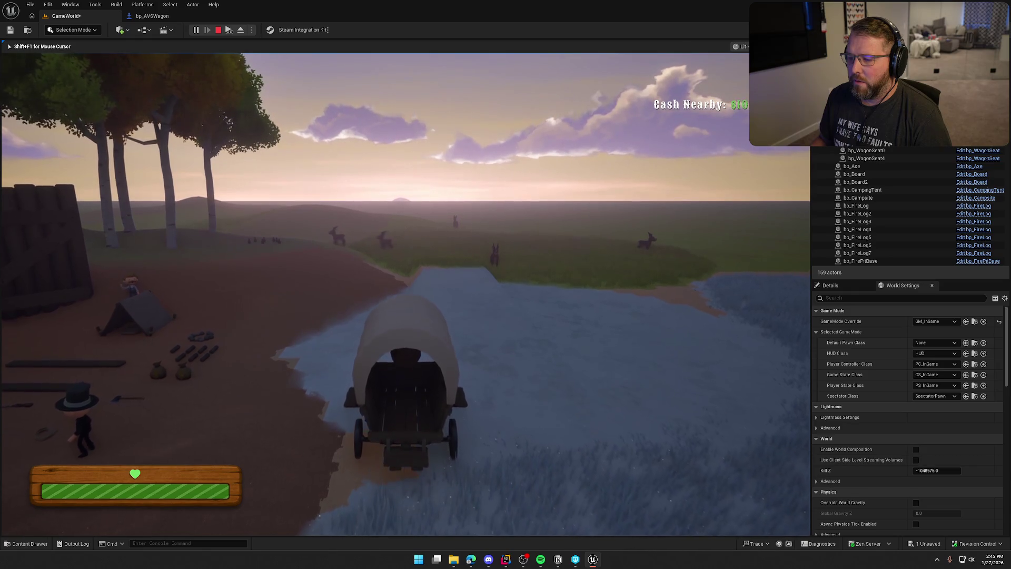
key(w)
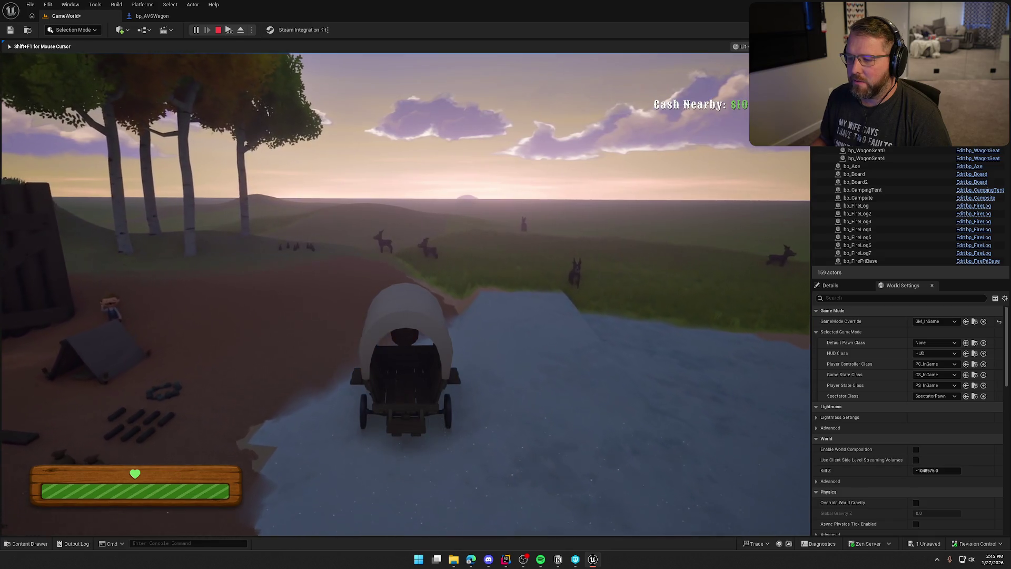
key(Escape)
- Add a 5.0-second Delay after the 1-ox Update Ox Speed call
click(152, 16)
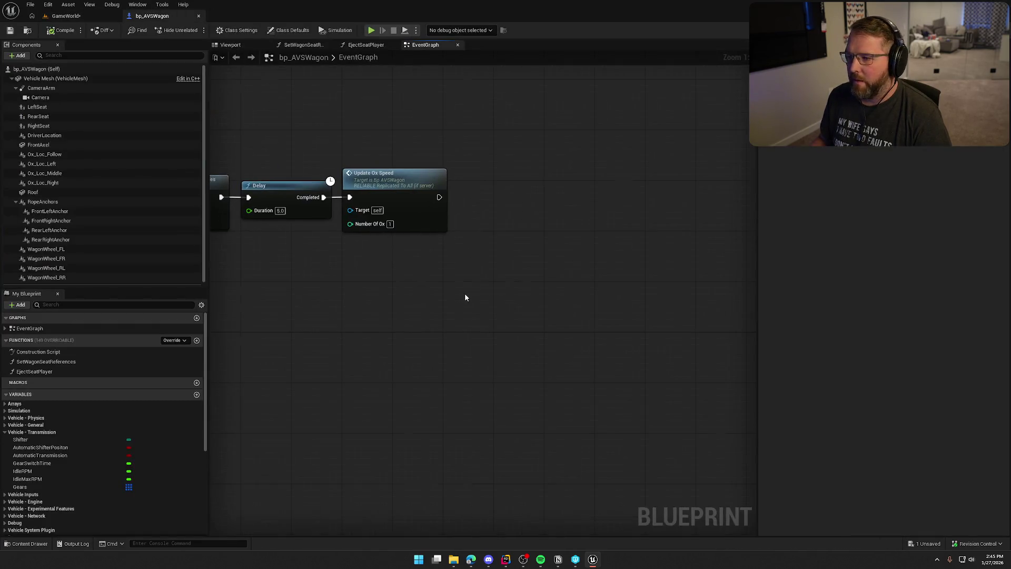
key(ctrl+v)
drag(533, 203, 440, 197)
drag(592, 198, 560, 199)
click(533, 211)
text(5)
key(Return)
- Duplicate the Update Ox Speed call after the Delay with Number Of Ox 2
mouse_move(562, 285)
mouse_down()
mouse_move(540, 283)
mouse_move(546, 213)
mouse_move(593, 194)
mouse_move(589, 183)
mouse_up()
key(ctrl+c)
key(ctrl+v)
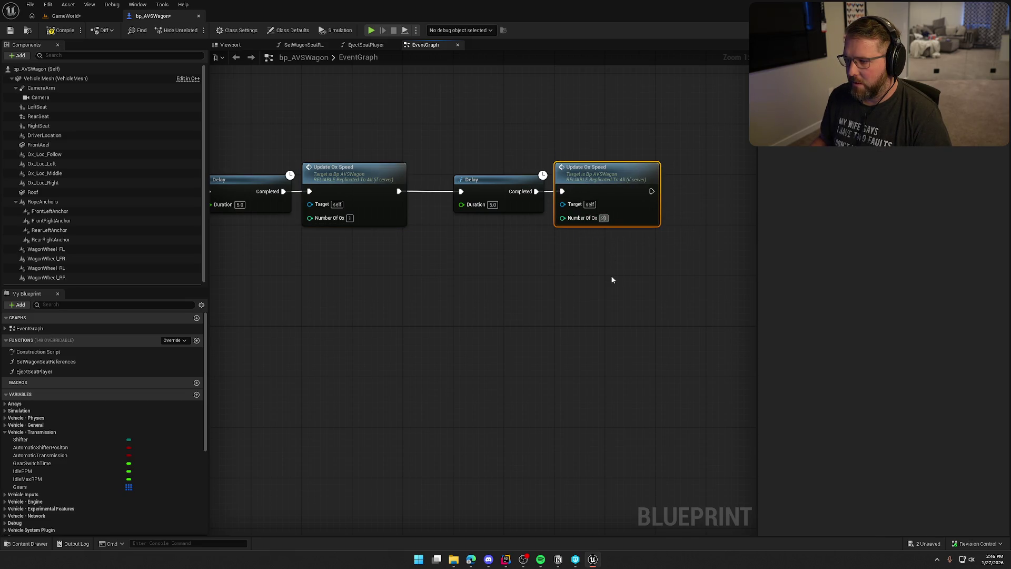
key(Delete)
click(608, 276)
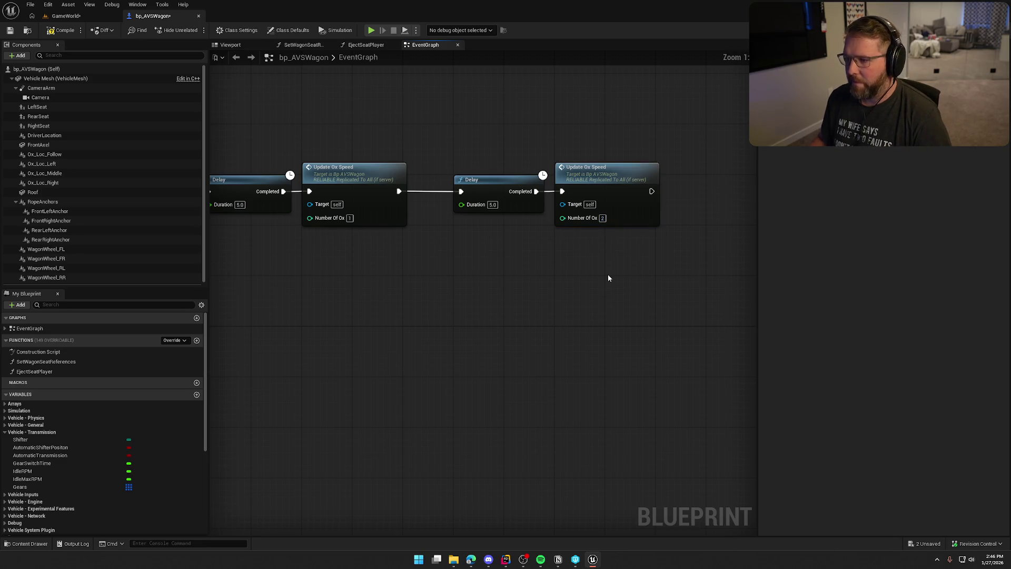
- Start a play test on the game level and climb into the wagon
click(63, 16)
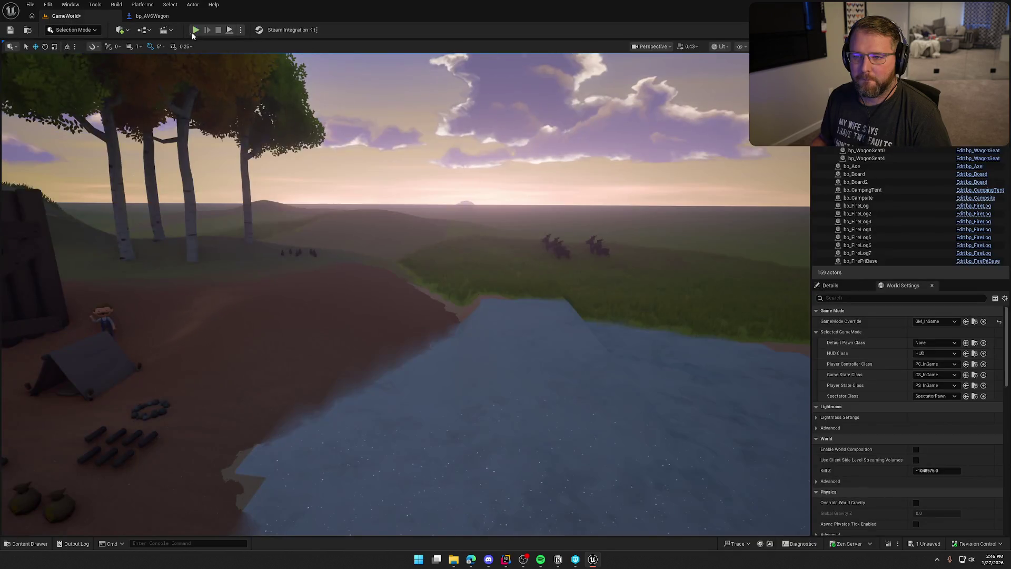
key(alt+p)
key(w)
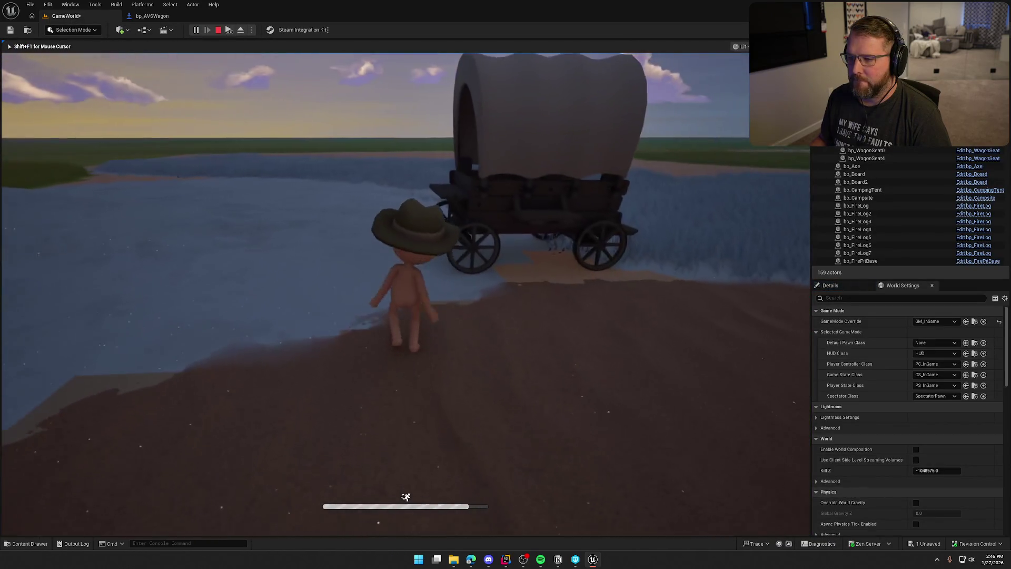
key(e)
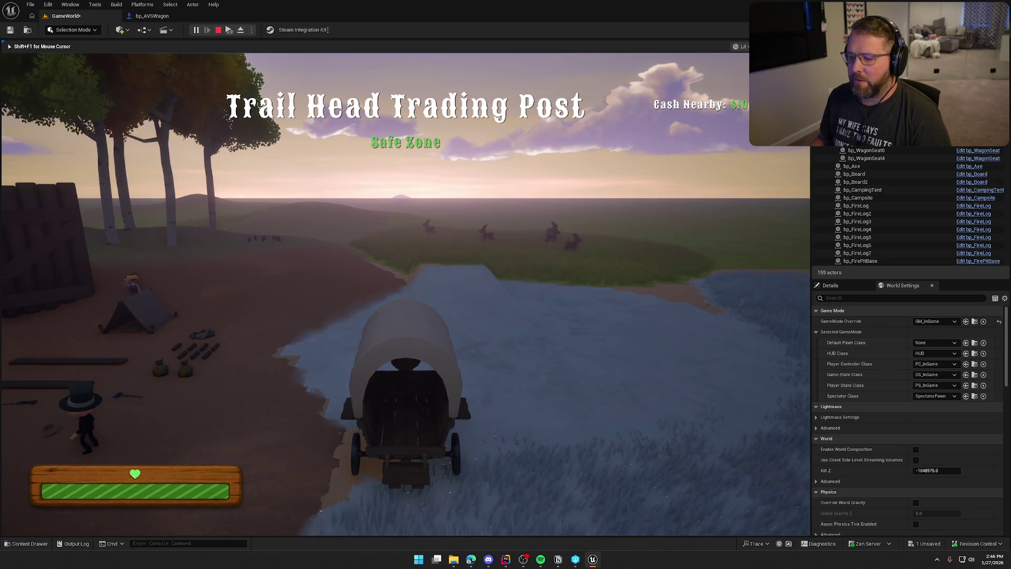
- Drive the wagon into the river, turn left, and out along the bank and road
key(w)
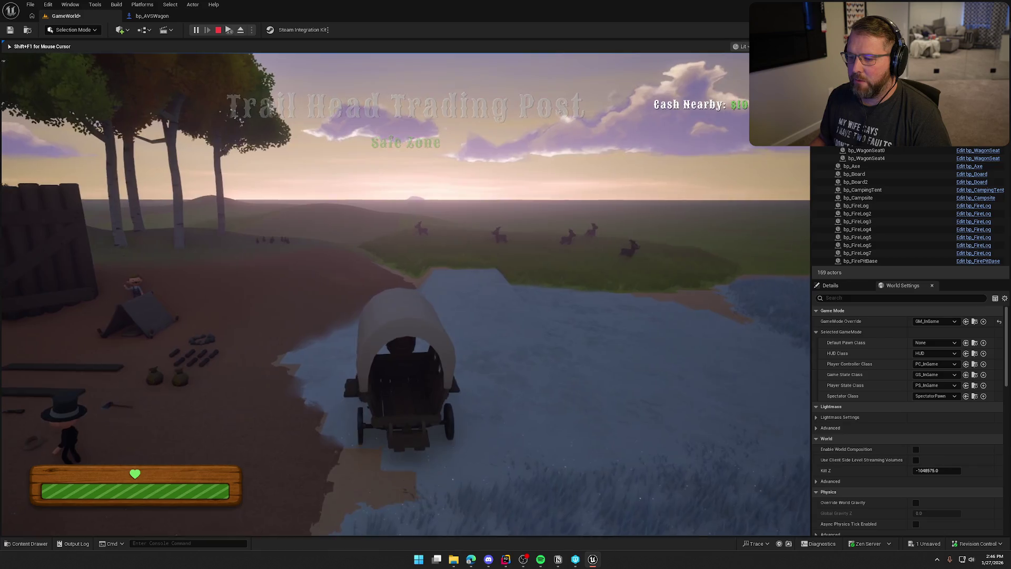
key(a)
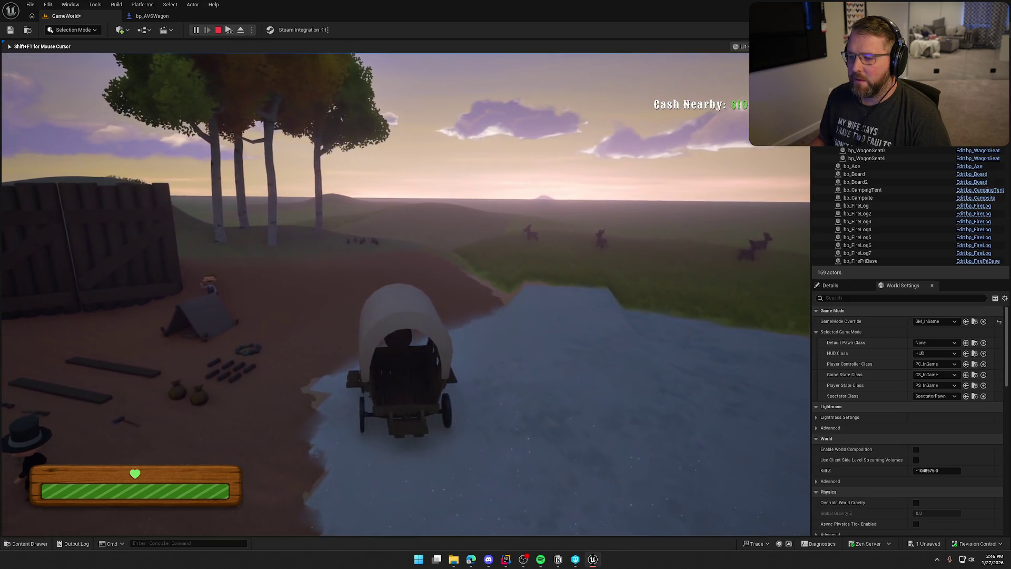
key(a)
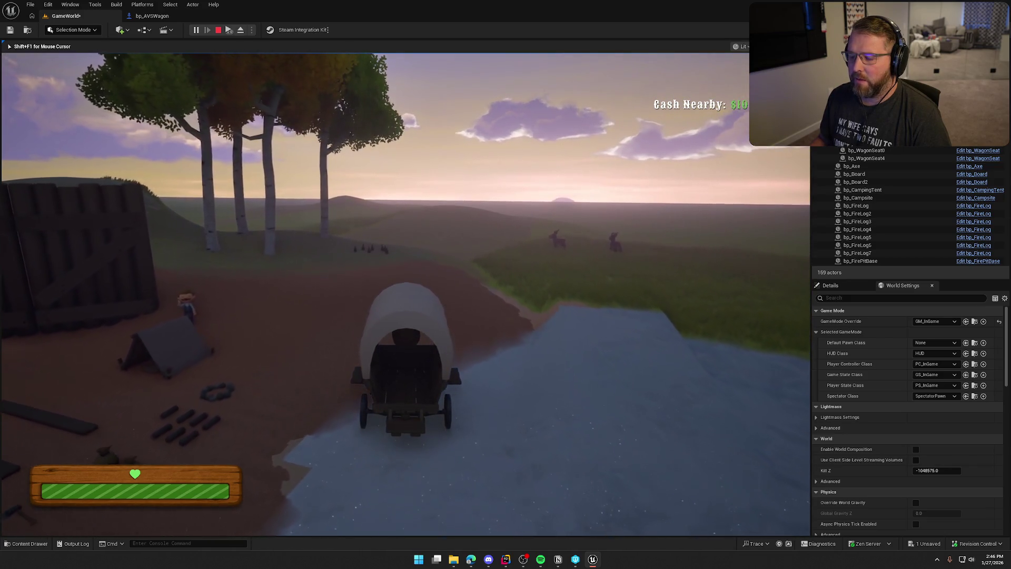
key(w)
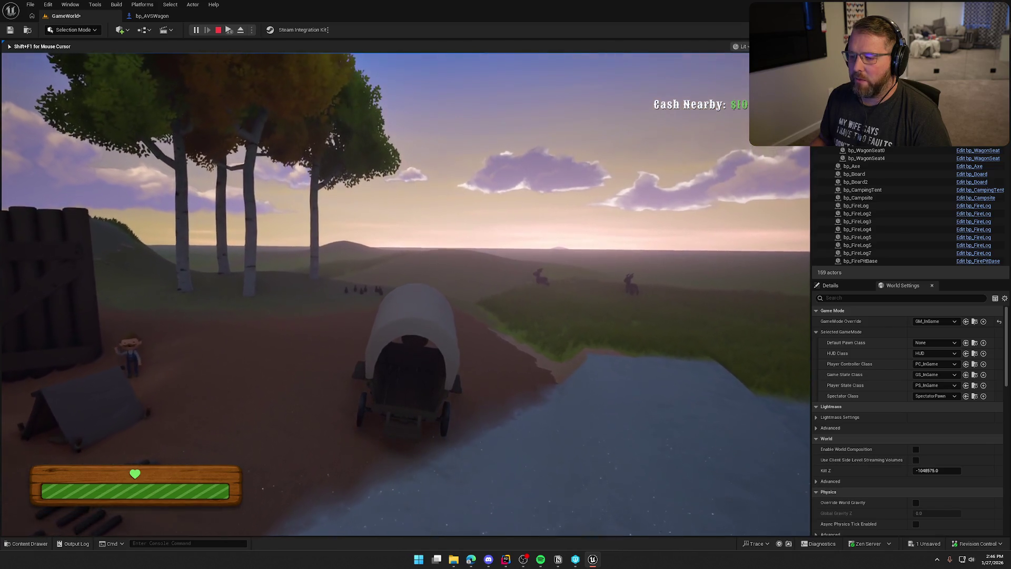
key(w)
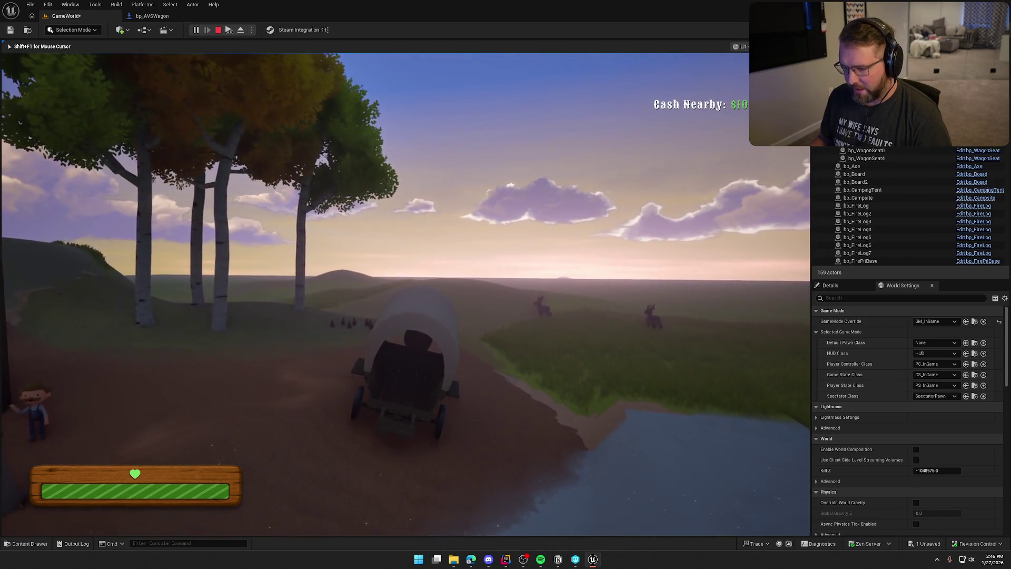
key(w)
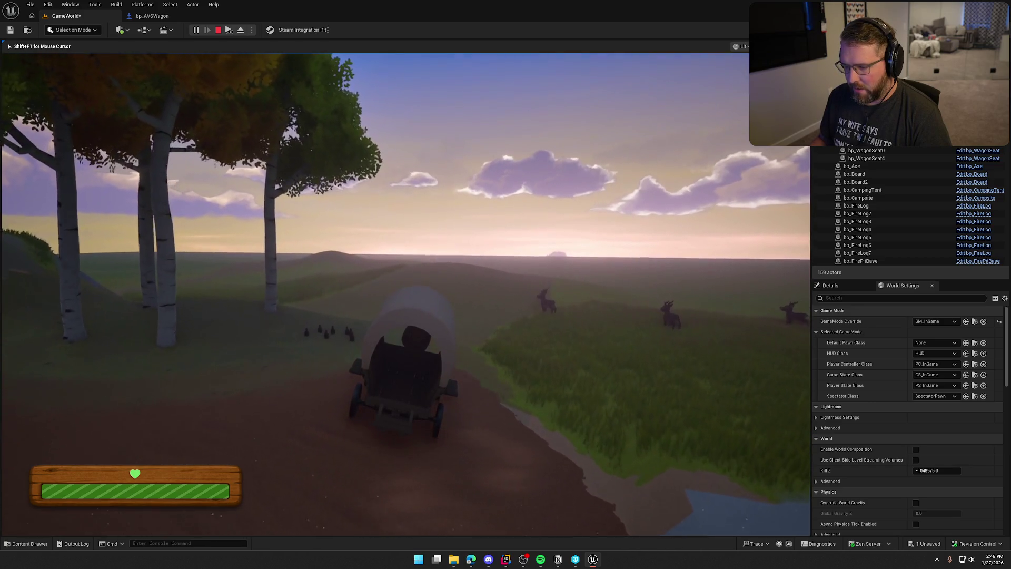
key(w)
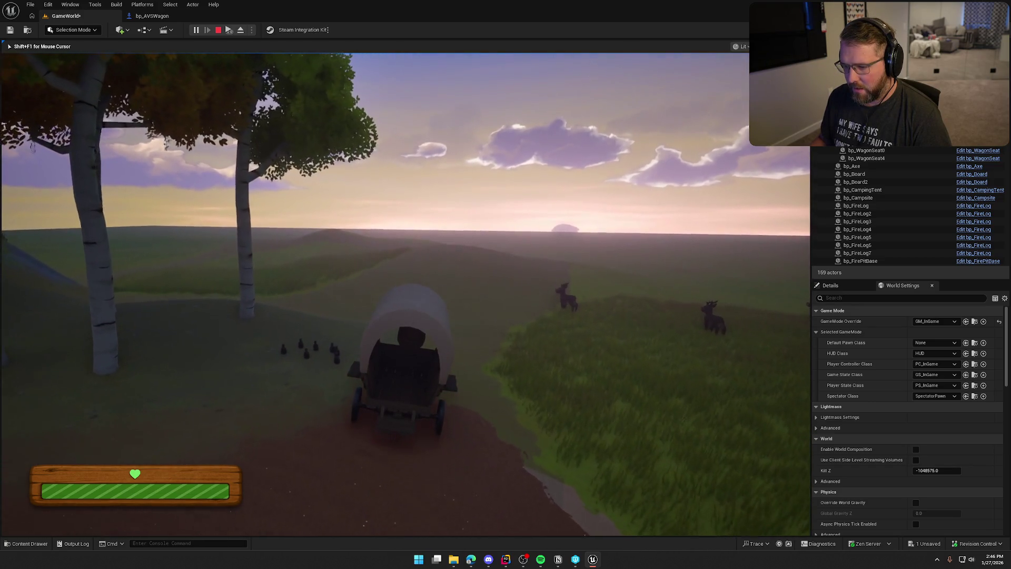
- Keep driving the wagon past the deer and across the open grassy plain to test its speed
key(w)
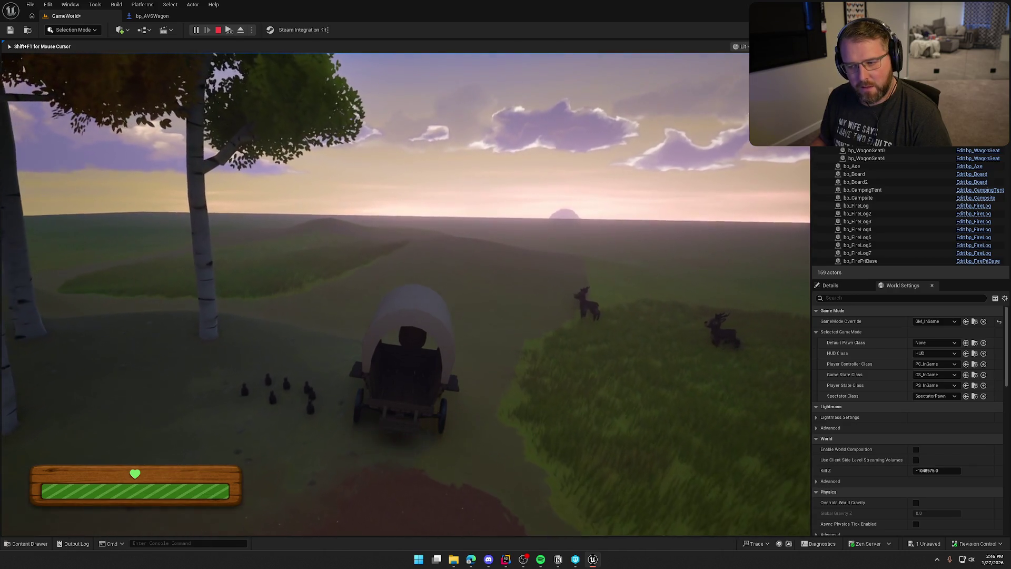
key(w)
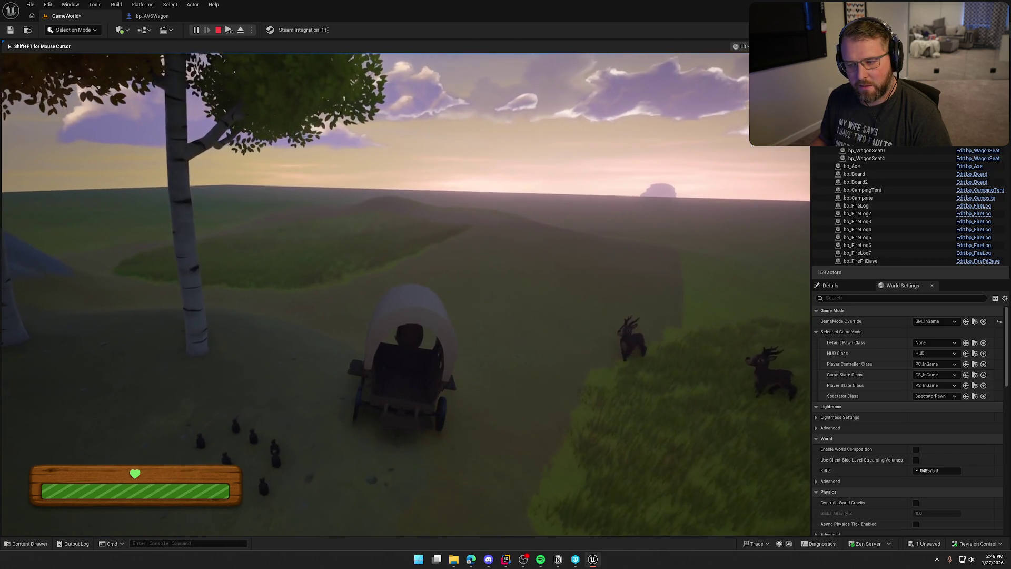
key(w)
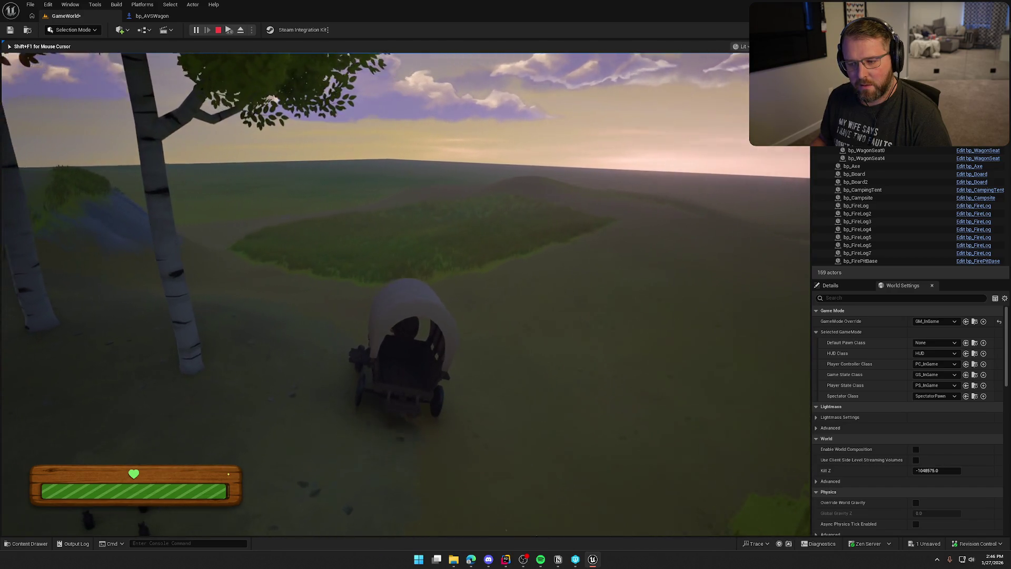
key(w)
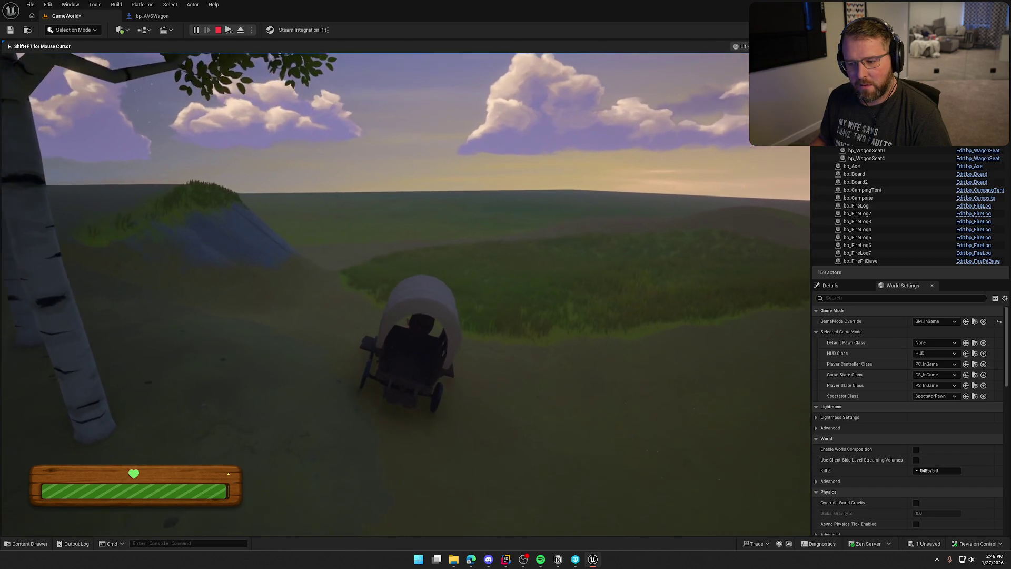
key(w)
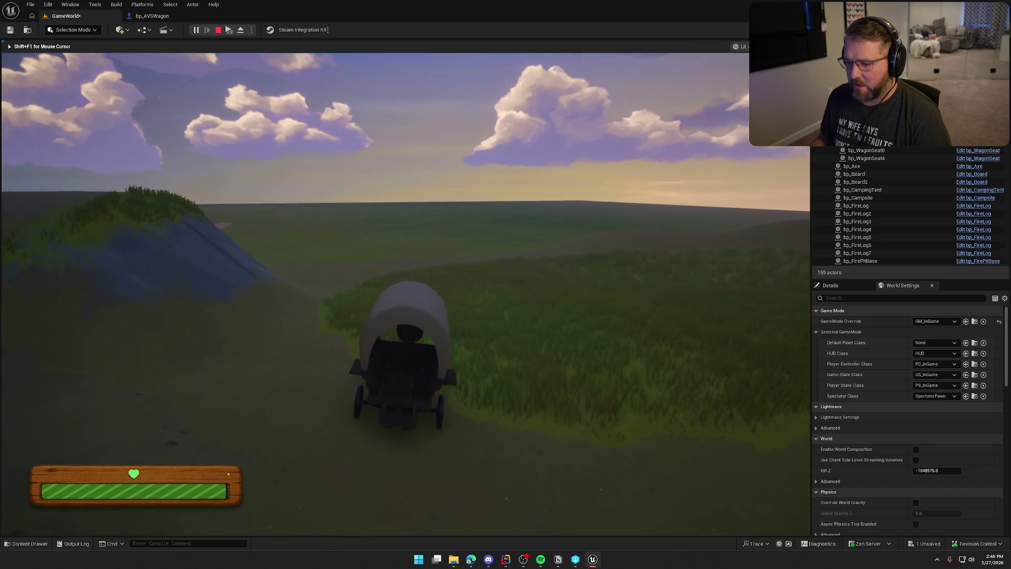
key(w)
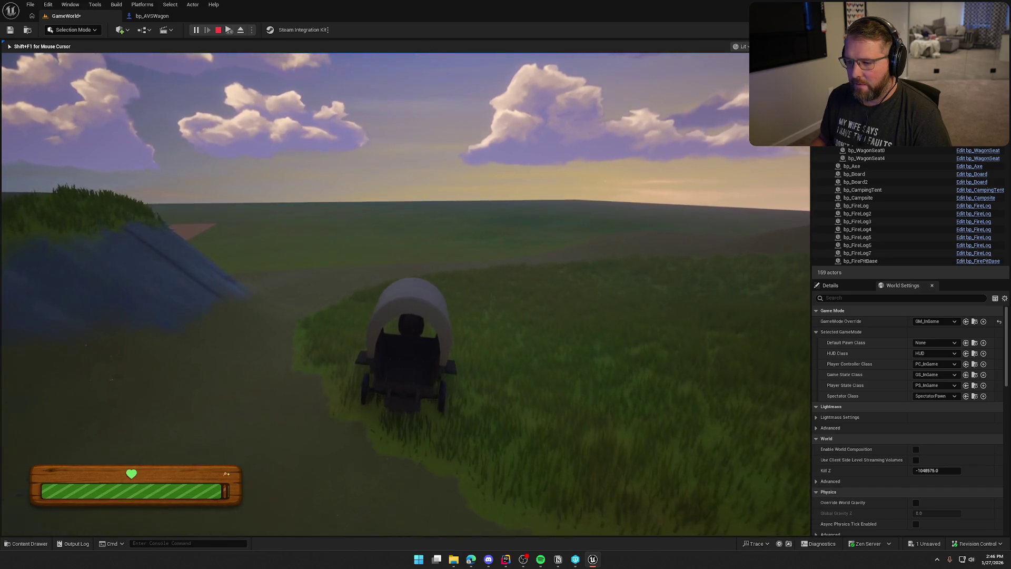
key(w)
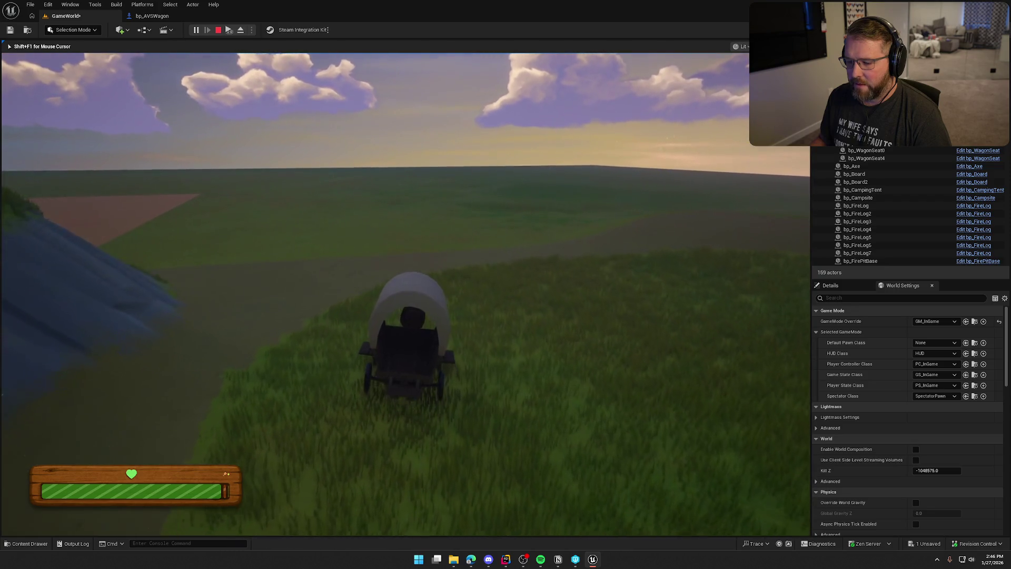
key(w)
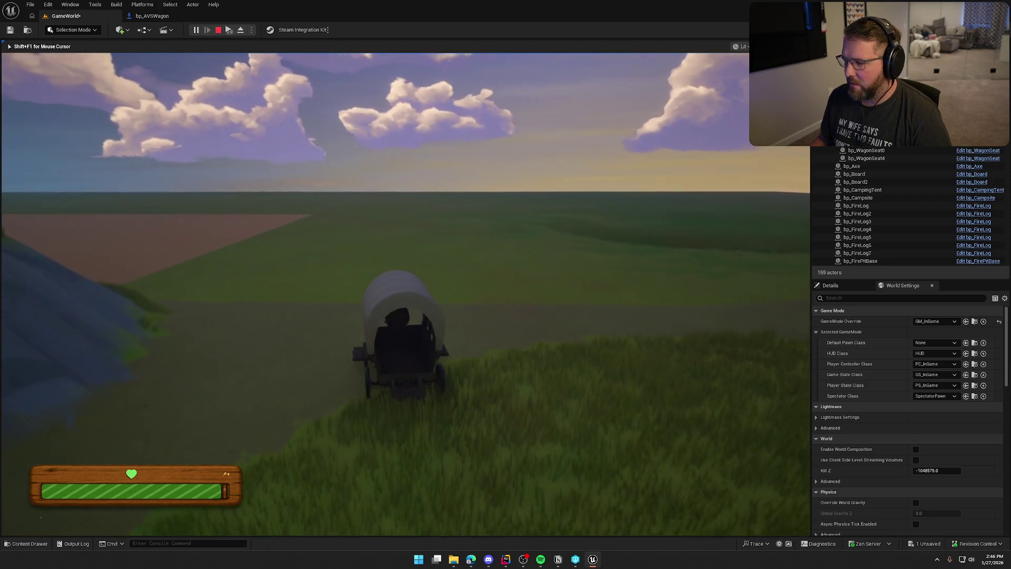
key(w)
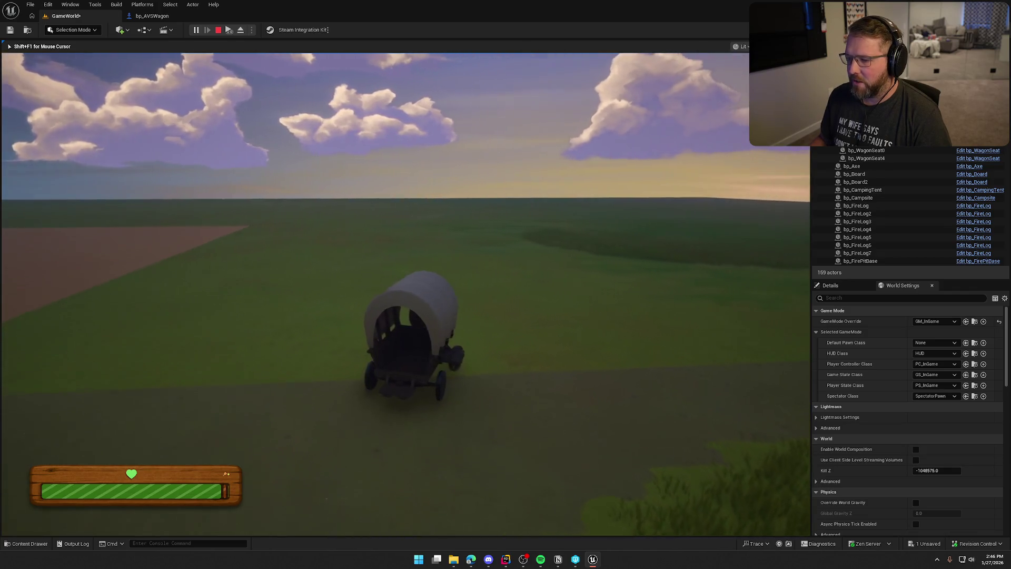
key(w)
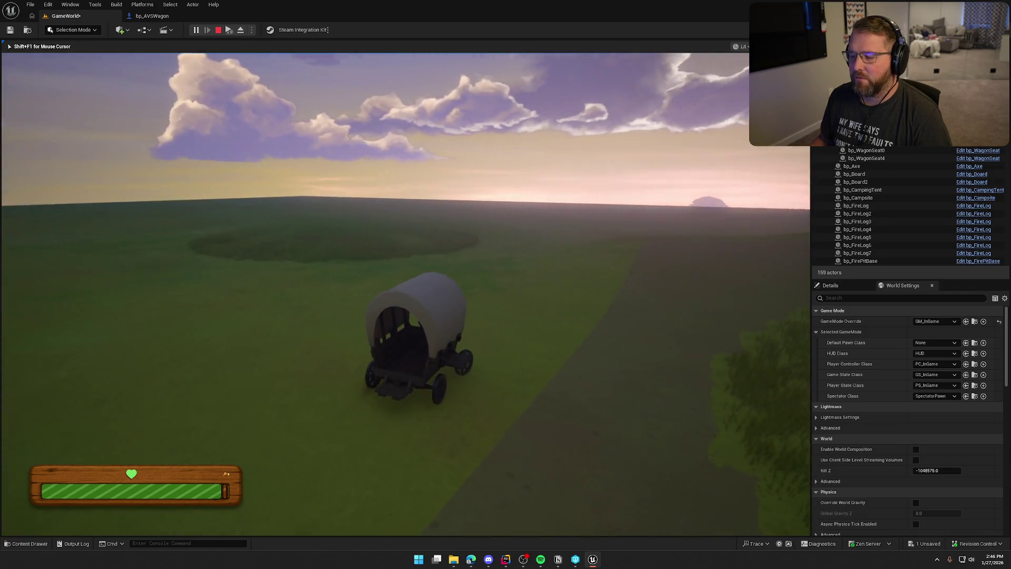
- Change the End Speed Select node's Option 2 from 8.0 to 12 and rerun the play test
key(shift+F1)
click(158, 16)
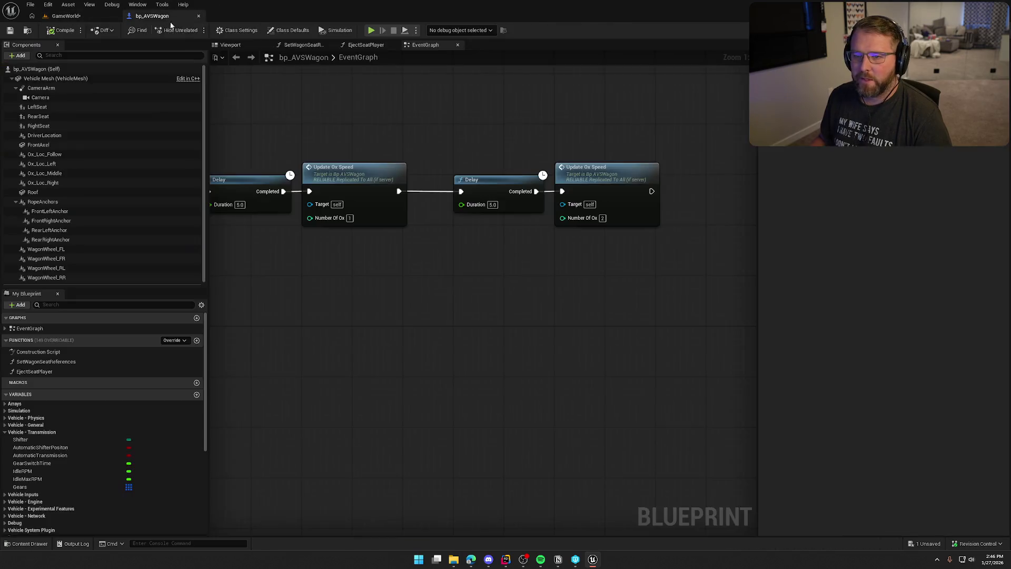
mouse_move(630, 194)
mouse_down()
mouse_move(634, 168)
mouse_move(554, 293)
mouse_up()
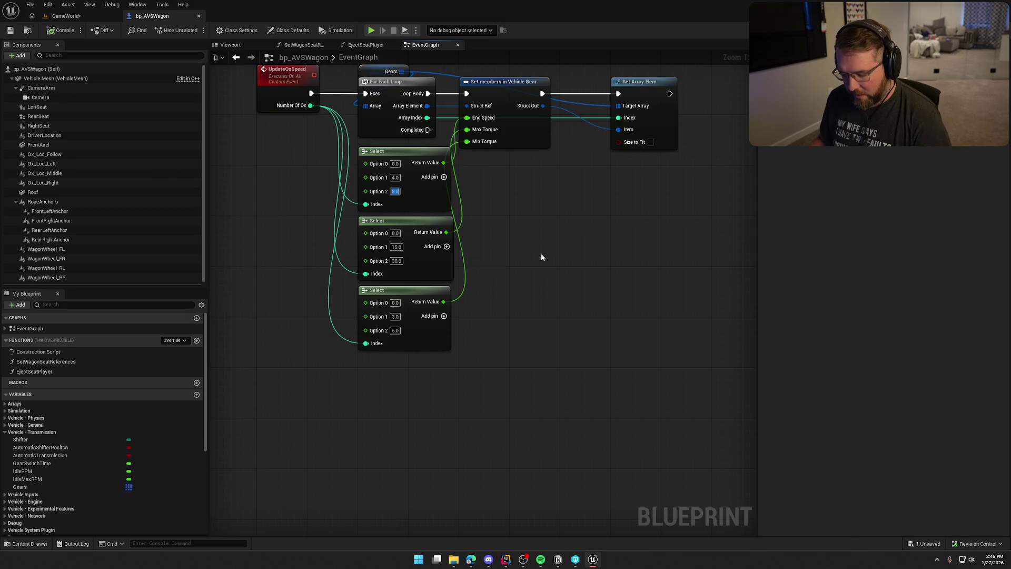
text(12)
key(Return)
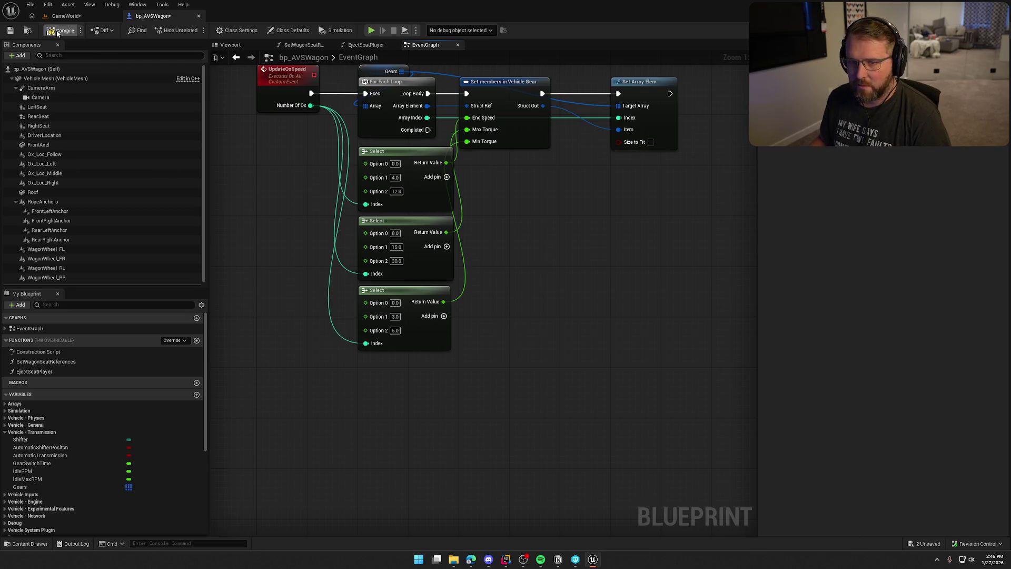
click(66, 16)
click(194, 30)
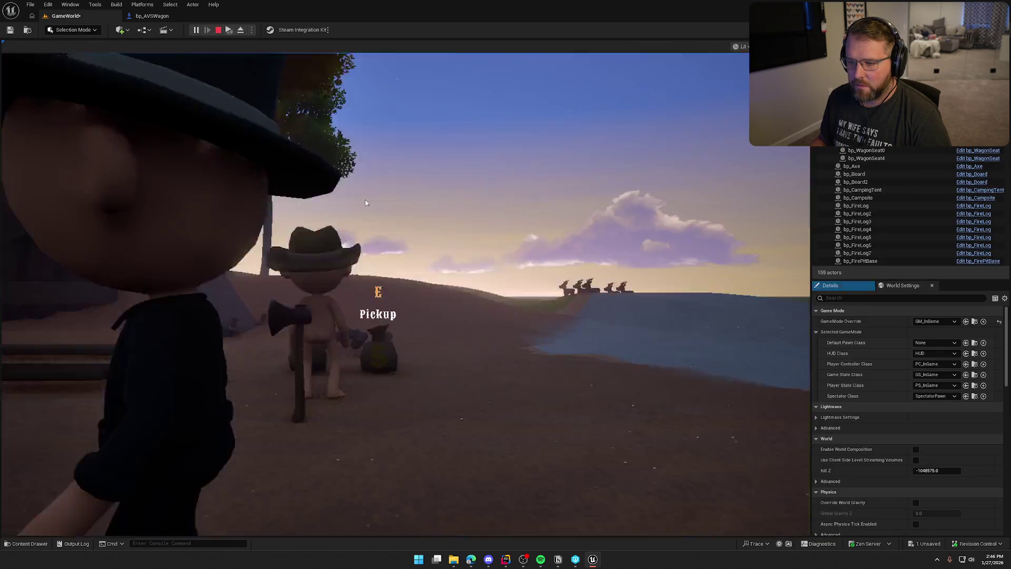
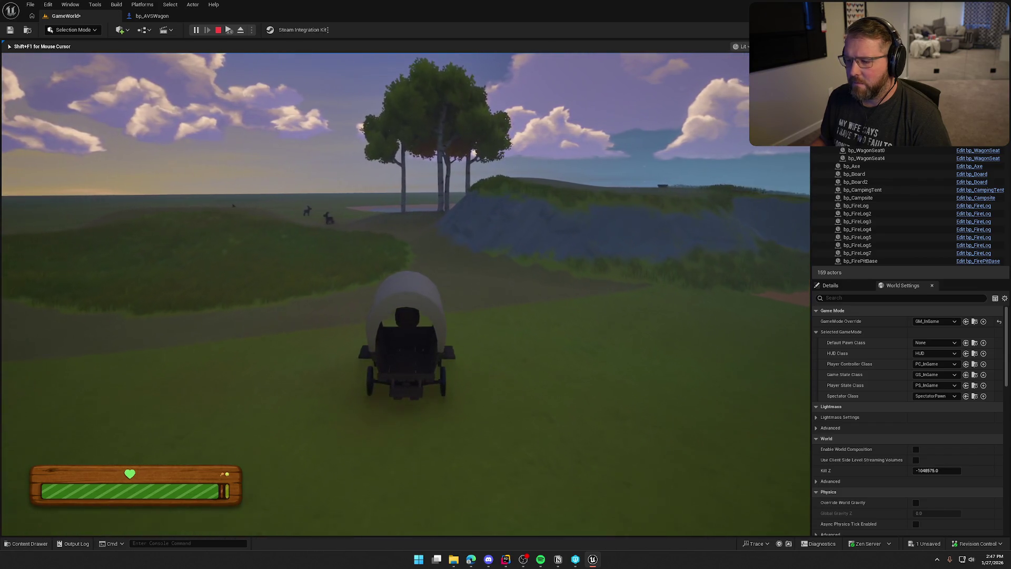
- Stop the play session, check bp_AVSWagon's UpdateOxSpeed graph, then return to the GameWorld level
key(Escape)
click(149, 16)
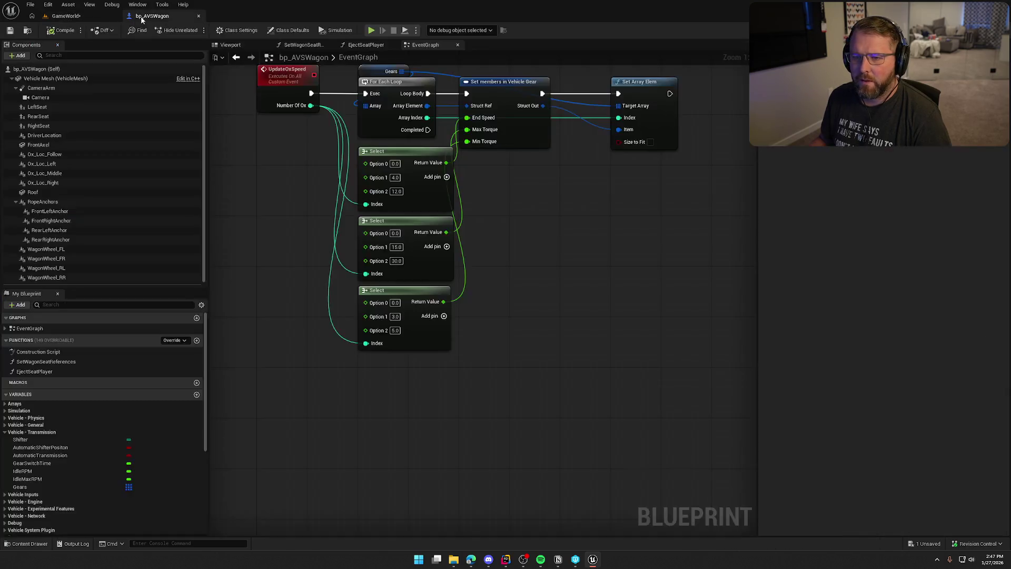
drag(507, 316, 523, 371)
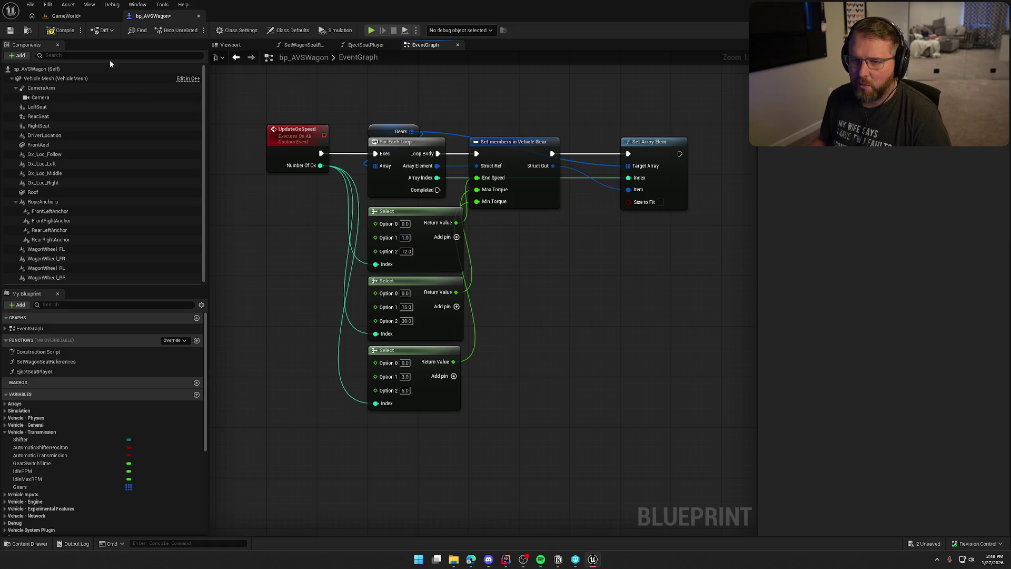
click(64, 16)
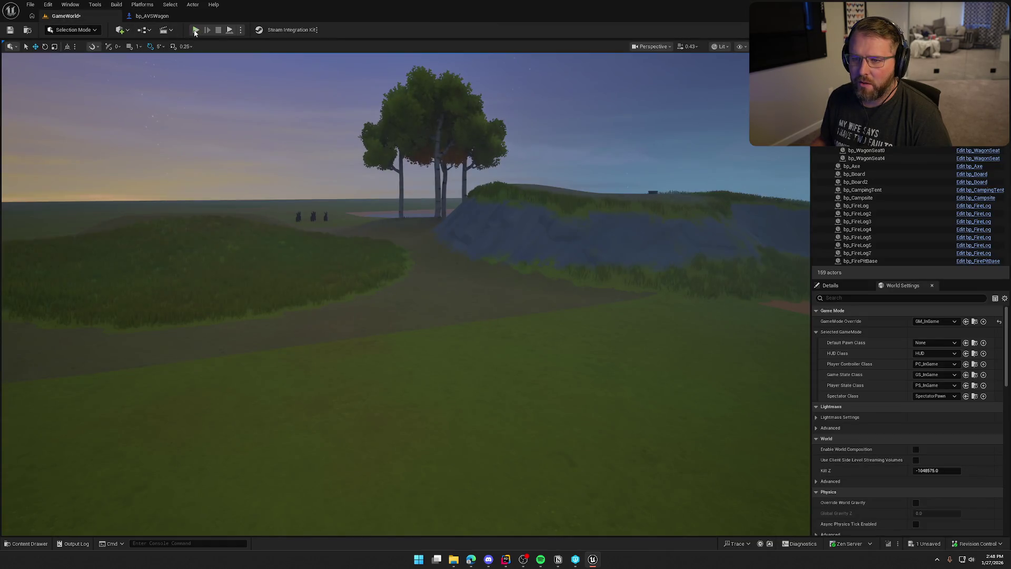
click(195, 30)
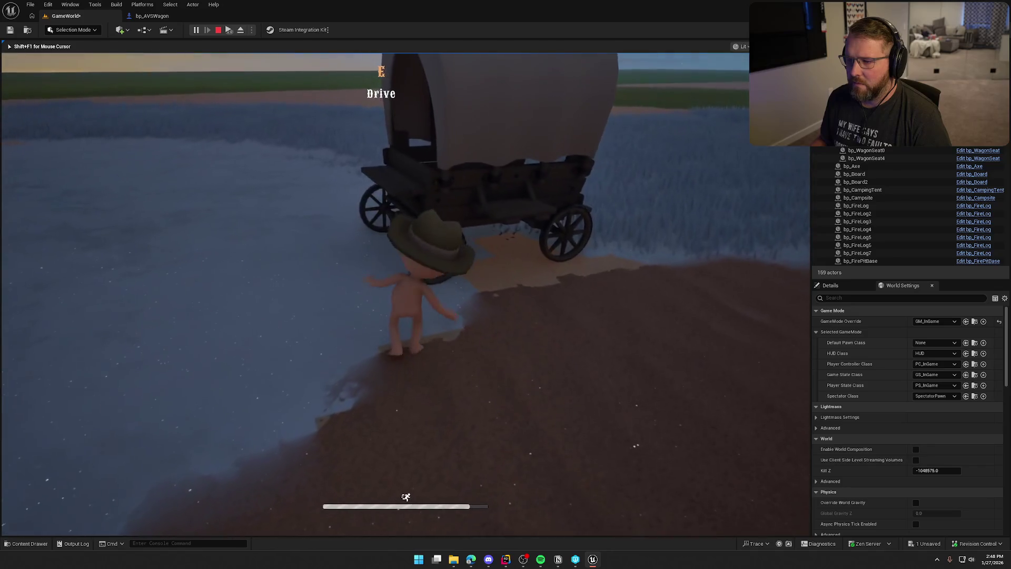
key(e)
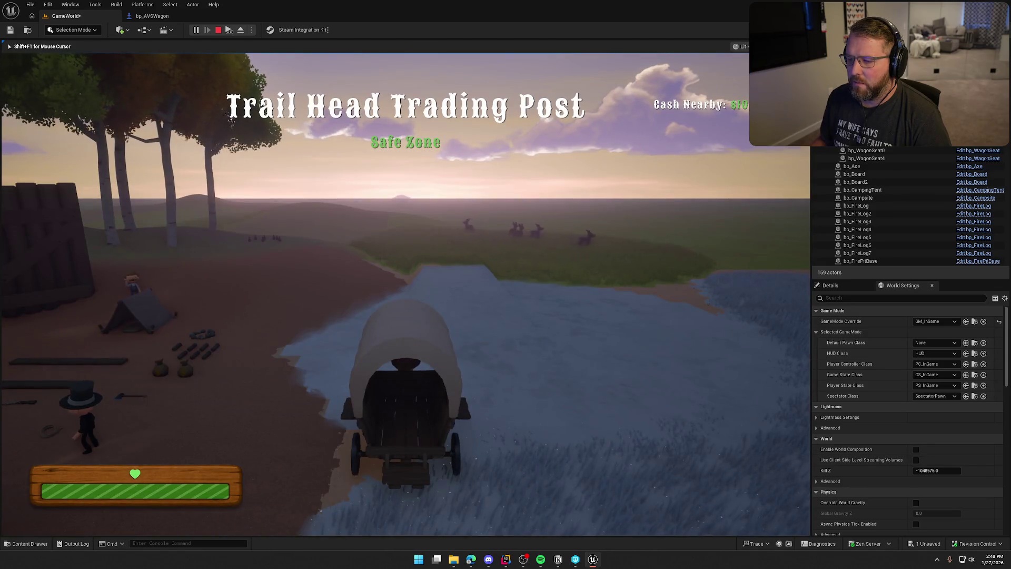
key(w)
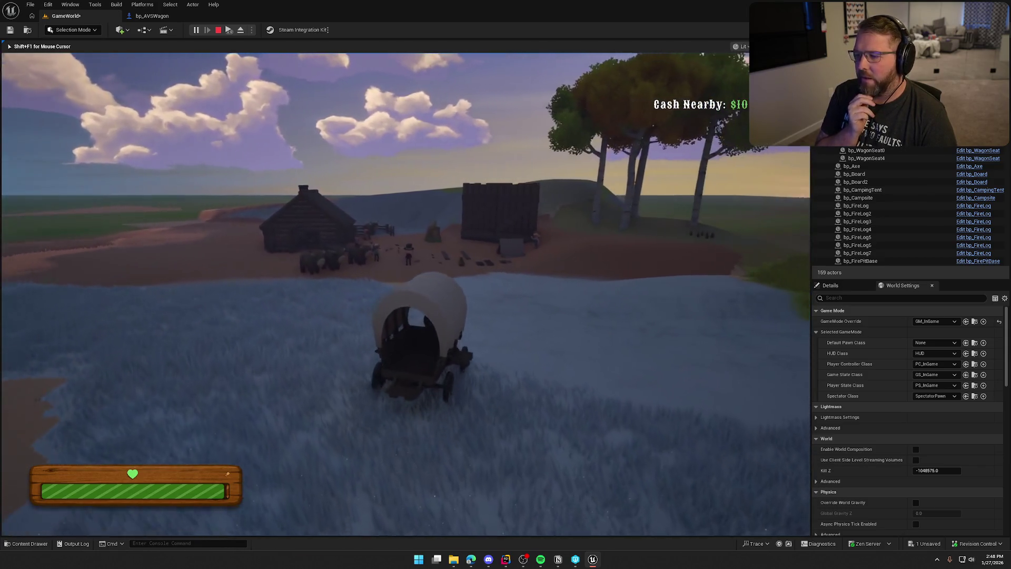
key(e)
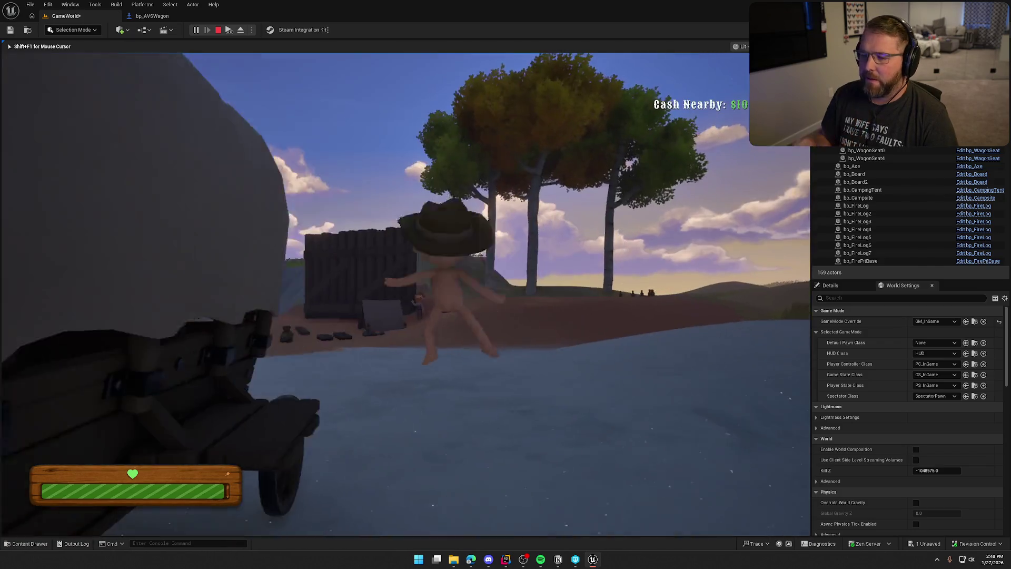
key(w)
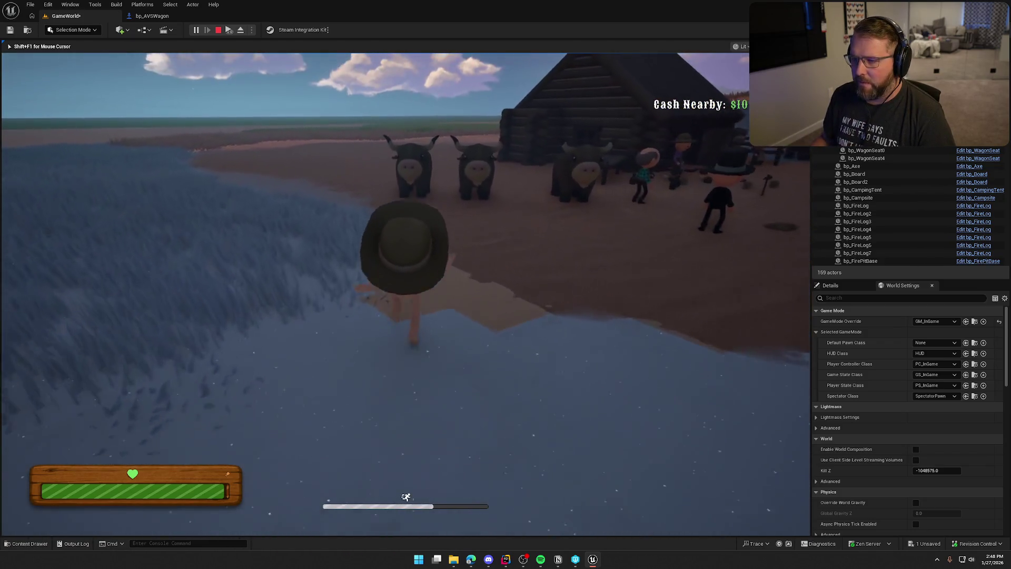
key(e)
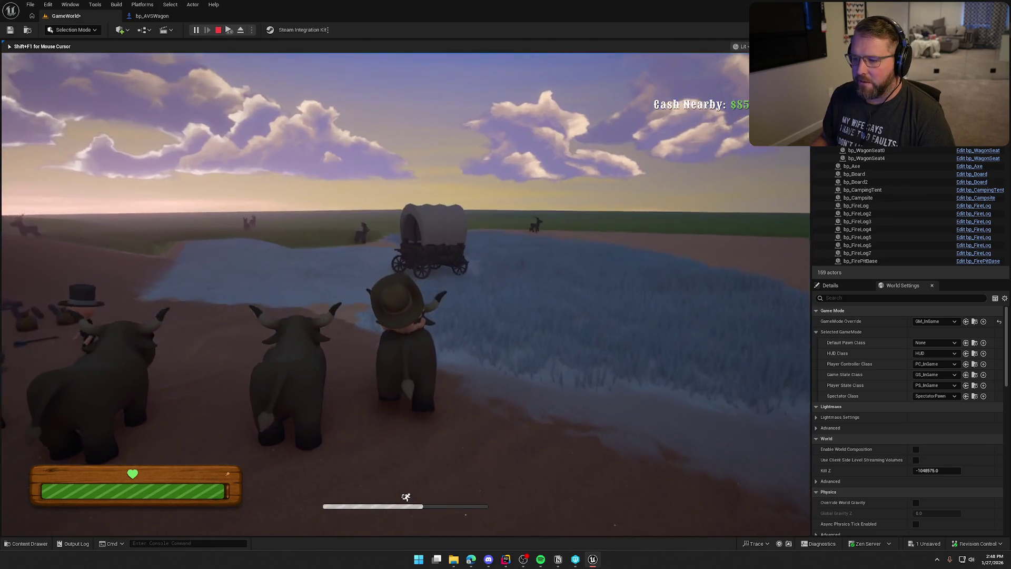
key(w)
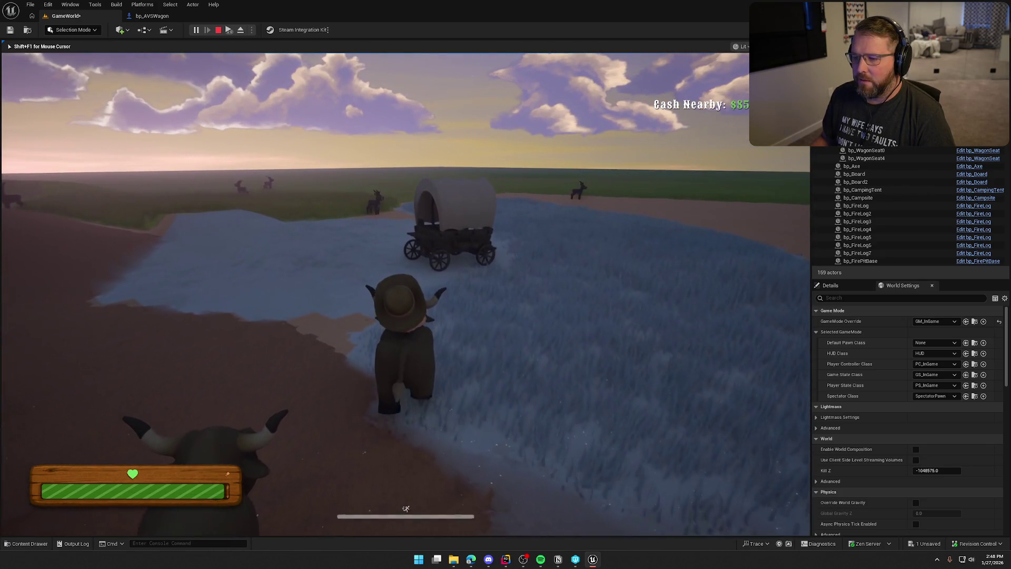
key(w)
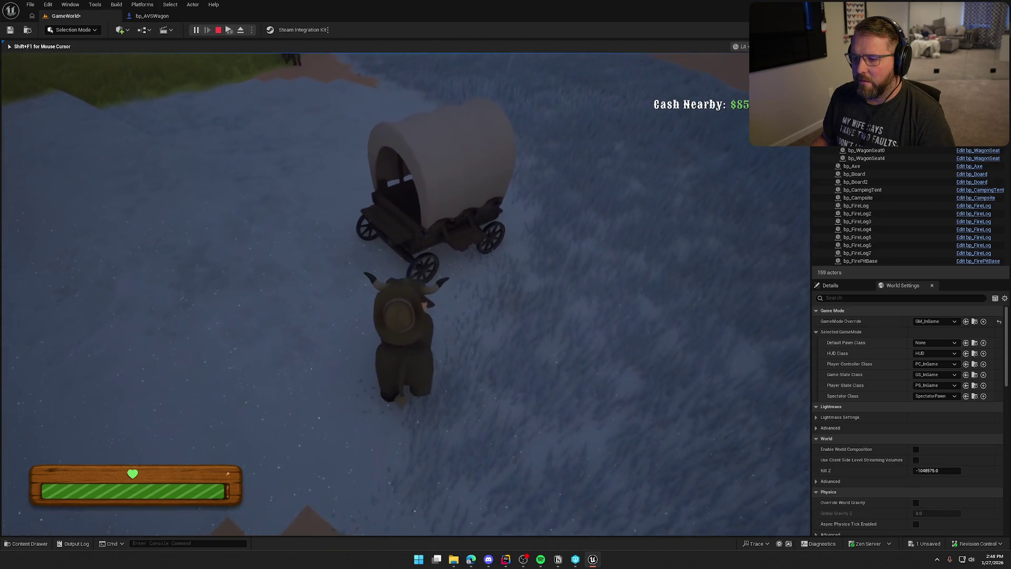
key(e)
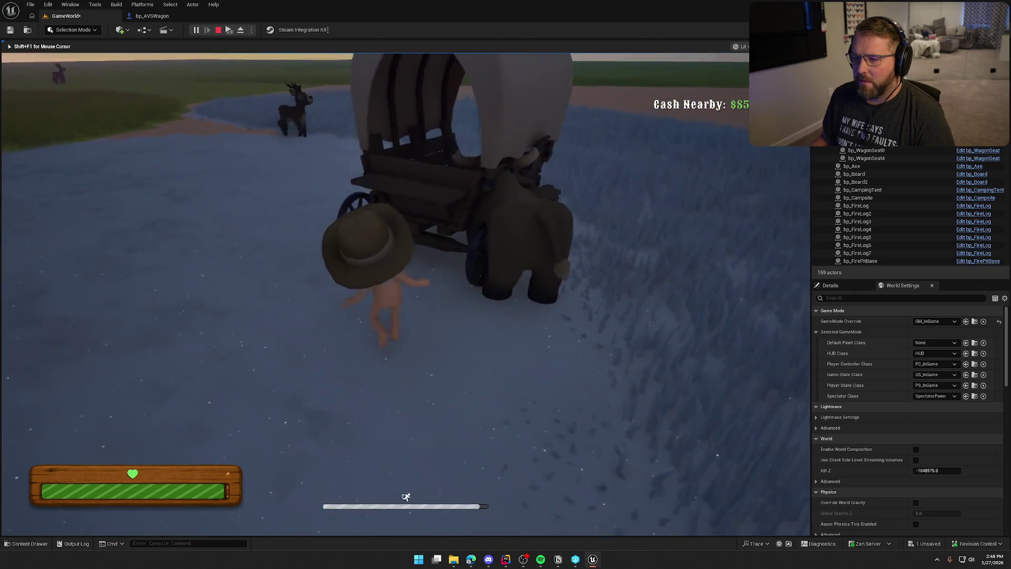
key(s)
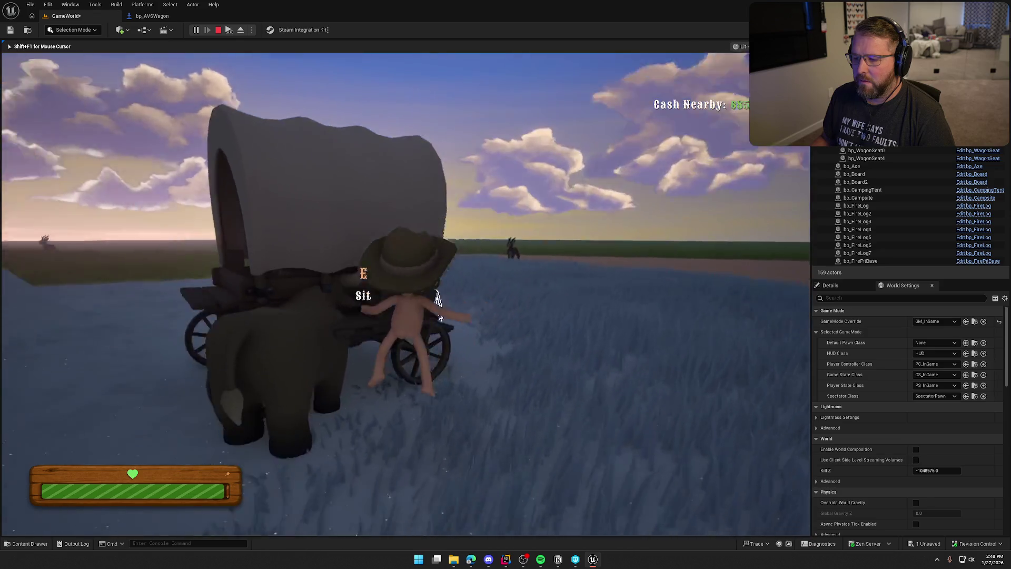
key(w)
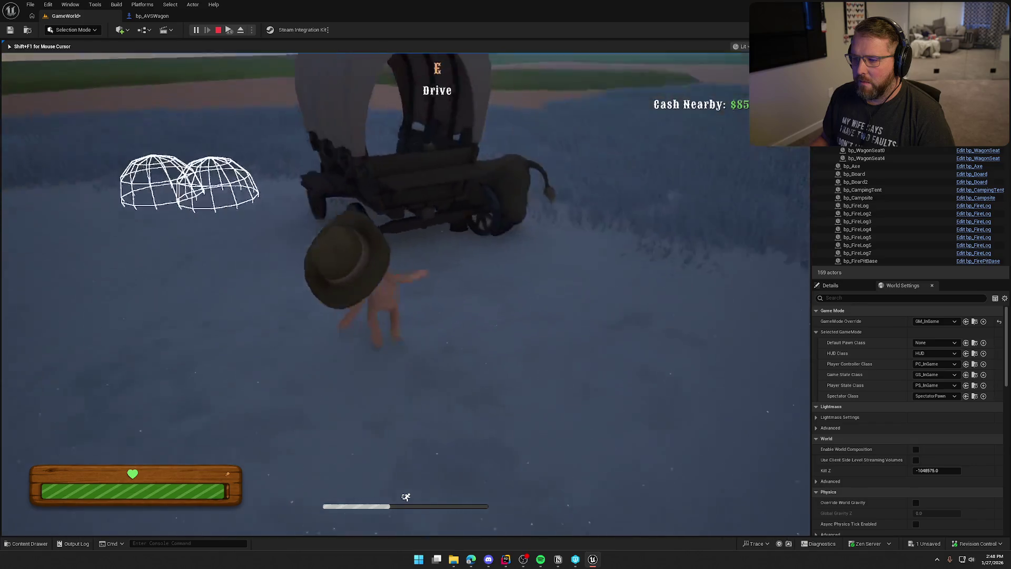
key(e)
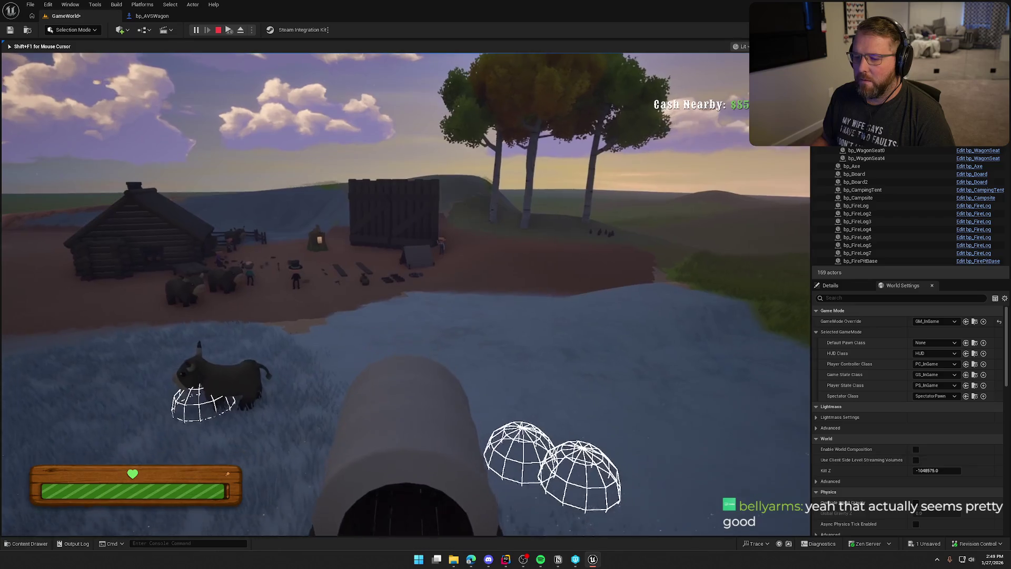
key(d)
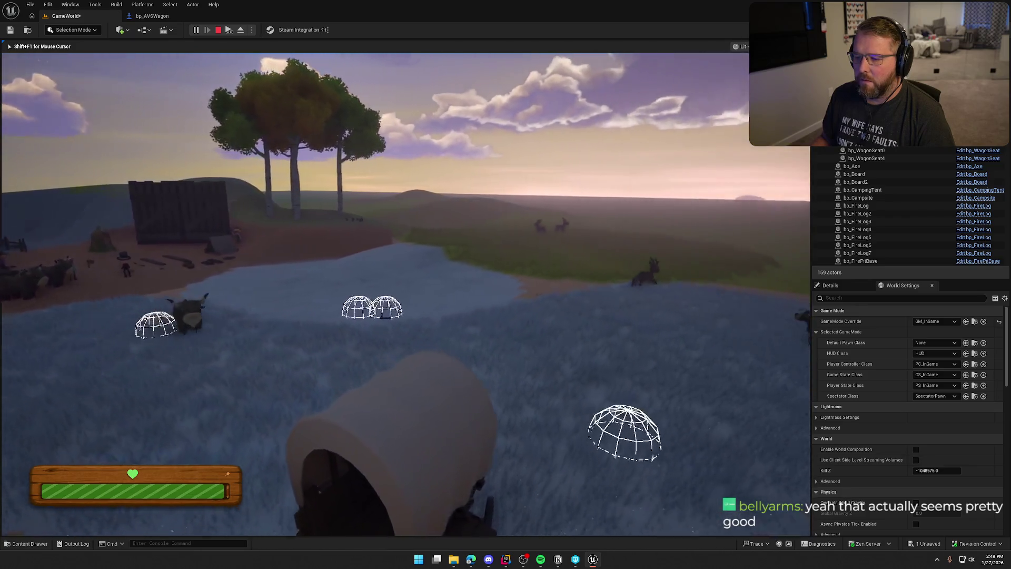
key(d)
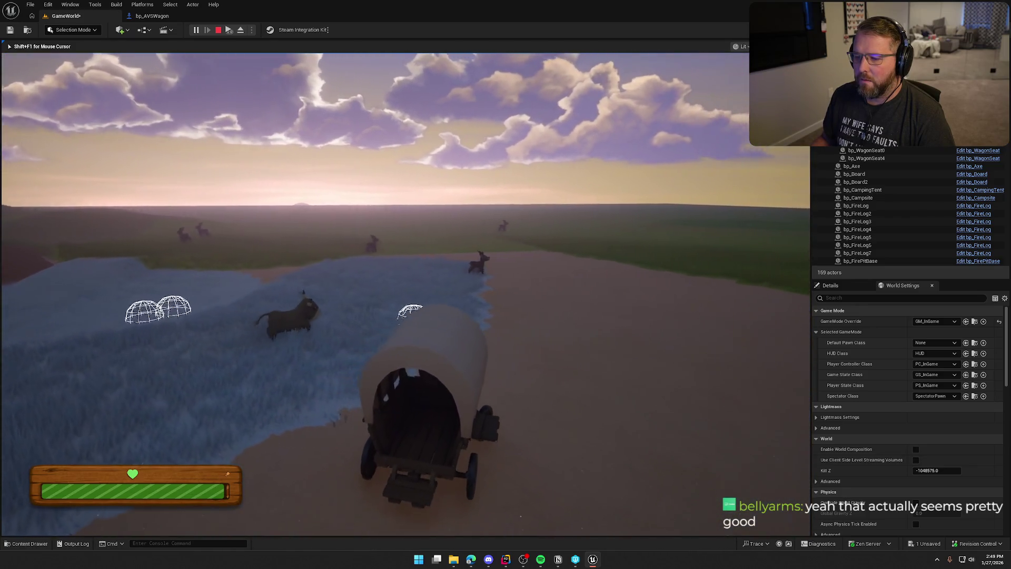
key(d)
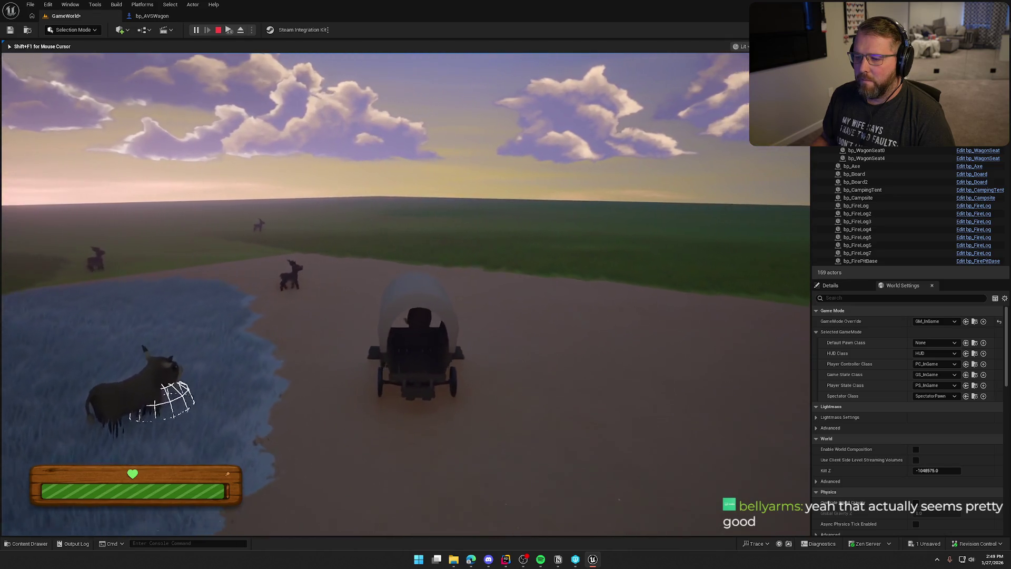
key(a)
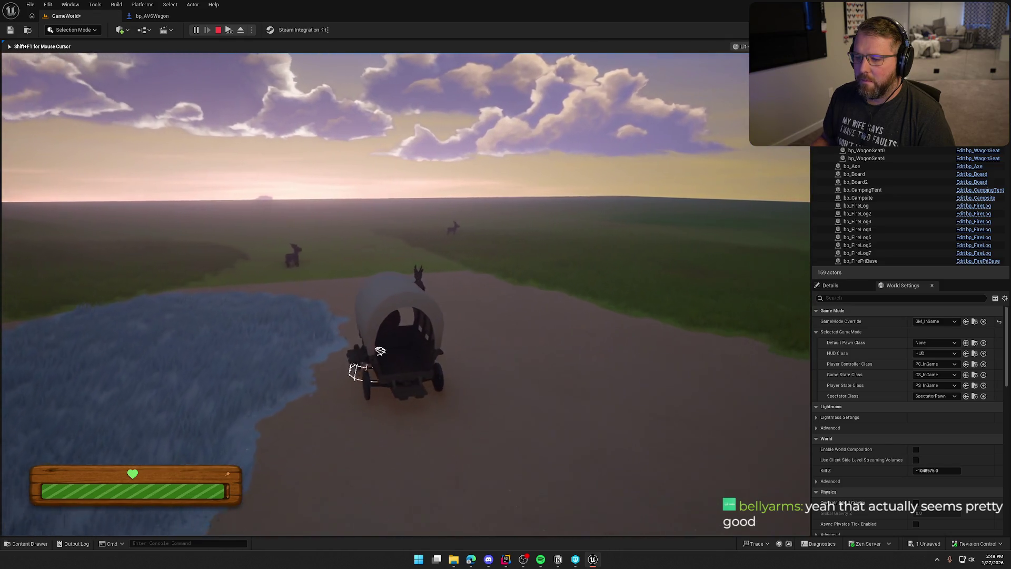
key(d)
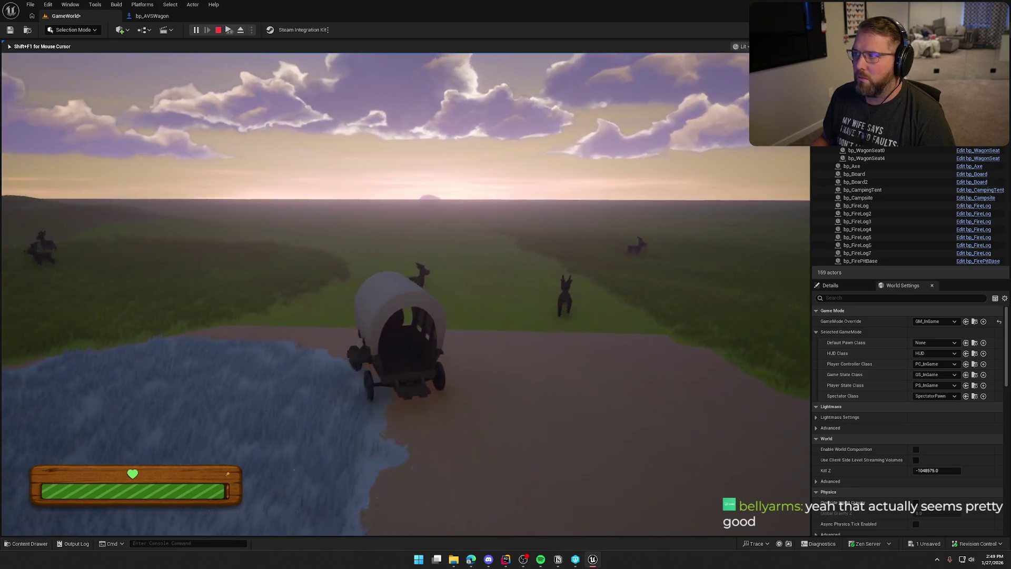
key(a)
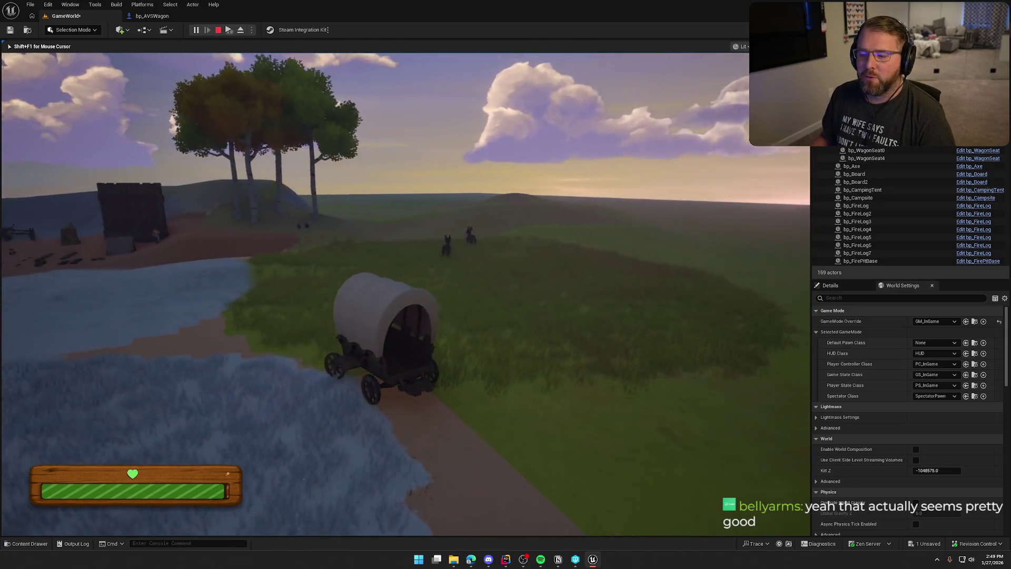
key(a)
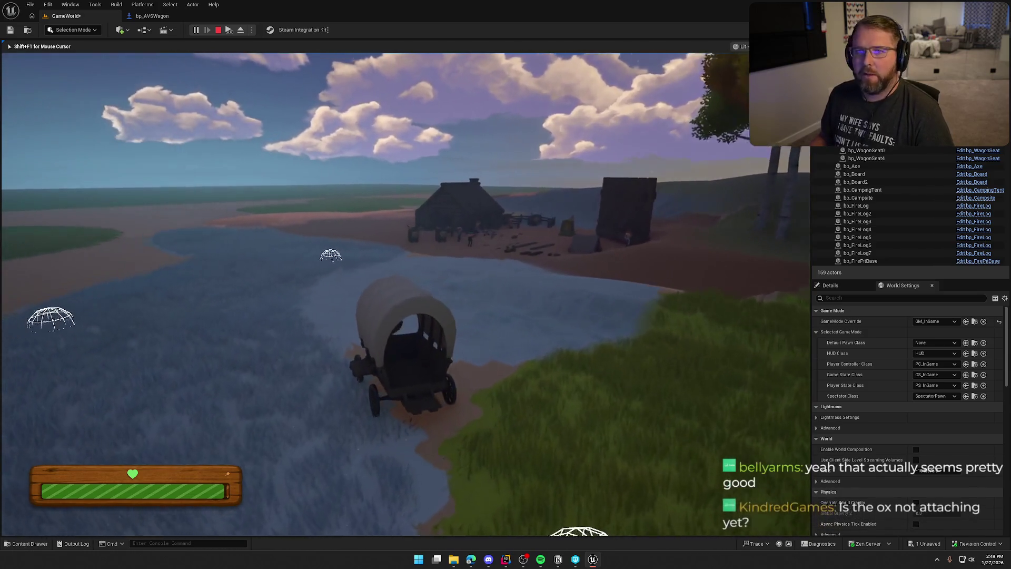
- Stop play and change the first Select node's Option 2 value in bp_AVSWagon's speed graph
key(Escape)
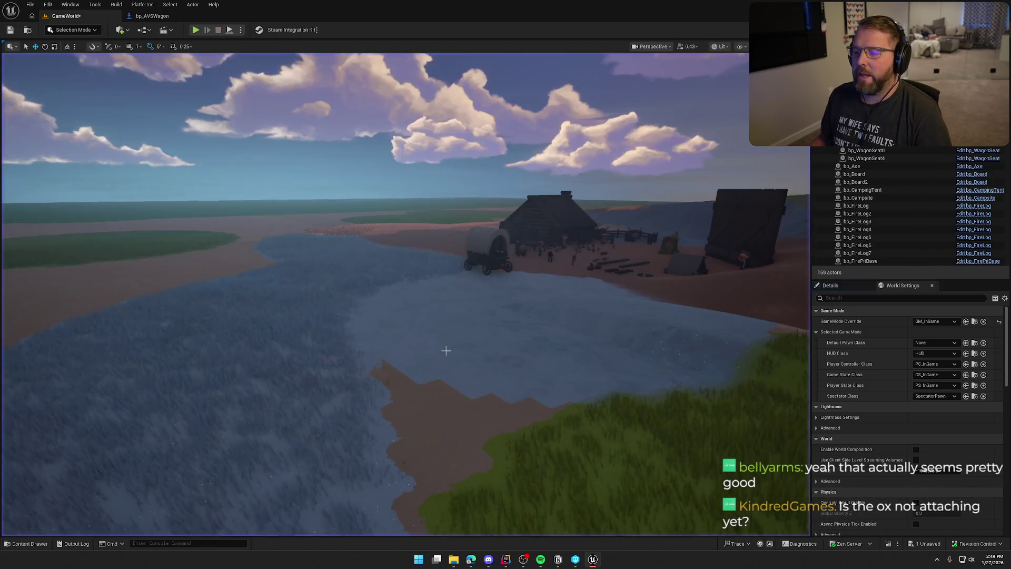
click(152, 16)
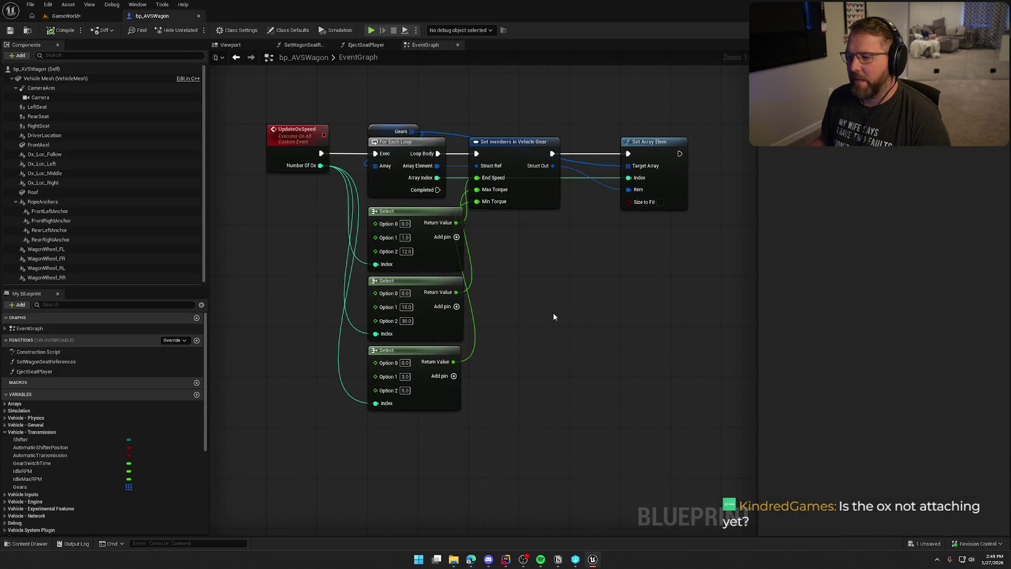
scroll(553, 312, up, 1)
drag(403, 145, 457, 143)
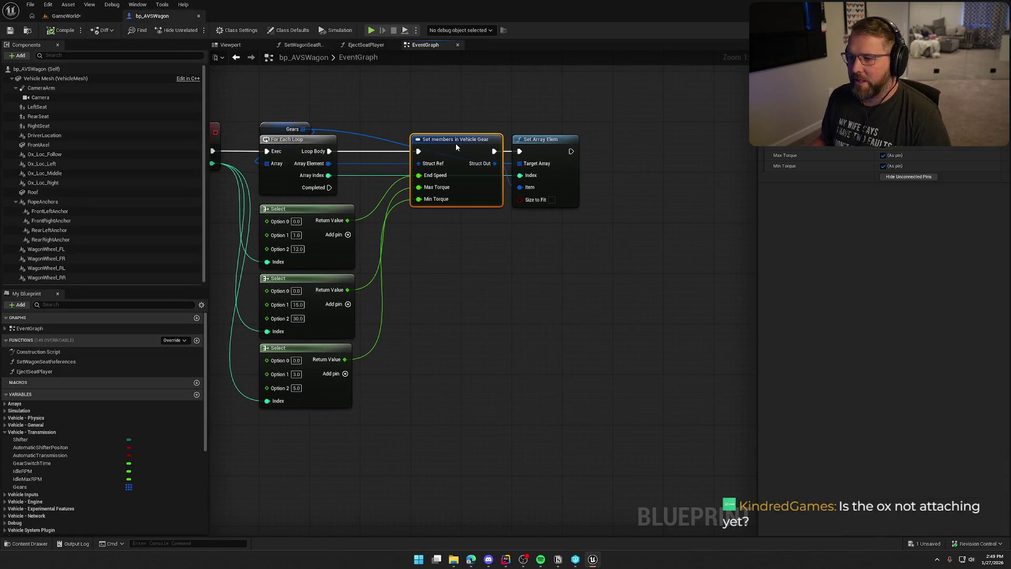
drag(483, 281, 602, 293)
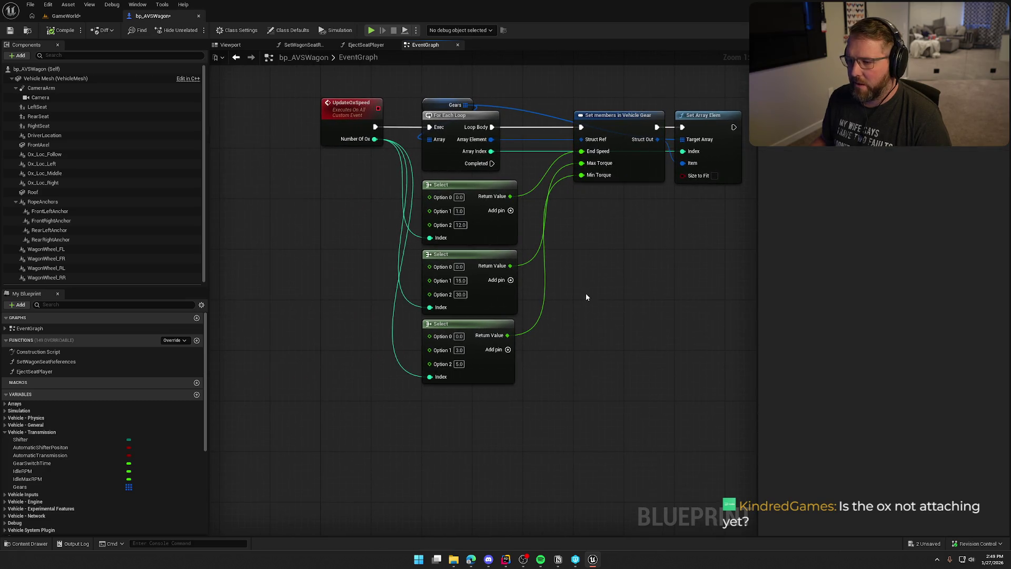
click(586, 293)
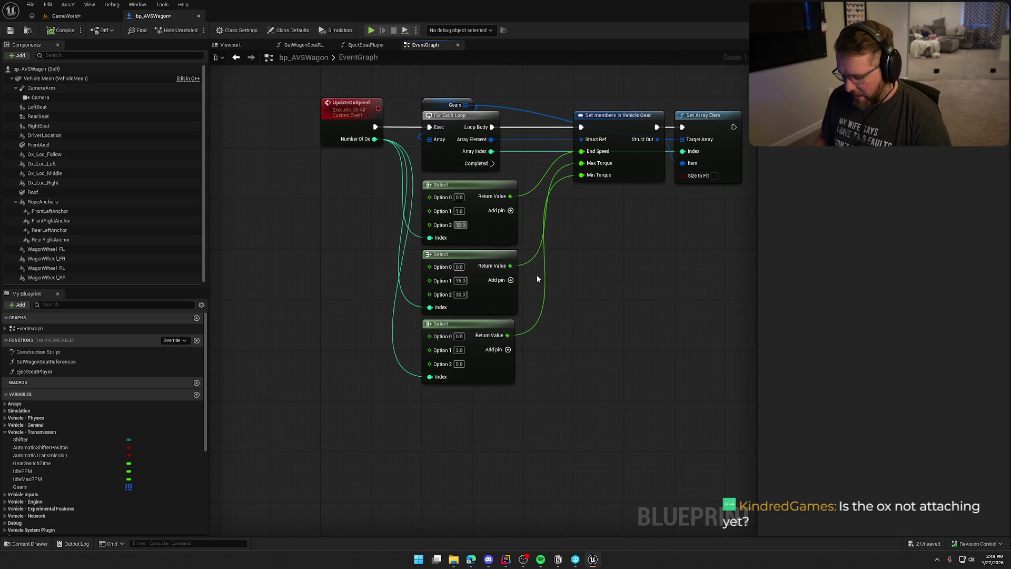
text(1)
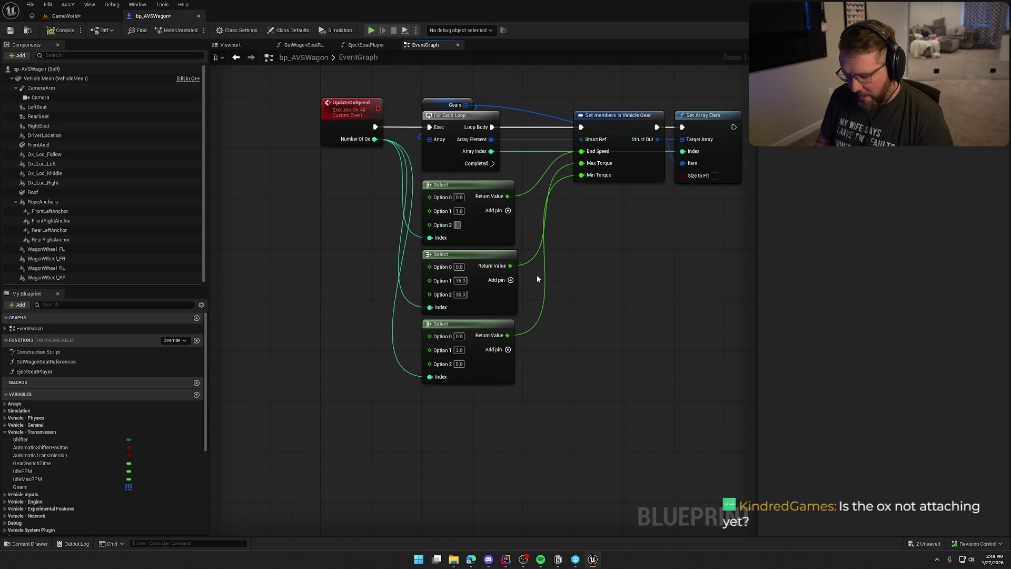
key(Return)
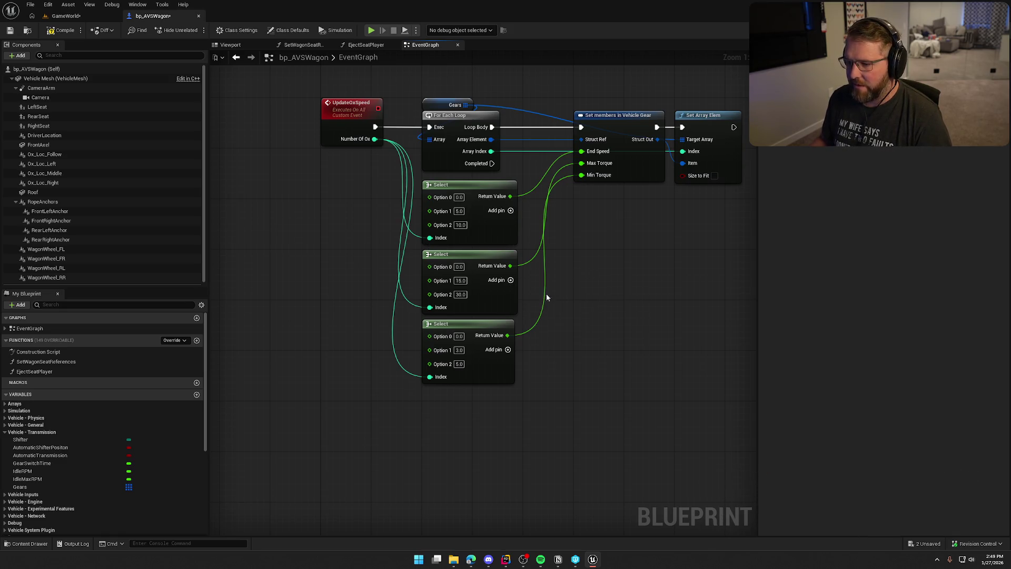
- Save the blueprint and delete the Delay and Update Ox Speed nodes after the seat references
drag(562, 190, 516, 254)
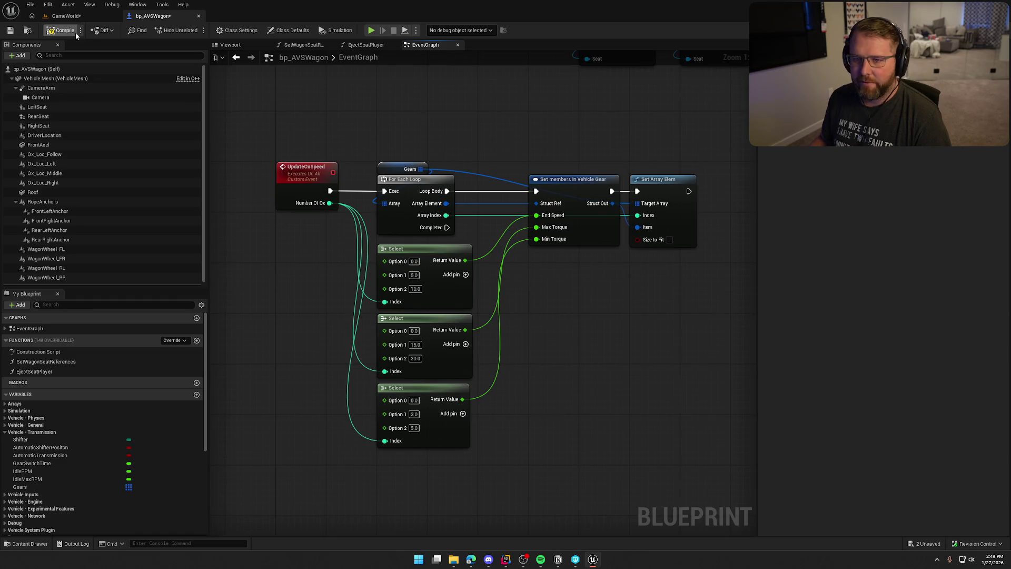
key(ctrl+s)
scroll(345, 127, down, 5)
scroll(447, 267, up, 6)
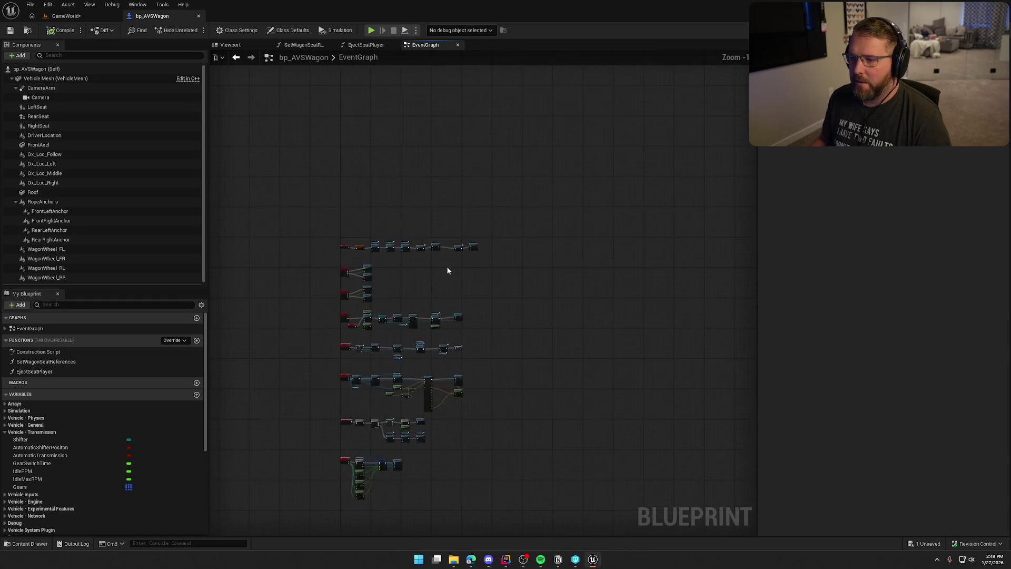
drag(293, 110, 627, 244)
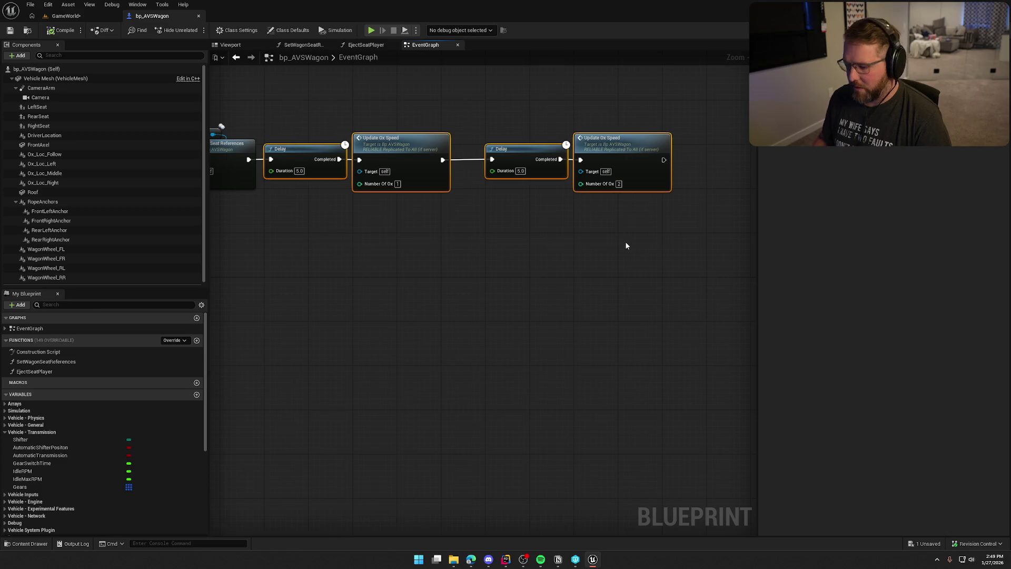
key(Delete)
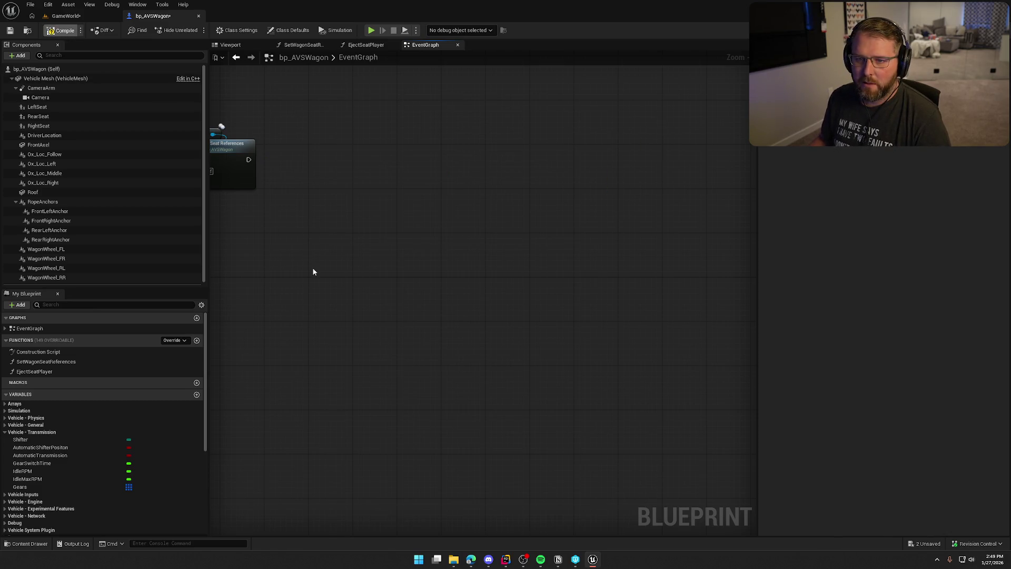
- Set End Speed, Max Torque and Min Torque to 0 for both gears in the Gears defaults
click(47, 487)
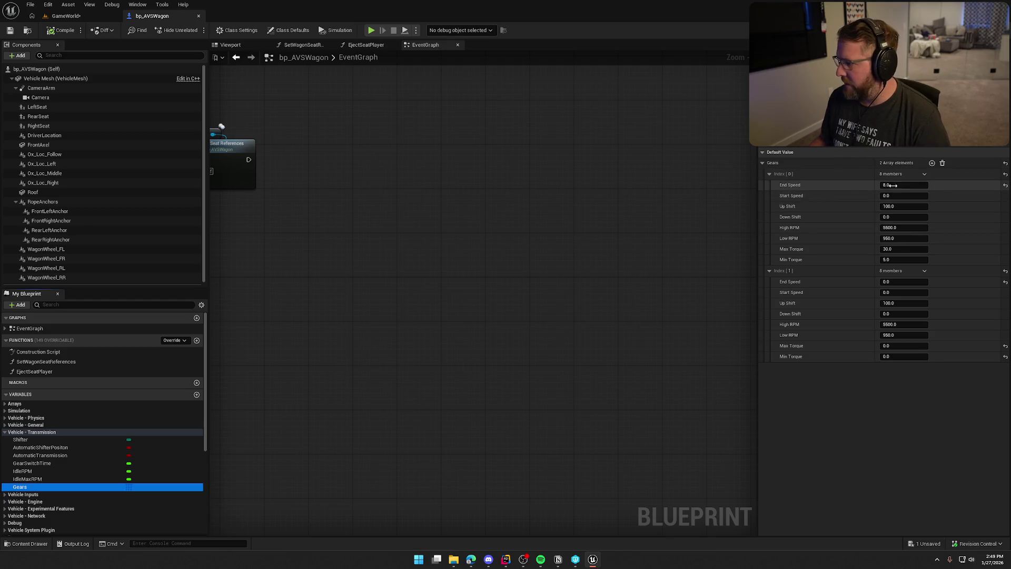
text(0)
key(Tab)
key(Tab)
key(Tab)
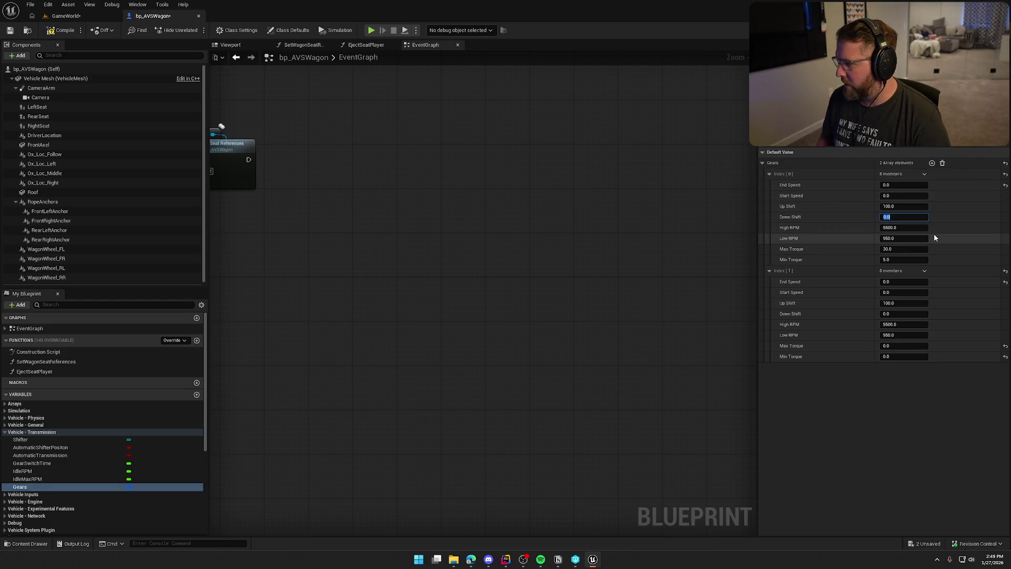
text(0)
key(Tab)
text(0)
key(Tab)
key(Tab)
key(Tab)
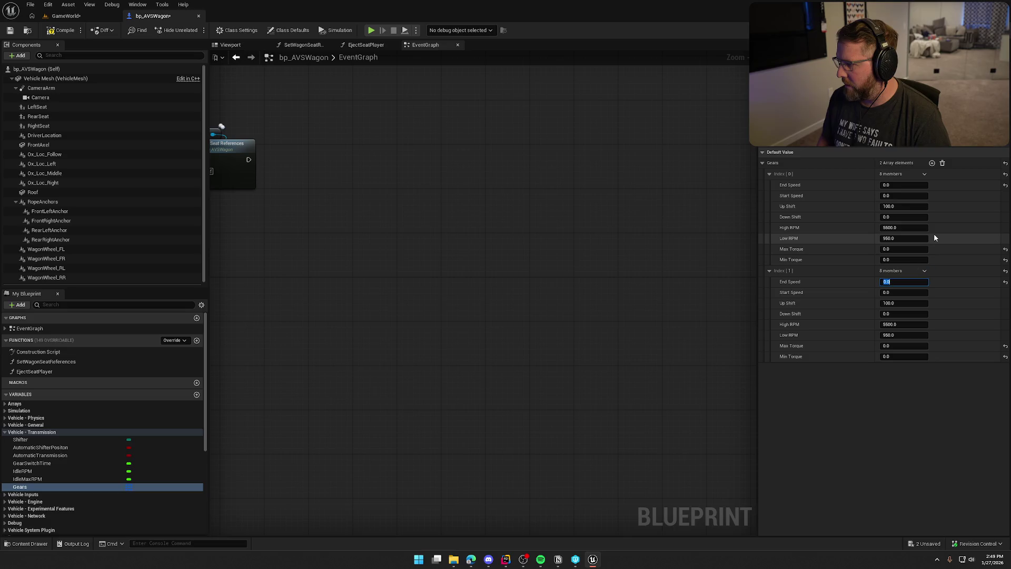
key(Tab)
key(Tab)
key(Tab)
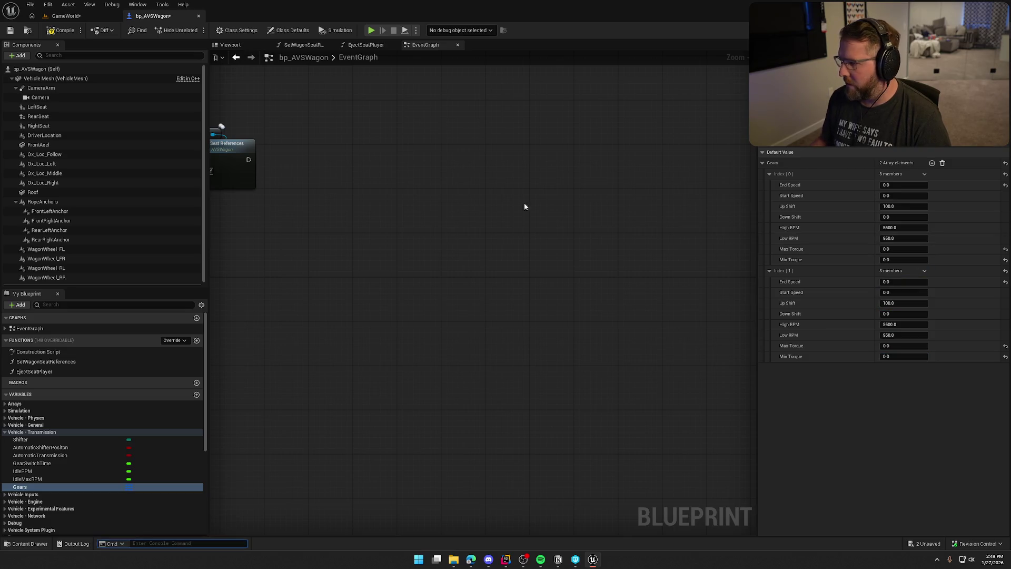
- Save bp_AVSWagon and bring up the content browser on the Art/Props folder
mouse_move(352, 175)
mouse_down()
mouse_move(479, 223)
mouse_move(570, 348)
mouse_move(721, 309)
mouse_move(634, 305)
mouse_up()
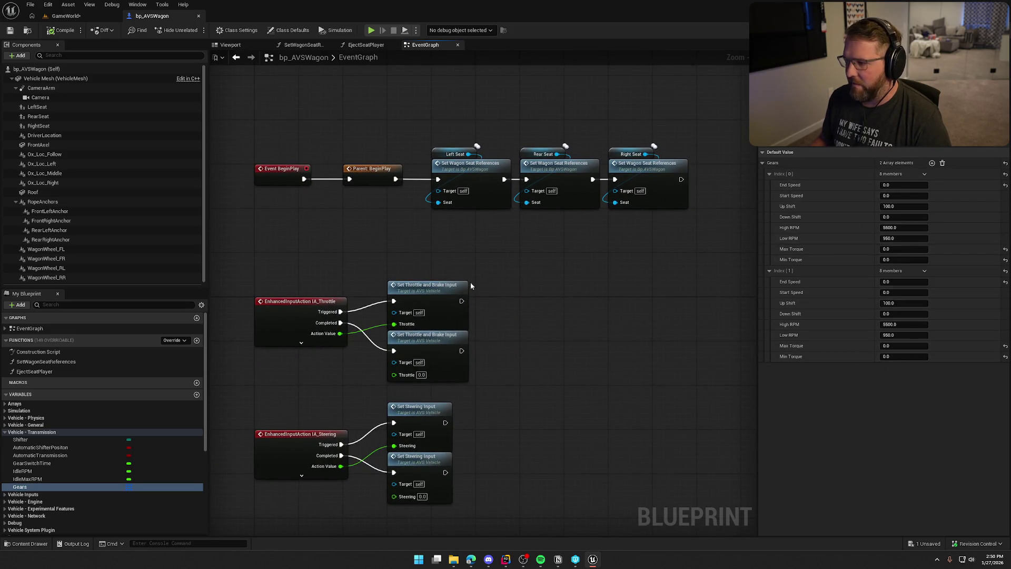
drag(471, 285, 445, 289)
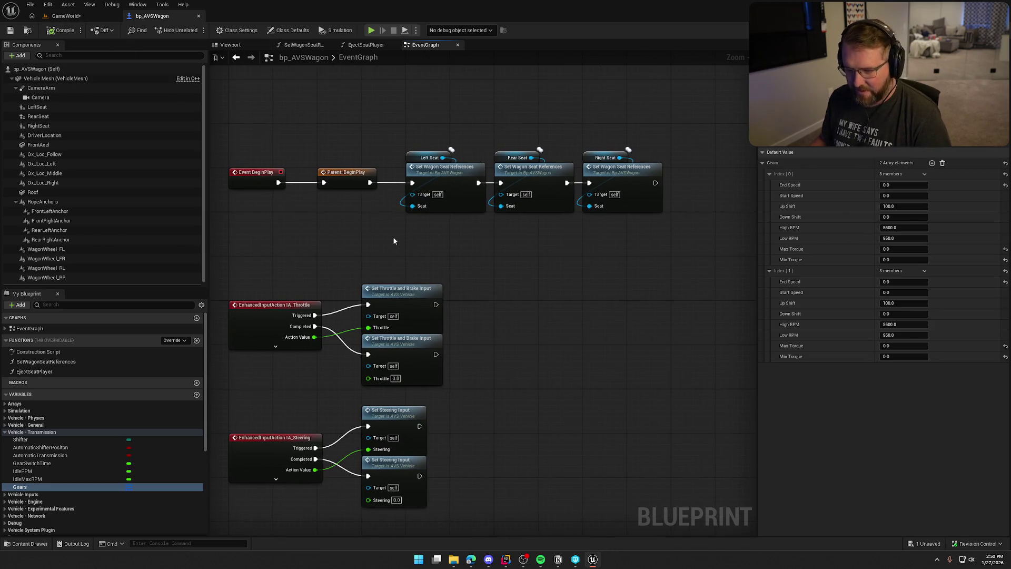
key(ctrl+s)
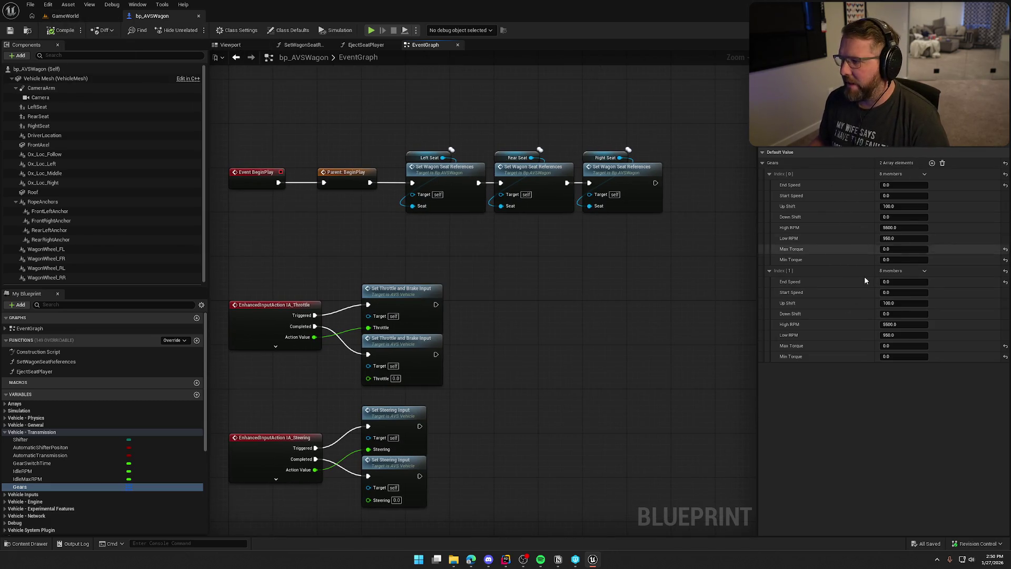
key(ctrl+space)
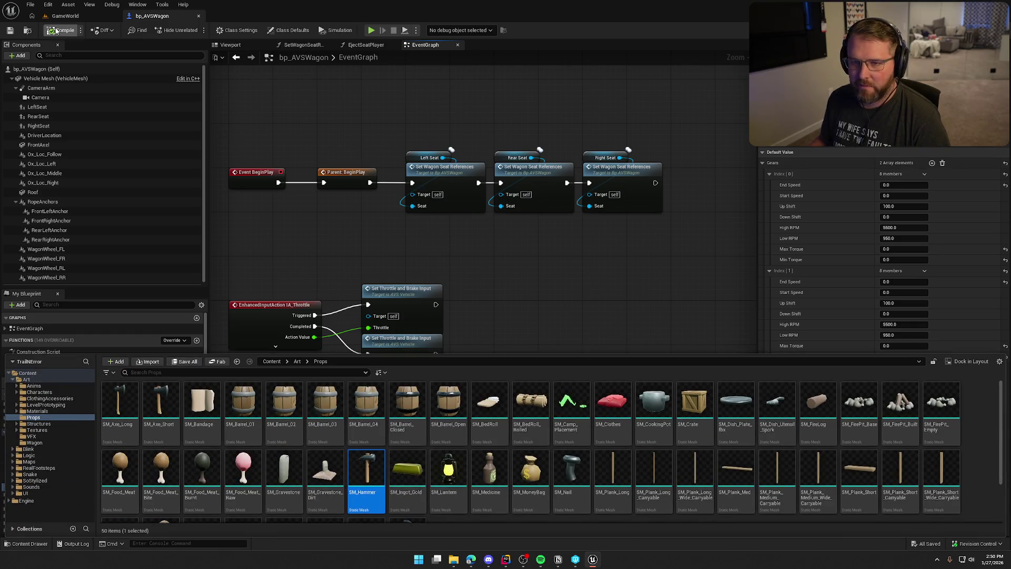
- Open bp_AVSWagon_Debug from the content browser and show its Gears variable defaults
click(56, 31)
click(30, 31)
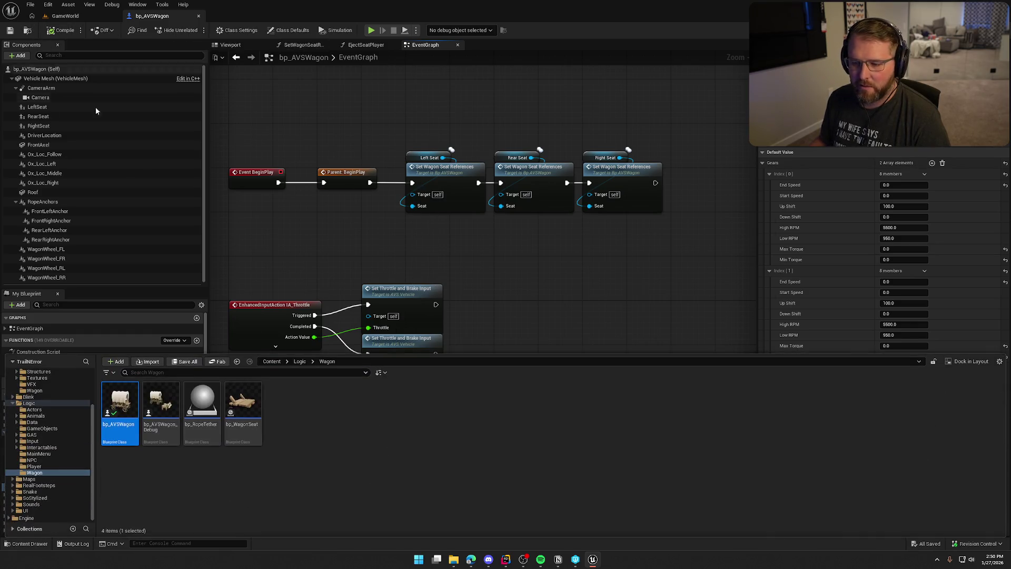
double_click(168, 408)
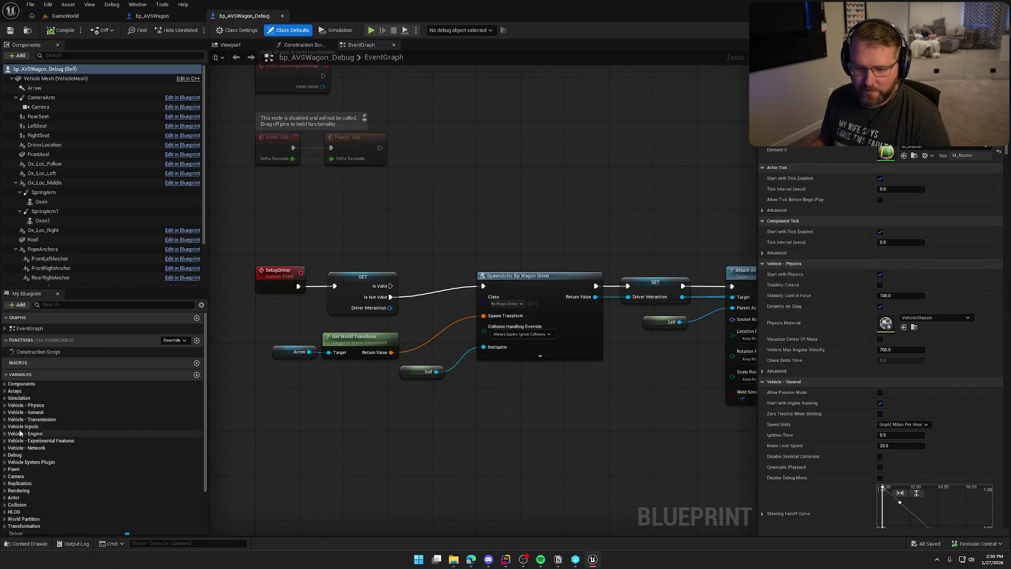
click(8, 421)
click(40, 474)
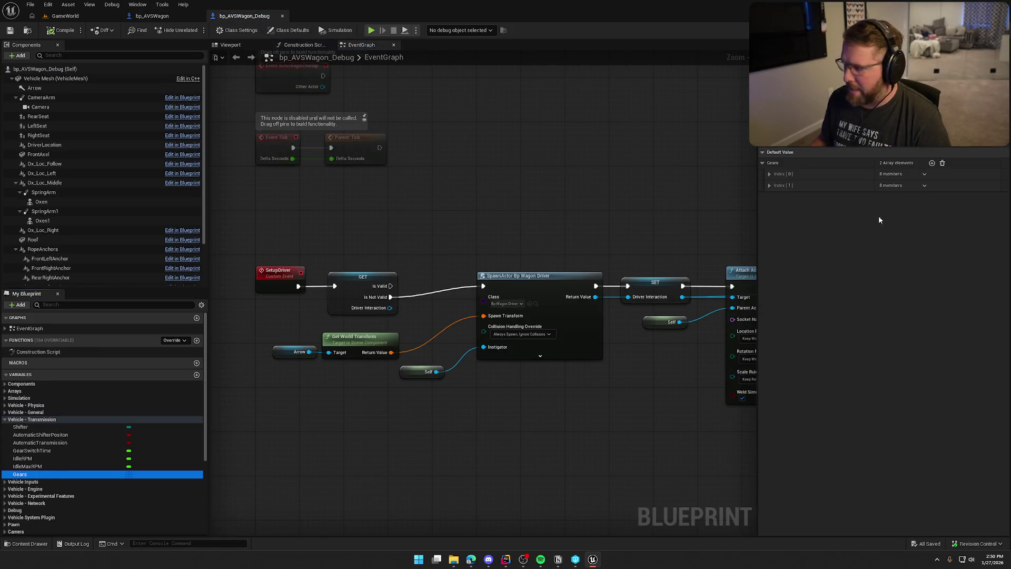
- Give the first gear End Speed 8.0, Max Torque 30.0 and Min Torque 5.0
click(772, 174)
click(771, 271)
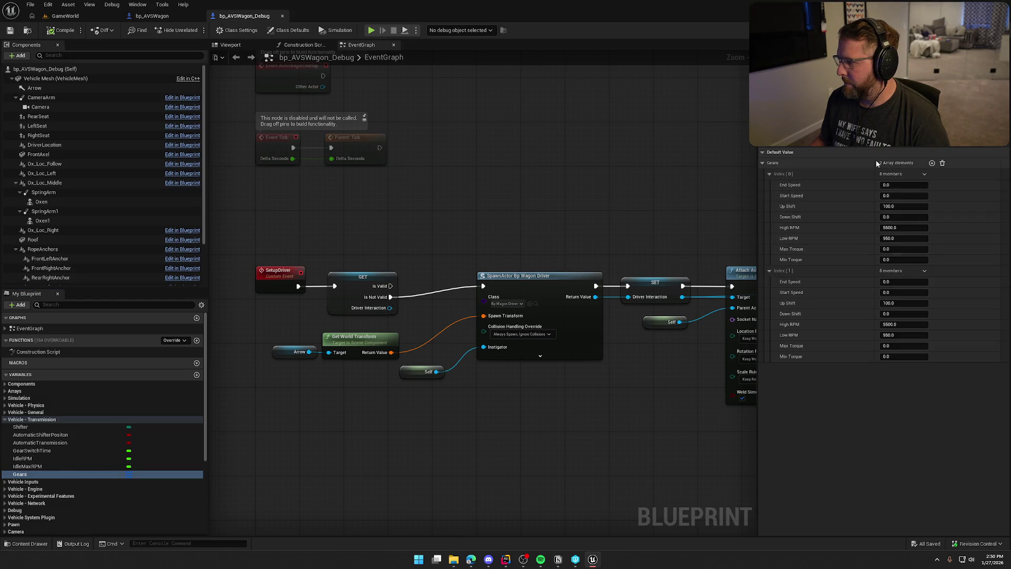
click(894, 185)
key(Tab)
key(Tab)
key(Tab)
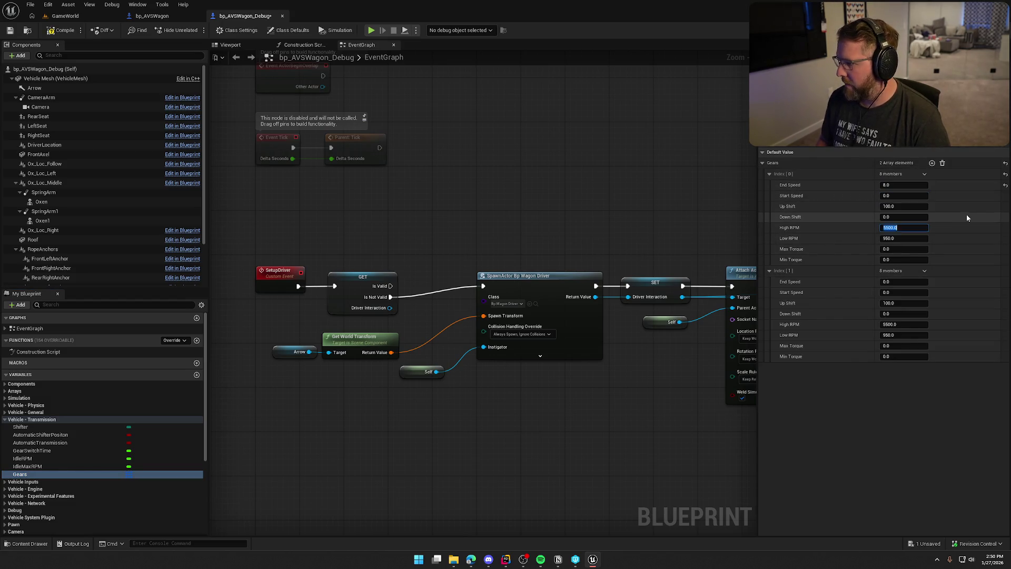
text(30)
key(Tab)
text(5)
key(Tab)
key(Tab)
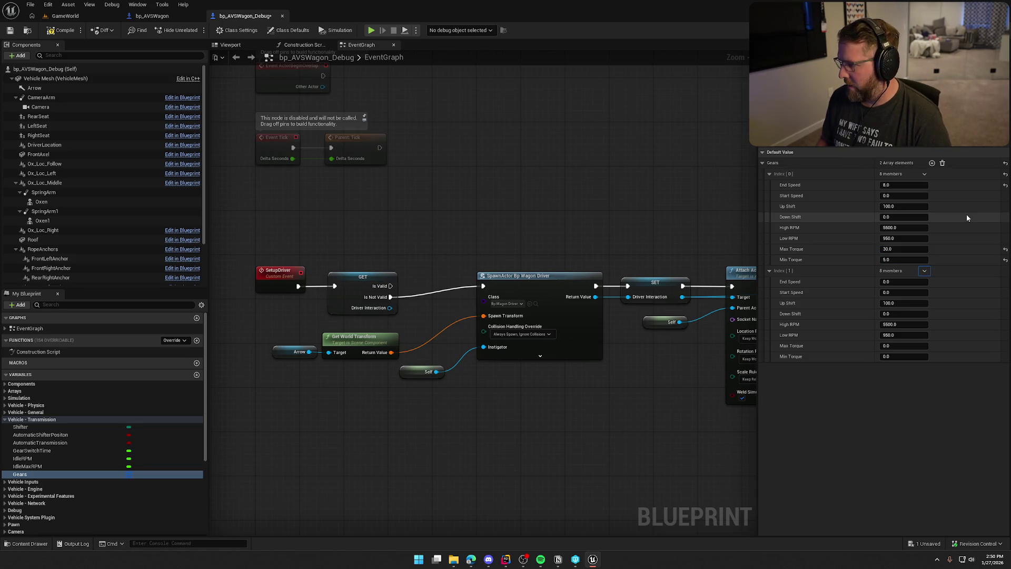
- Give the second gear End Speed 8.0, Max Torque 30.0 and Min Torque 5.0
text(8)
key(Tab)
key(Tab)
key(Tab)
key(Tab)
key(Tab)
key(Tab)
text(3)
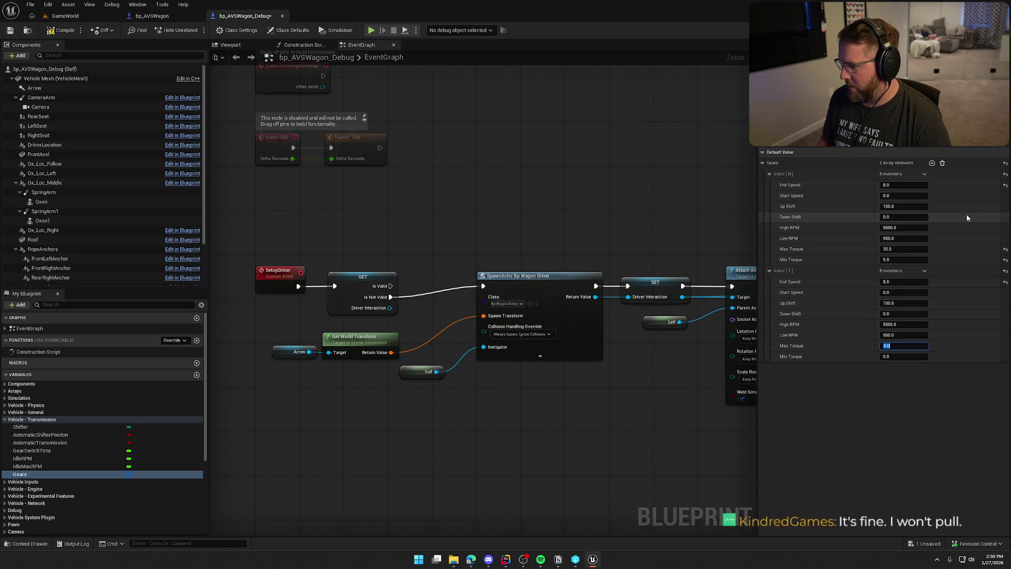
key(Tab)
text(0)
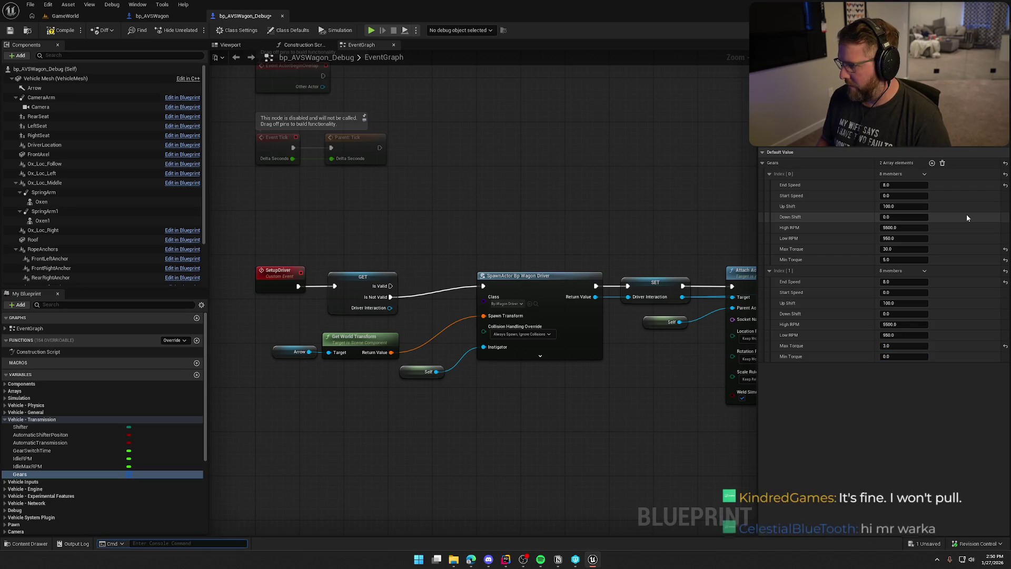
click(899, 346)
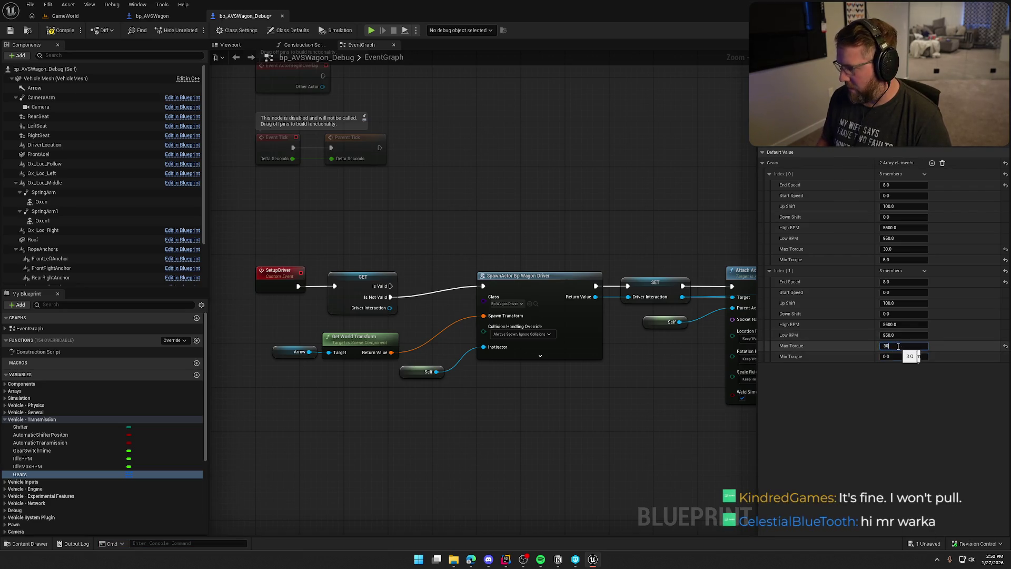
key(Tab)
text(5)
key(Return)
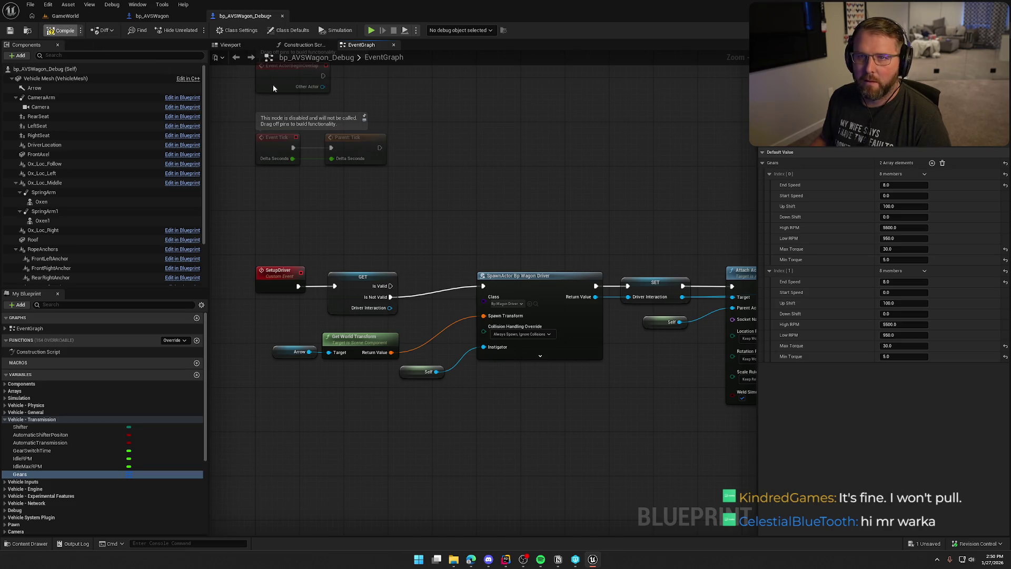
- Save bp_AVSWagon_Debug, checking out the asset, then close the blueprint
key(ctrl+s)
click(517, 368)
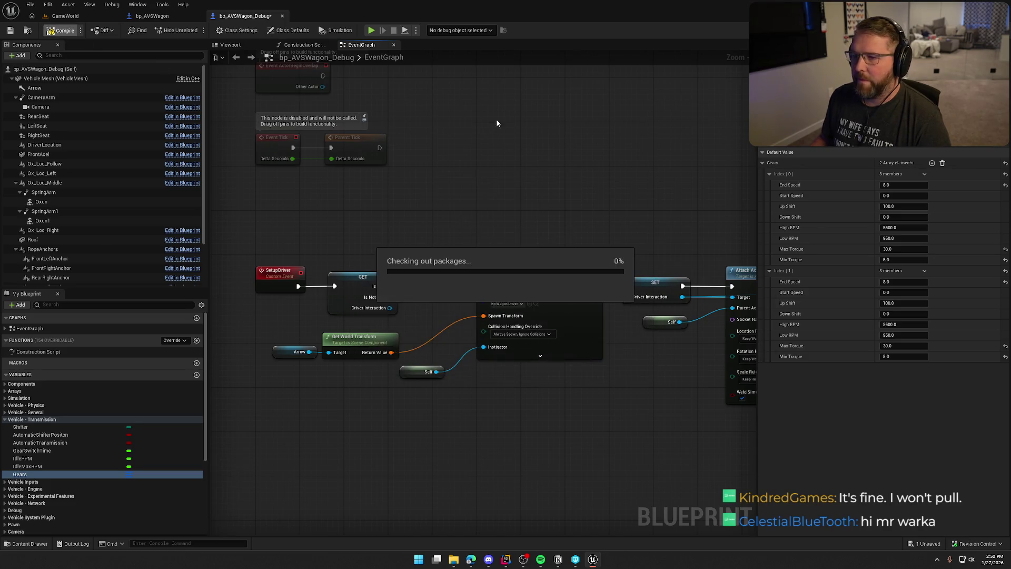
mouse_move(464, 131)
mouse_down()
mouse_move(492, 163)
mouse_move(461, 194)
mouse_up()
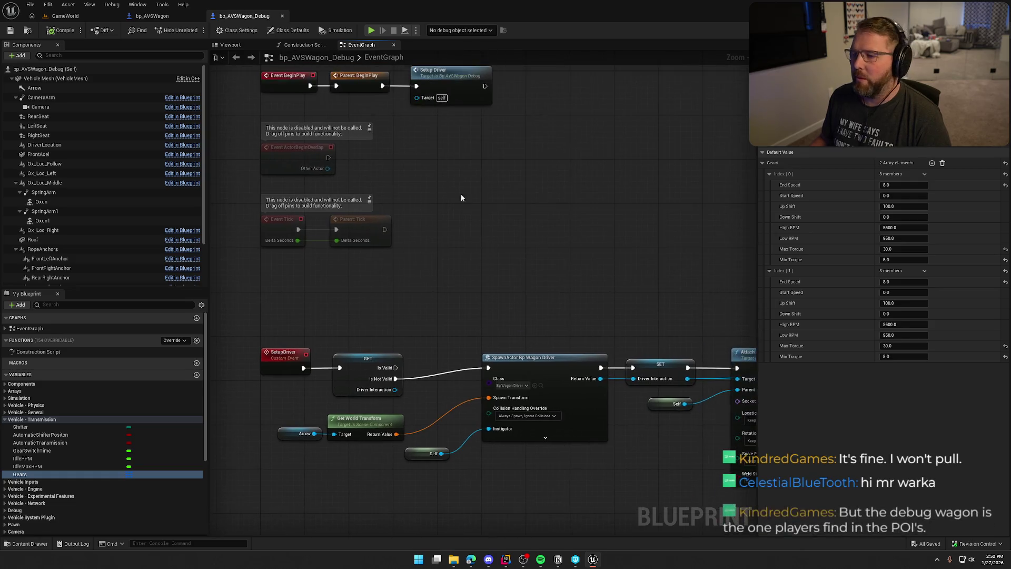
middle_click(238, 18)
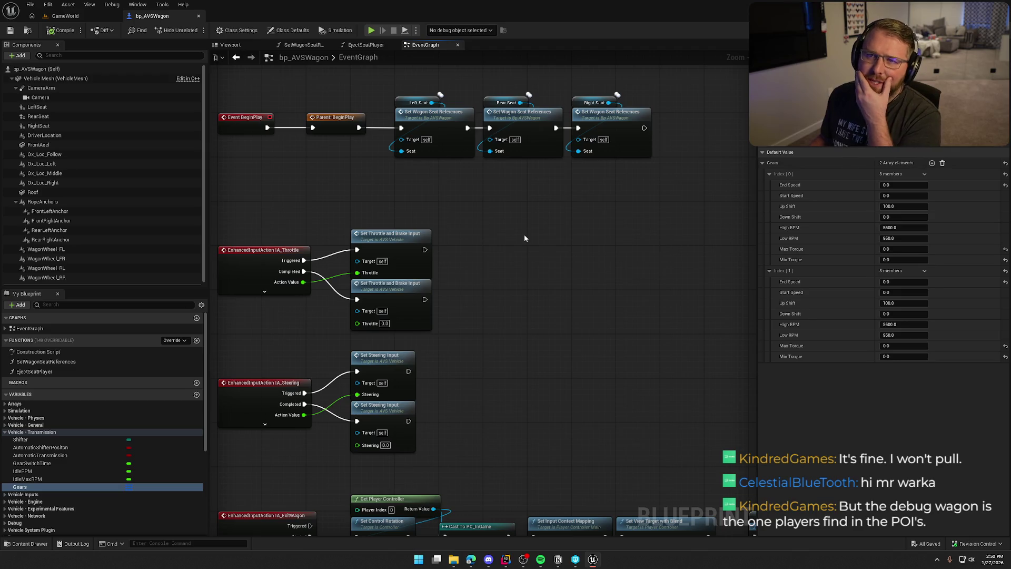
mouse_move(517, 287)
mouse_down()
mouse_move(517, 88)
mouse_move(517, 367)
mouse_move(493, 230)
mouse_up()
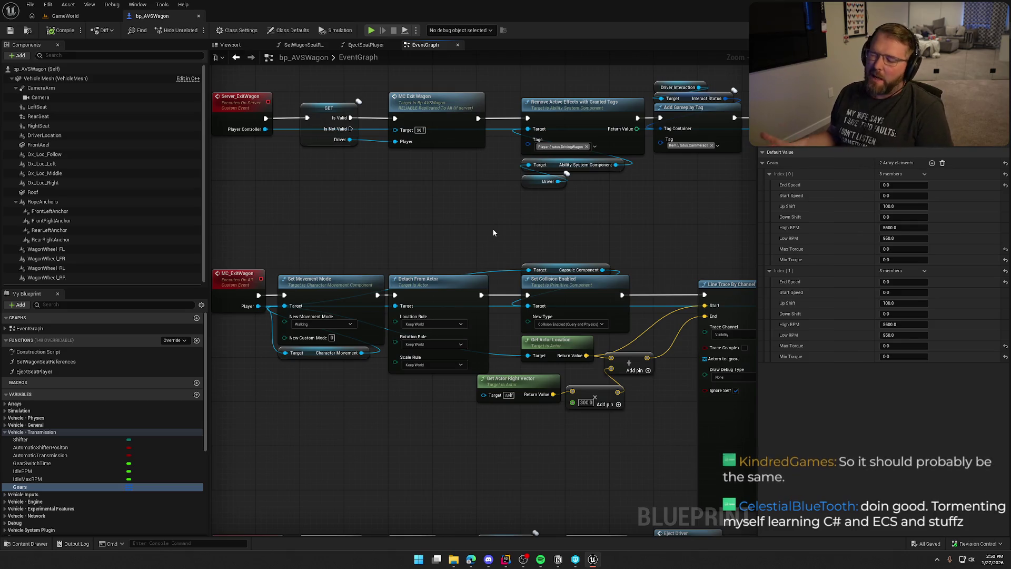
drag(494, 232, 529, 231)
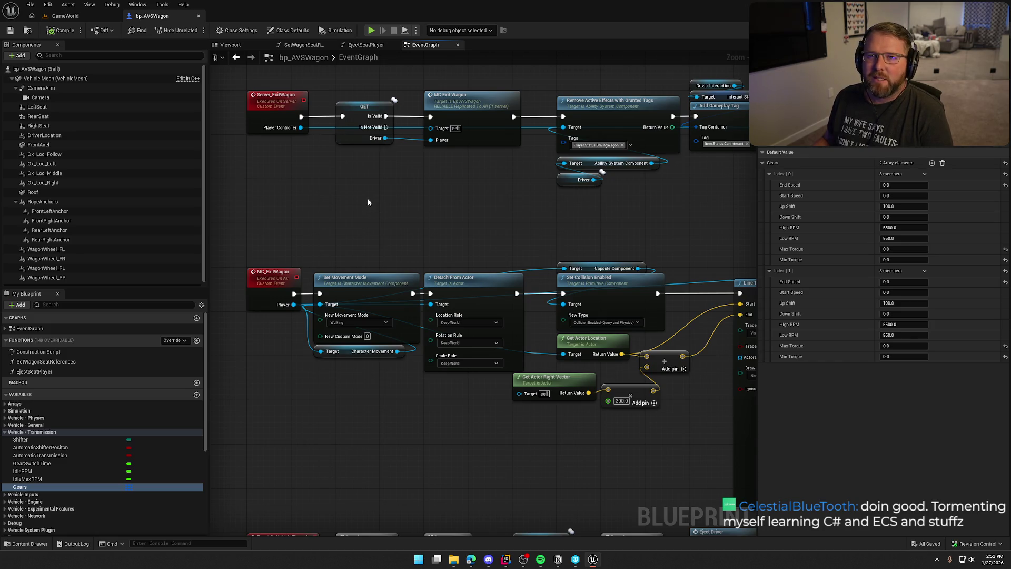
mouse_move(379, 213)
mouse_down()
mouse_move(406, 228)
mouse_move(391, 295)
mouse_up()
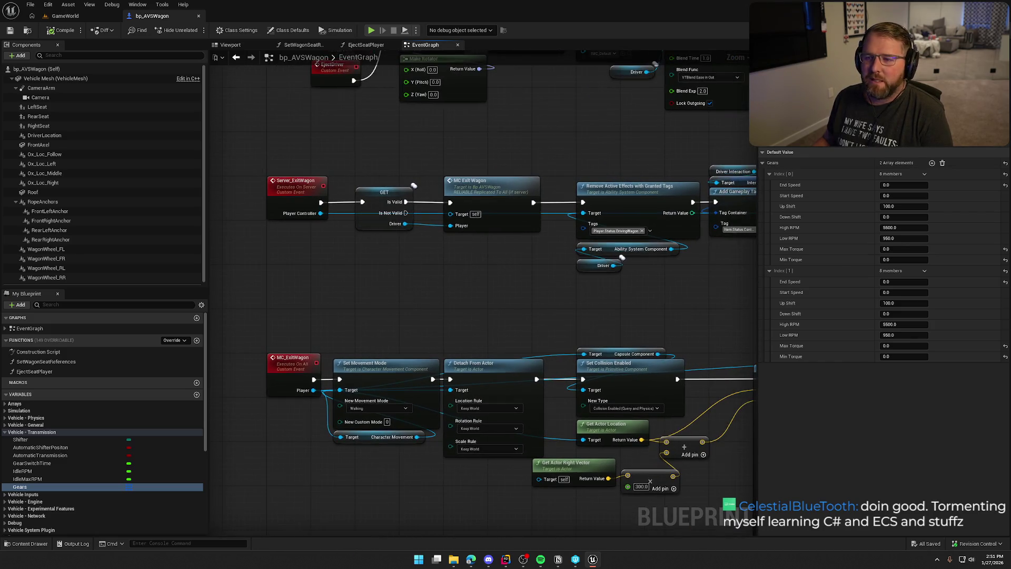
drag(331, 102, 340, 214)
mouse_move(274, 108)
mouse_down()
mouse_move(264, 367)
mouse_move(520, 318)
mouse_move(564, 332)
mouse_move(475, 341)
mouse_move(583, 323)
mouse_move(479, 118)
mouse_move(492, 89)
mouse_move(477, 17)
mouse_up()
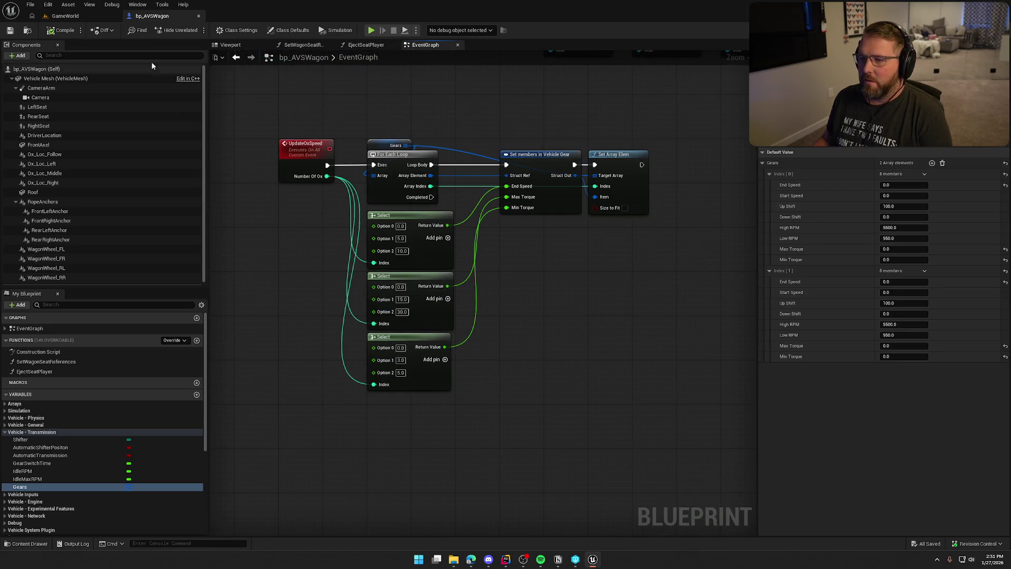
click(66, 16)
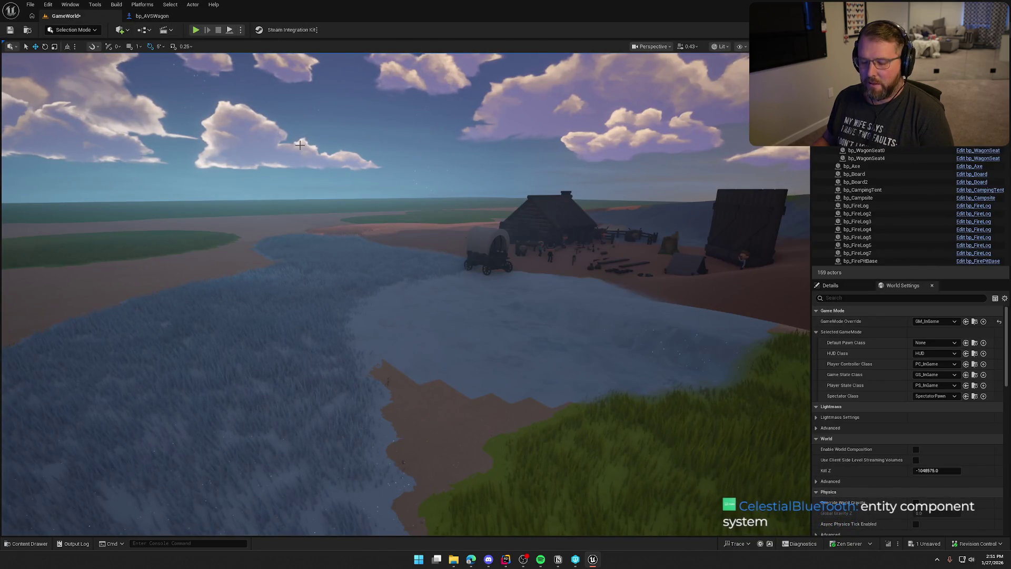
click(195, 29)
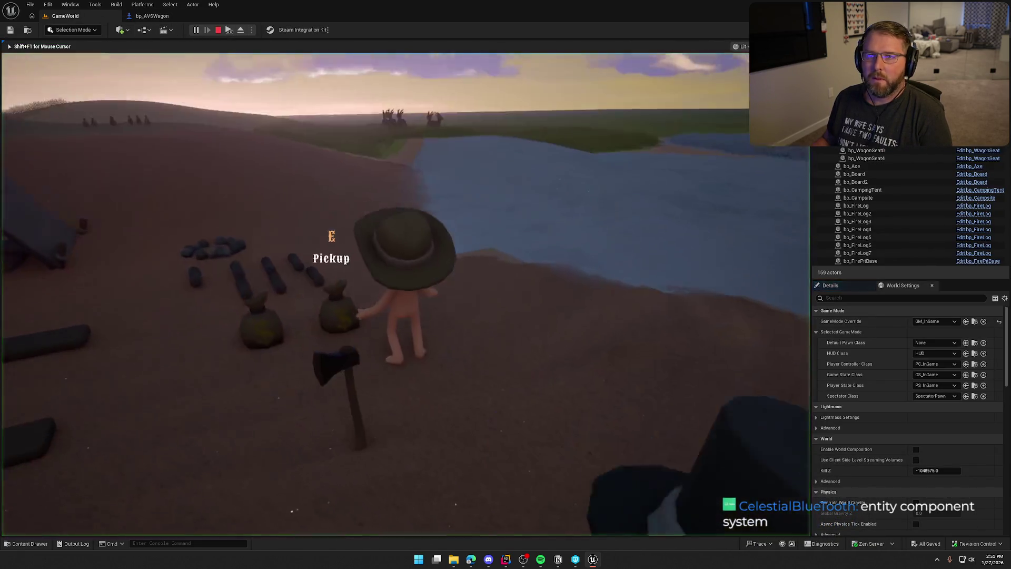
key(w)
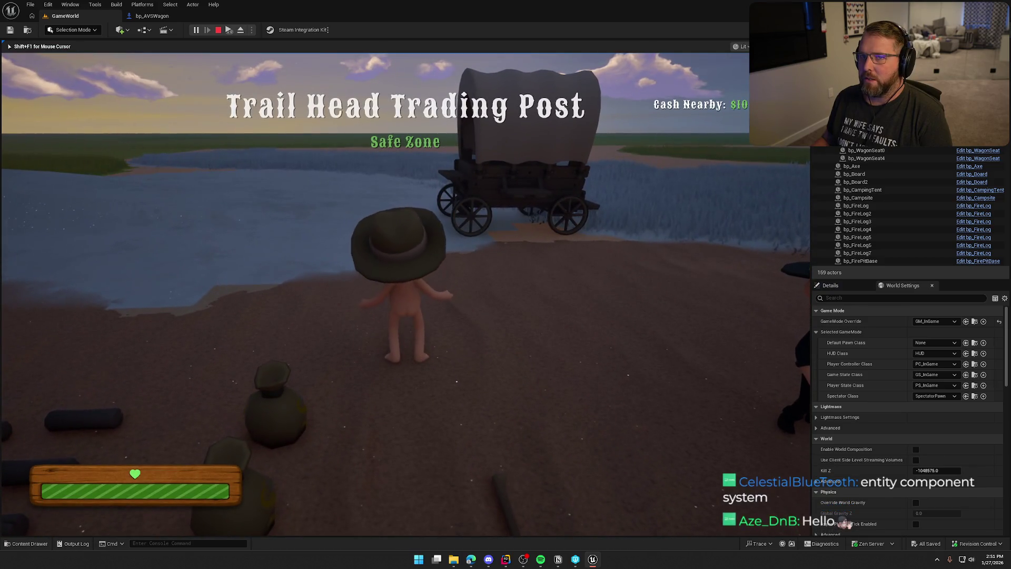
key(a)
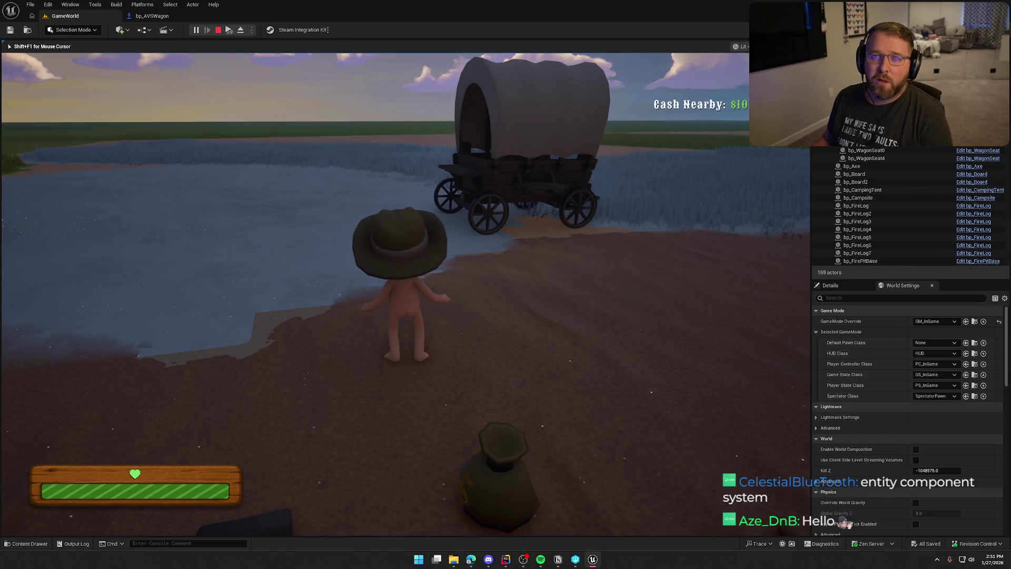
key(w)
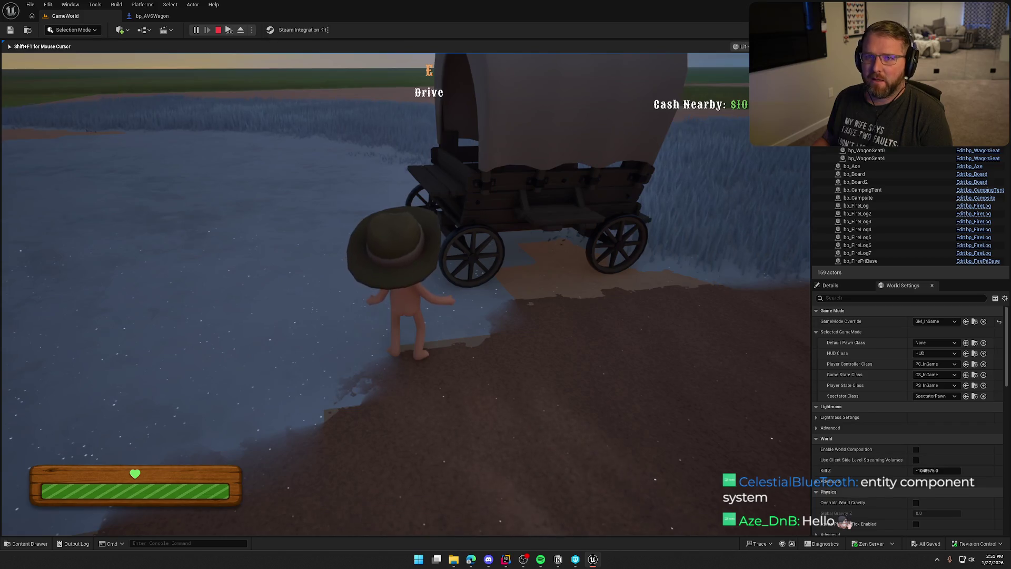
key(e)
key(e)
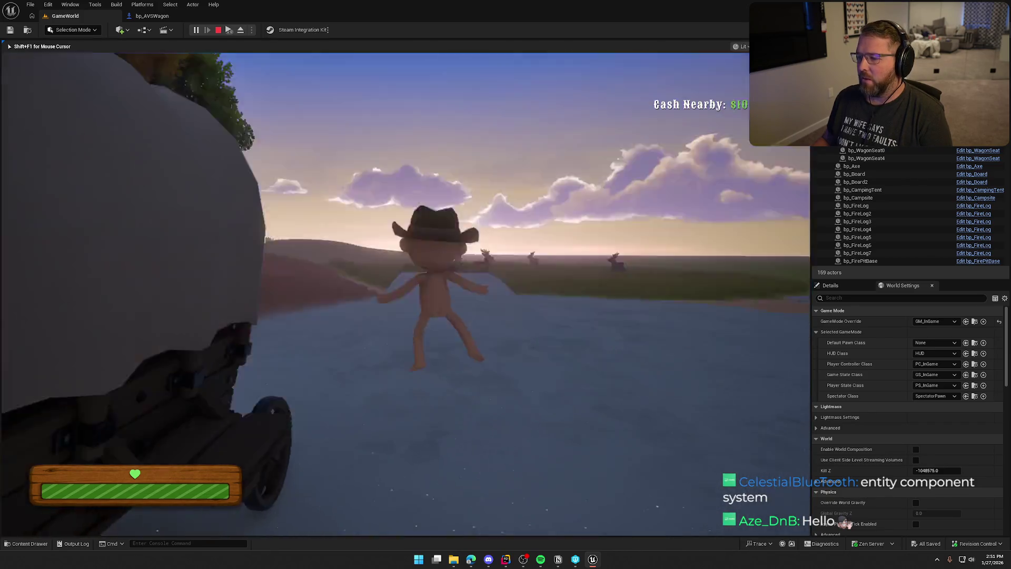
key(shift+w)
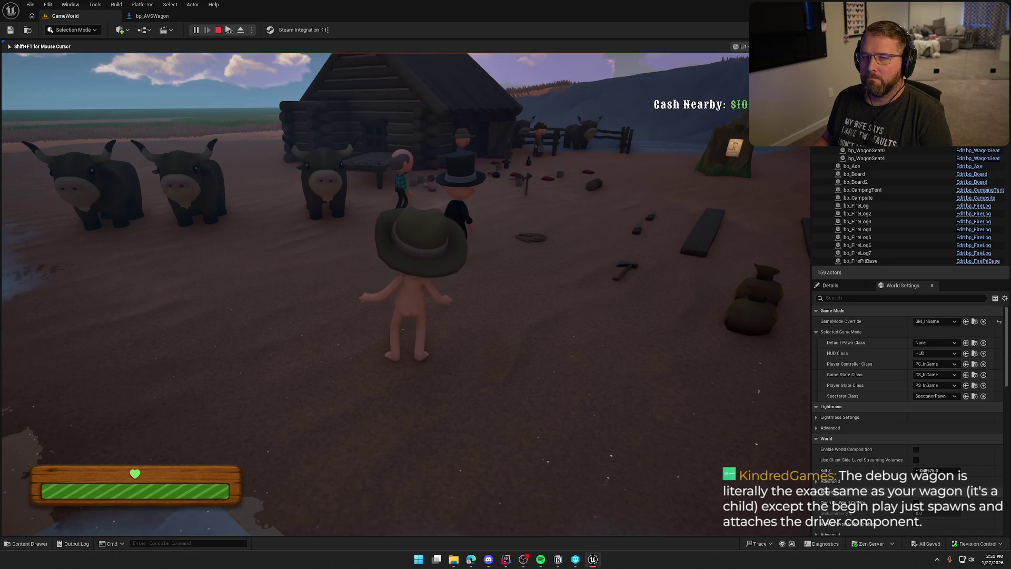
key(shift+w)
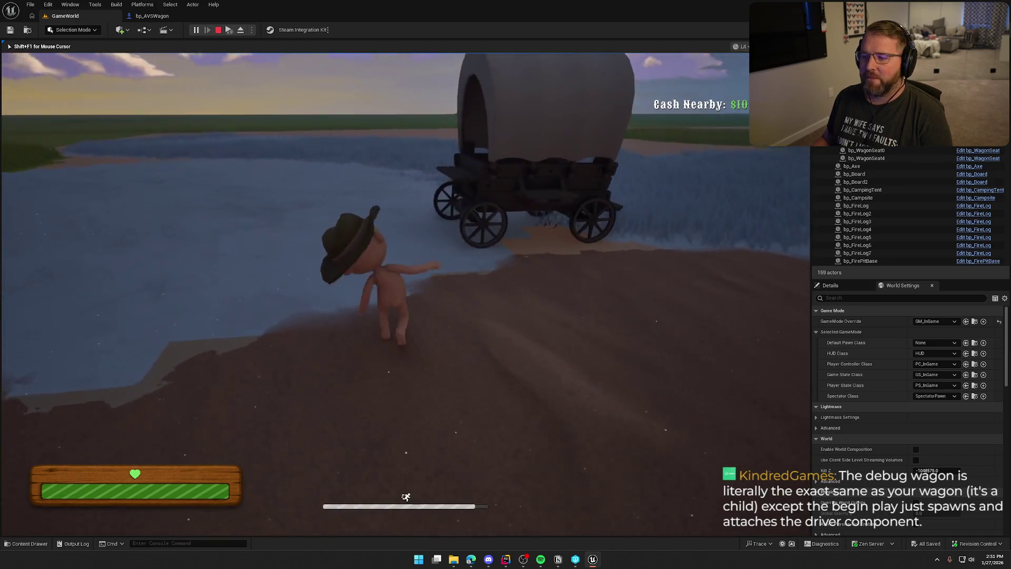
key(w)
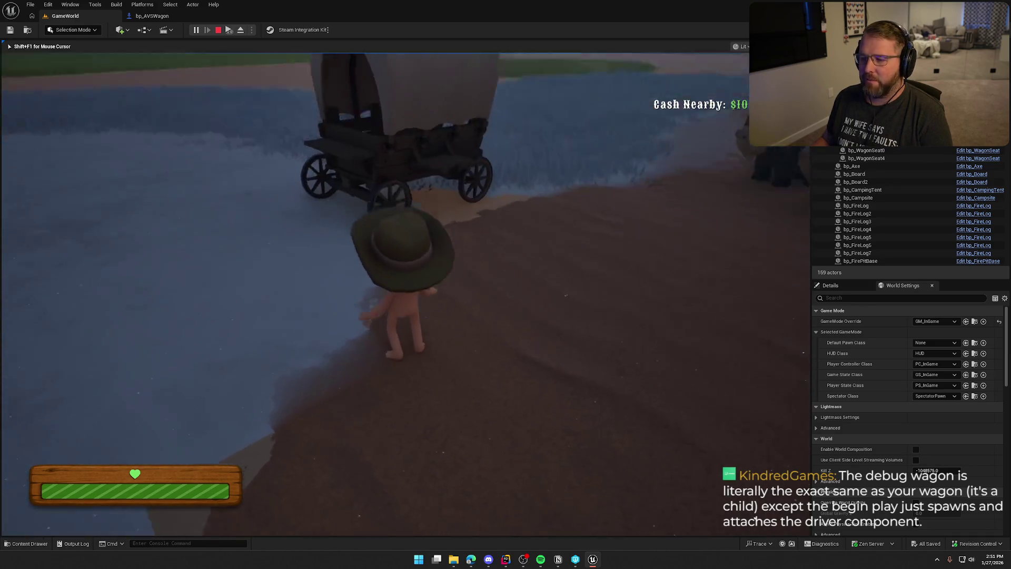
key(w)
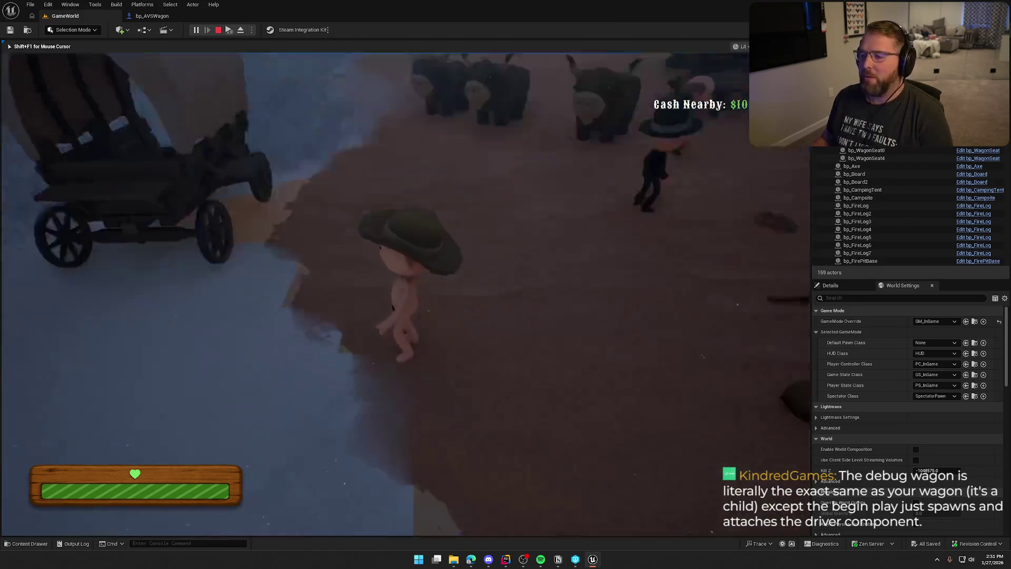
key(shift+w)
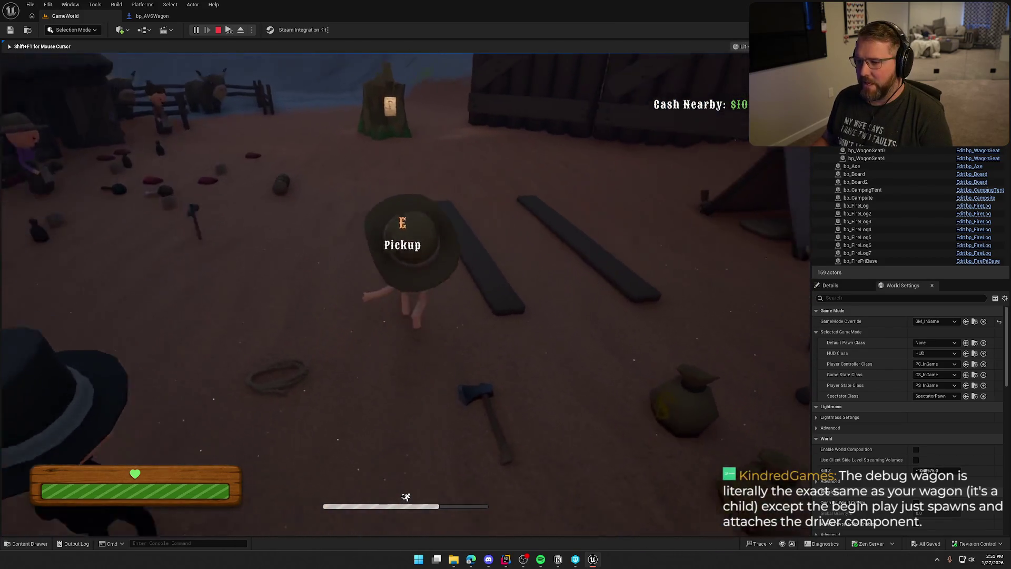
key(w)
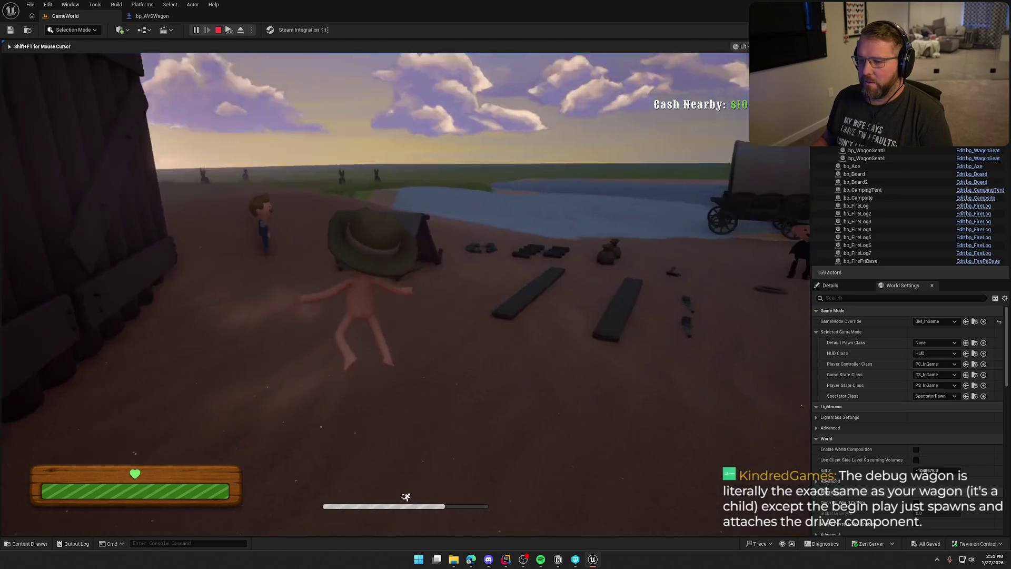
key(w)
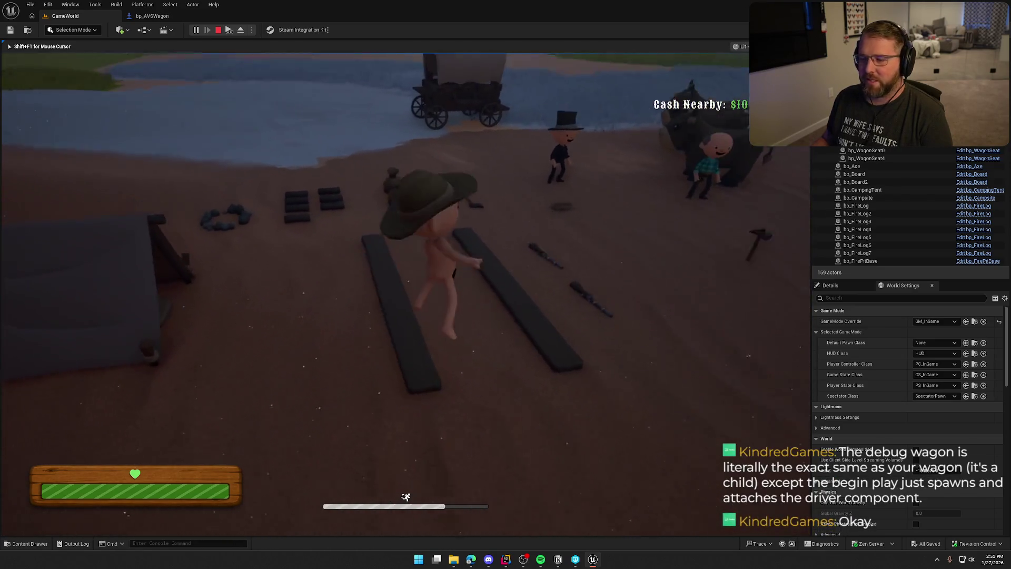
key(w)
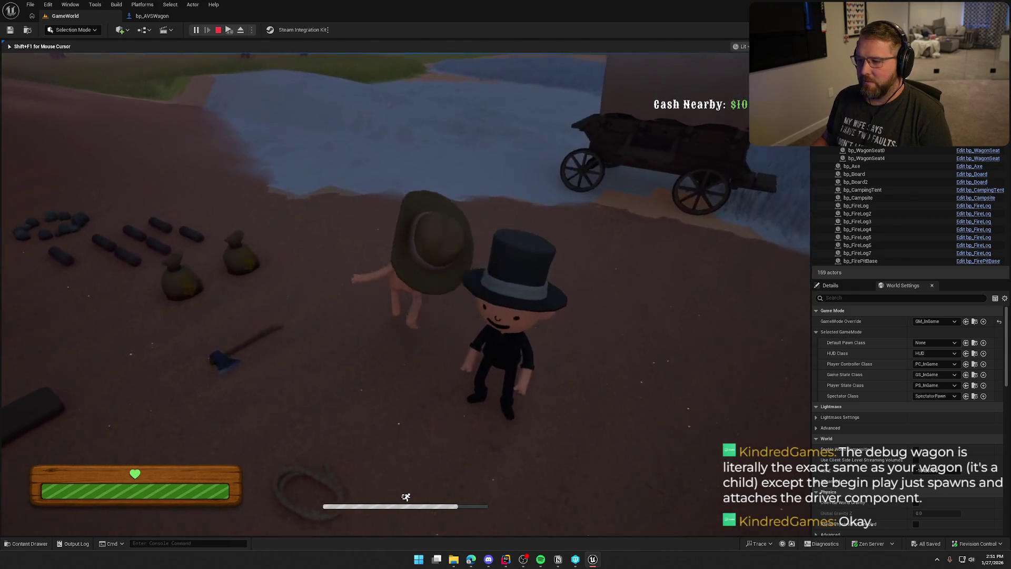
key(w)
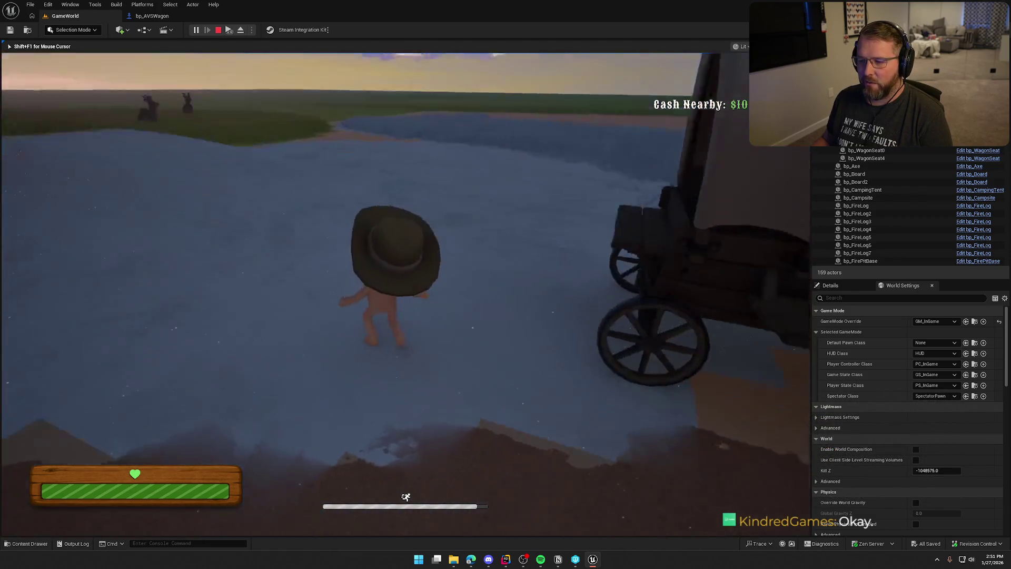
key(w)
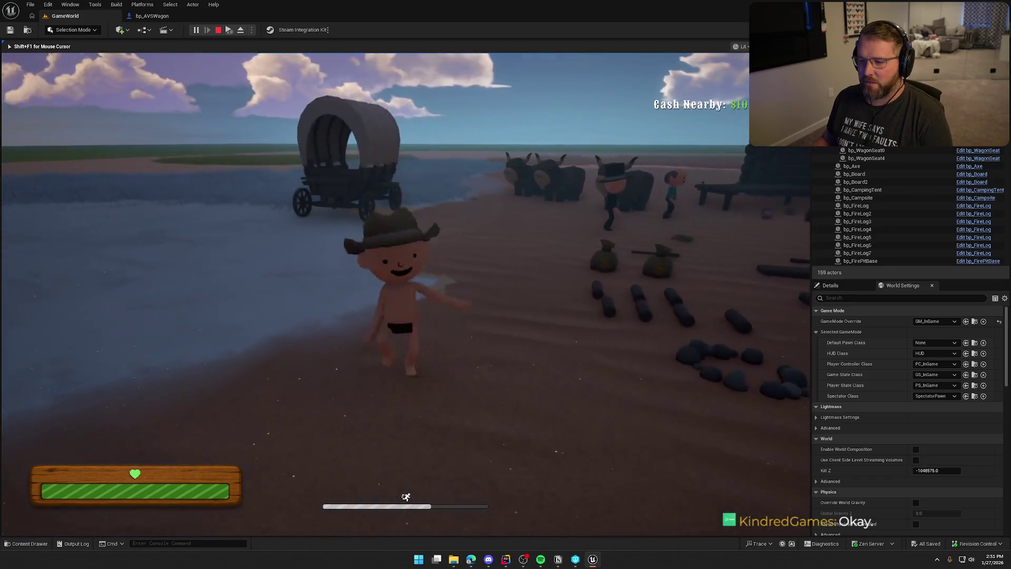
key(w)
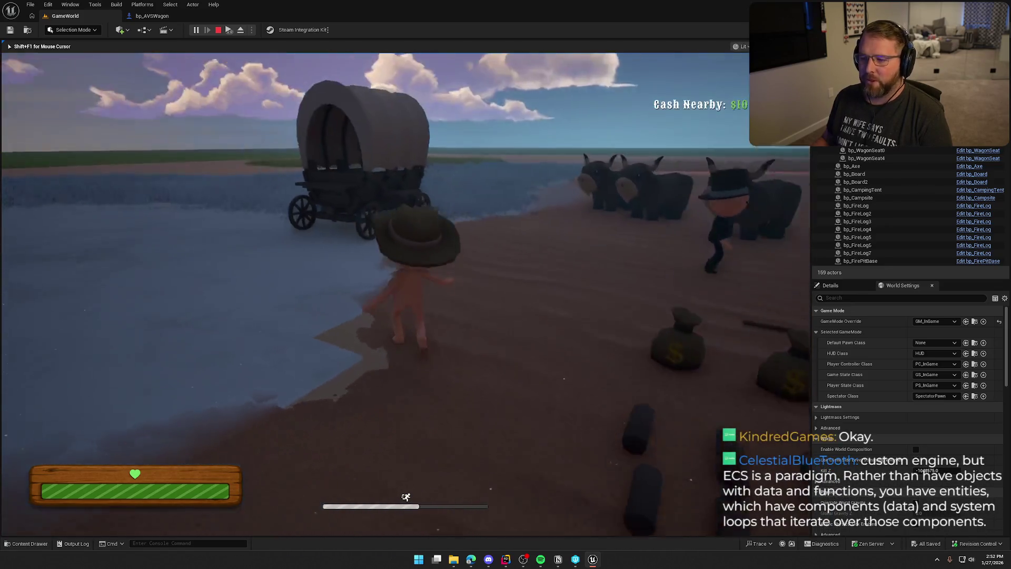
key(w)
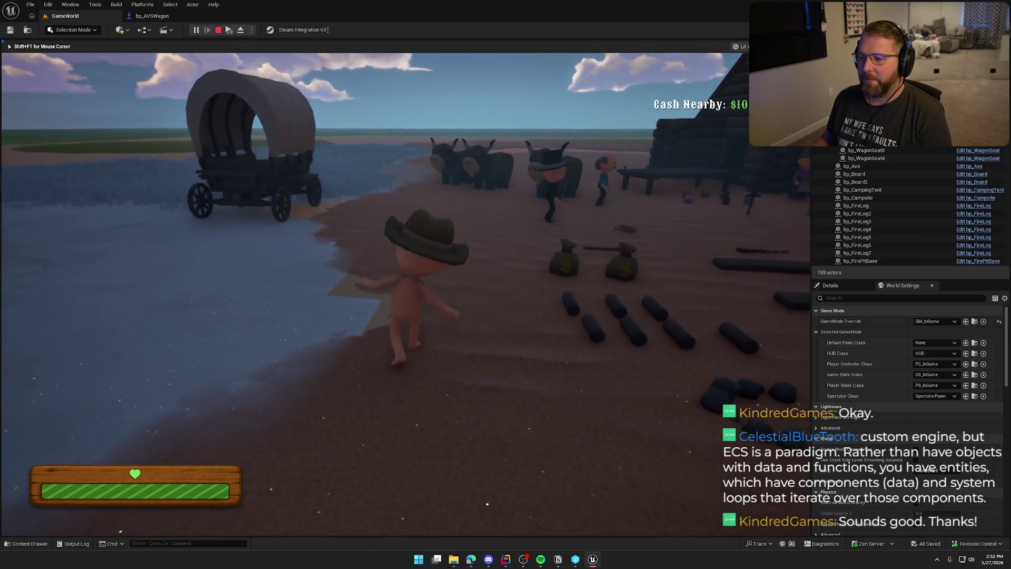
key(Escape)
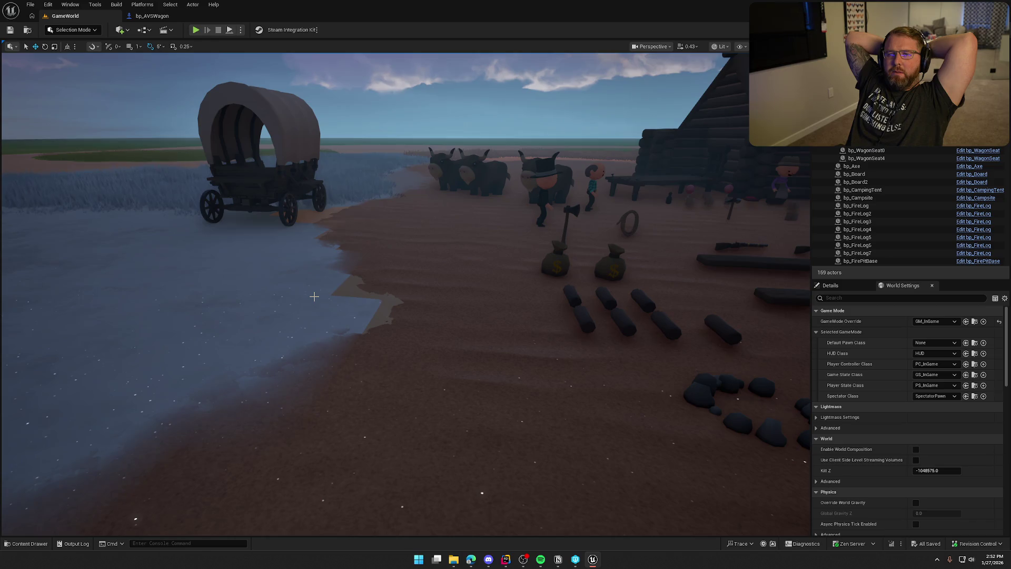
- Look over the camp, then open DA_Axe from Content/Logic/Data/Items in the content browser
mouse_move(325, 278)
mouse_down()
mouse_move(527, 278)
mouse_move(295, 311)
mouse_move(381, 346)
mouse_up()
click(340, 289)
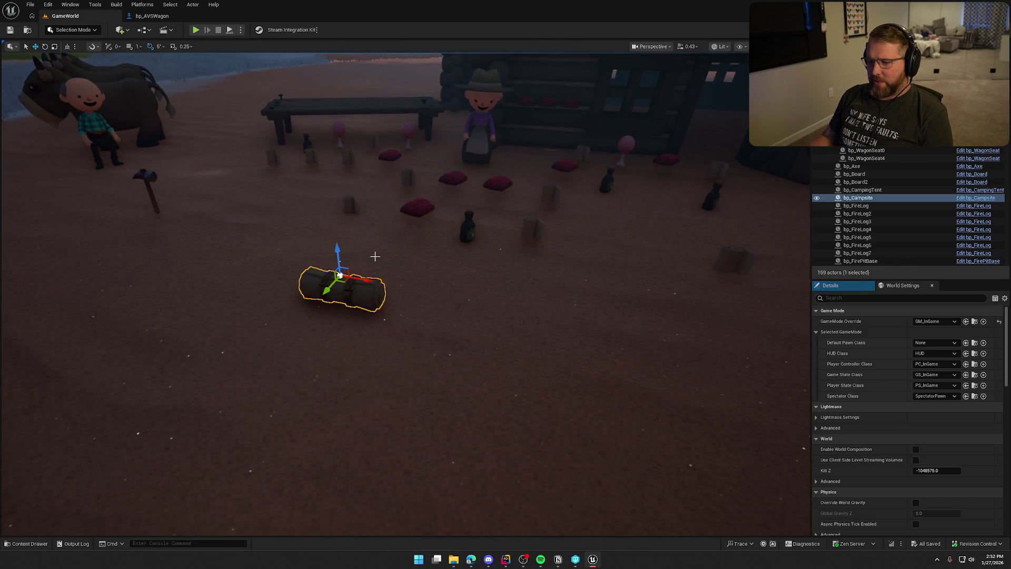
click(452, 327)
key(ctrl+space)
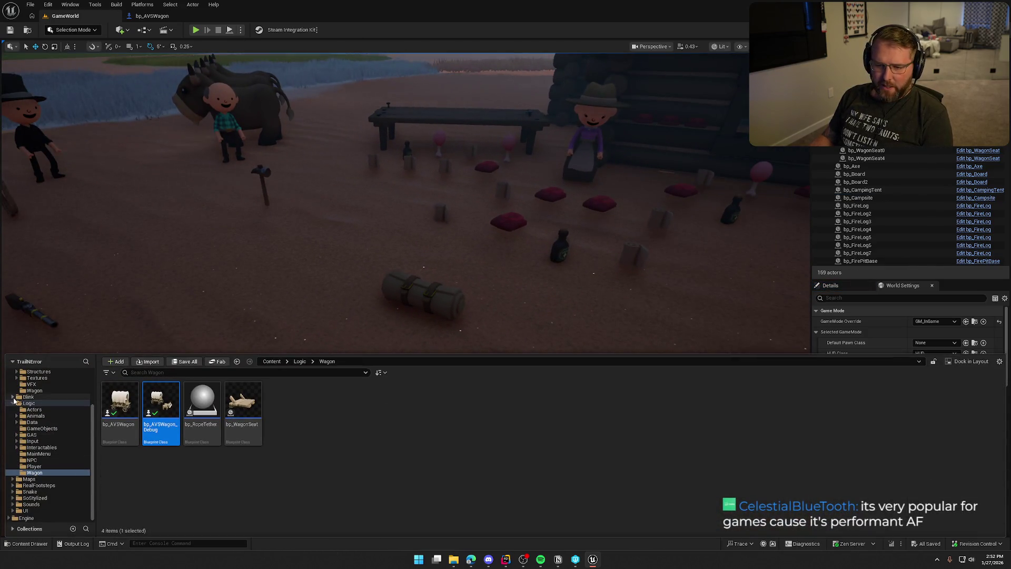
click(13, 380)
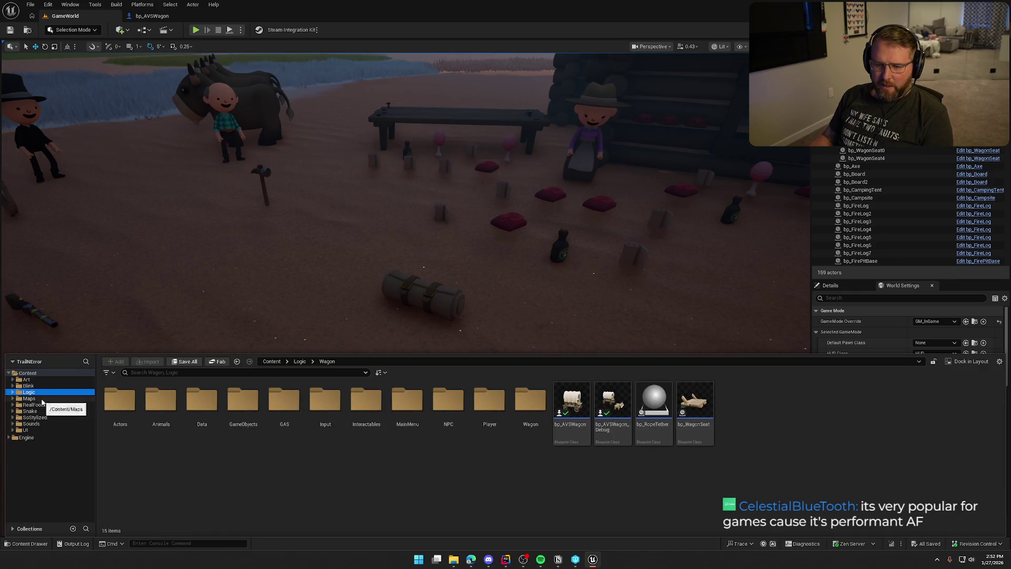
double_click(210, 418)
double_click(120, 401)
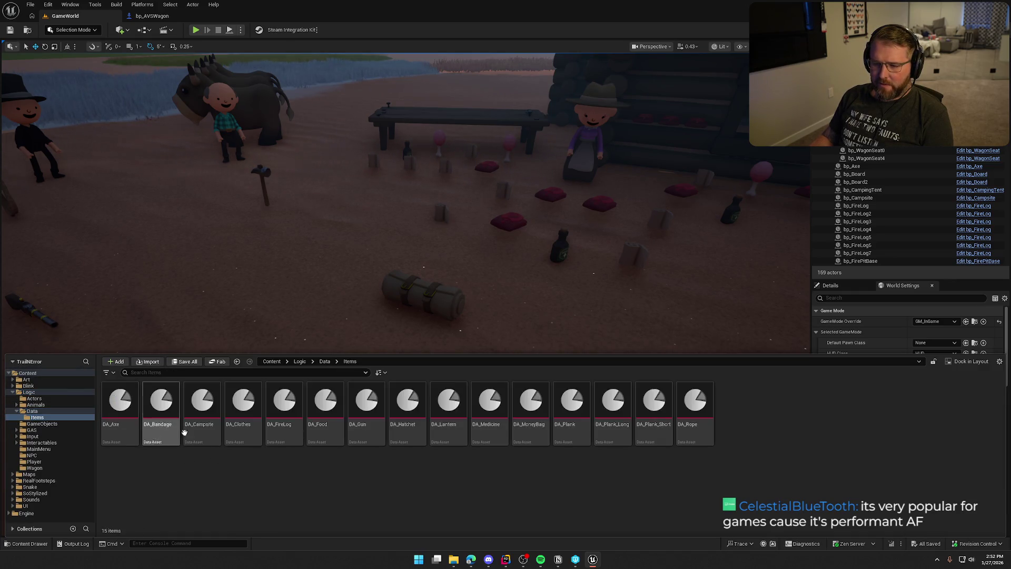
double_click(120, 406)
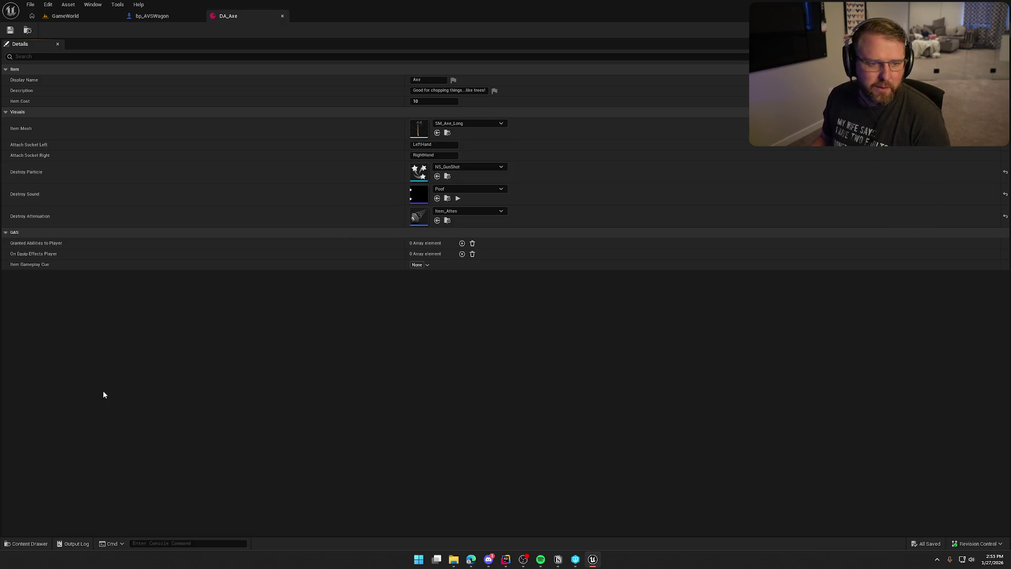
key(alt+Tab)
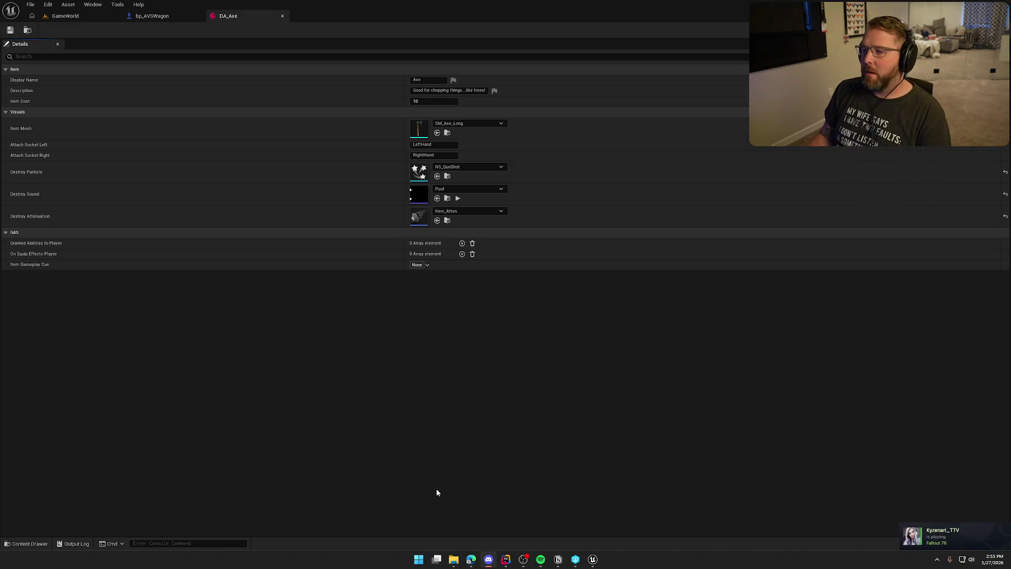
- Close DA_Axe and look over the gear-setup and eject-seat nodes in the wagon's event graph
middle_click(263, 20)
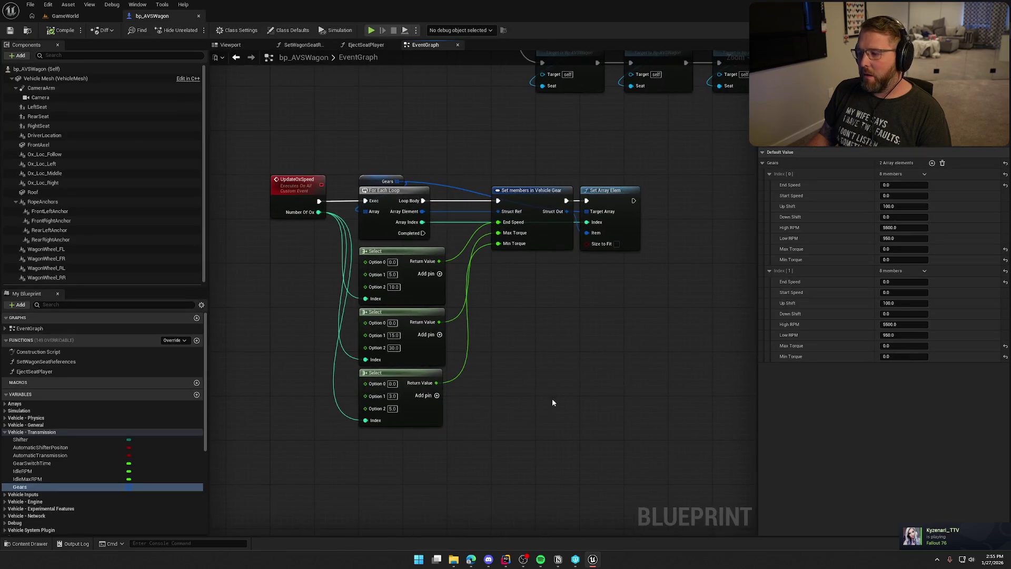
drag(261, 150, 667, 467)
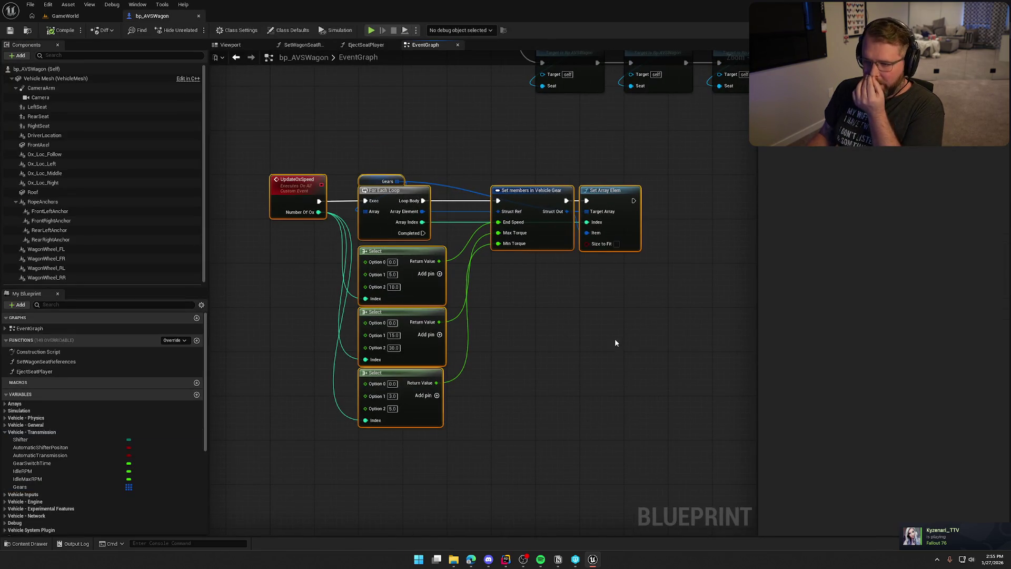
mouse_move(255, 138)
mouse_down()
mouse_move(626, 434)
mouse_move(663, 447)
mouse_up()
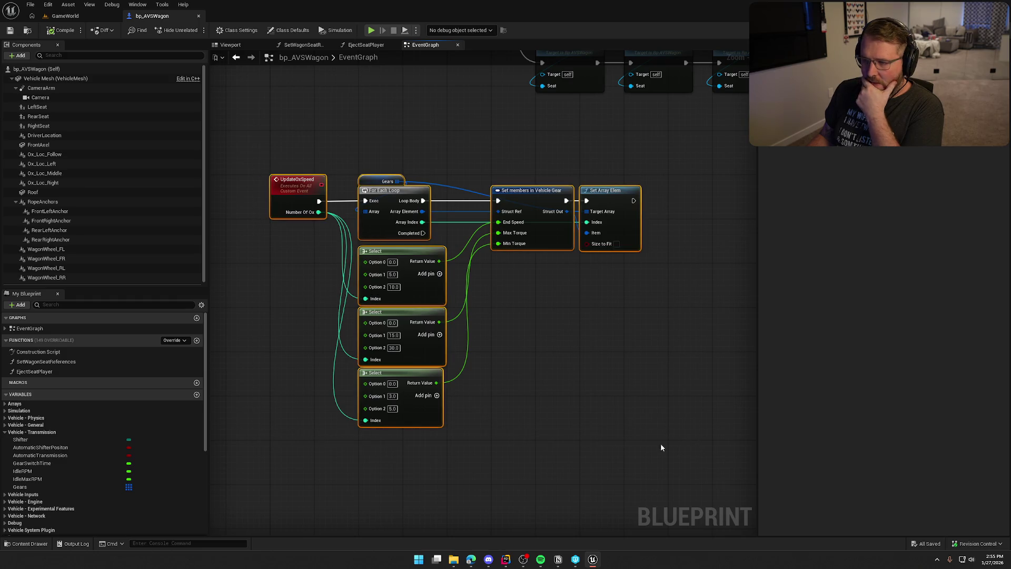
click(537, 343)
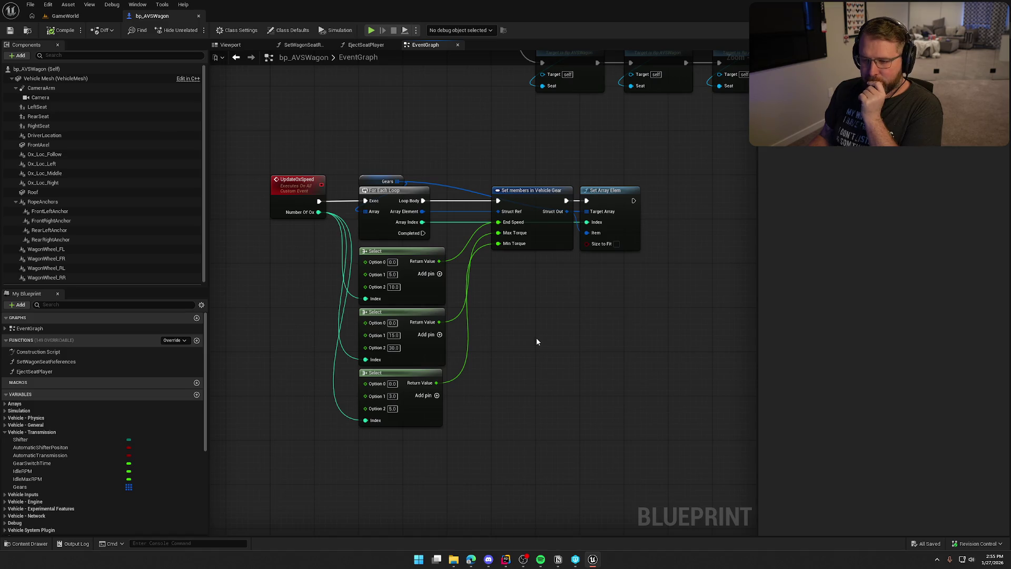
mouse_move(536, 341)
mouse_down()
mouse_move(659, 445)
mouse_move(614, 387)
mouse_move(616, 406)
mouse_up()
mouse_move(298, 99)
mouse_down()
mouse_move(319, 169)
mouse_move(262, 138)
mouse_up()
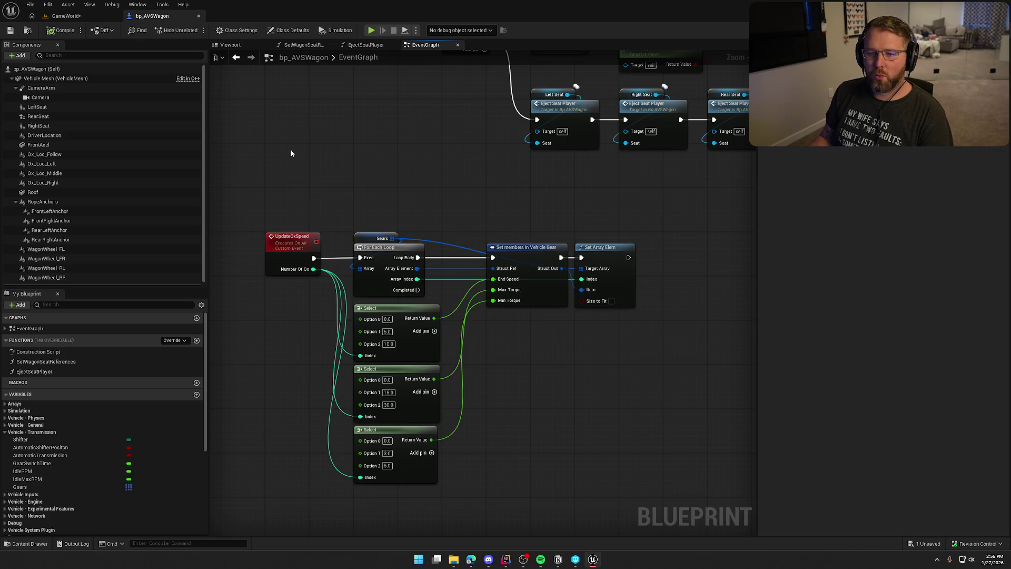
- Inspect the Roof component and the PullingOx variable, an array of Bp Ox with 0 elements
click(52, 191)
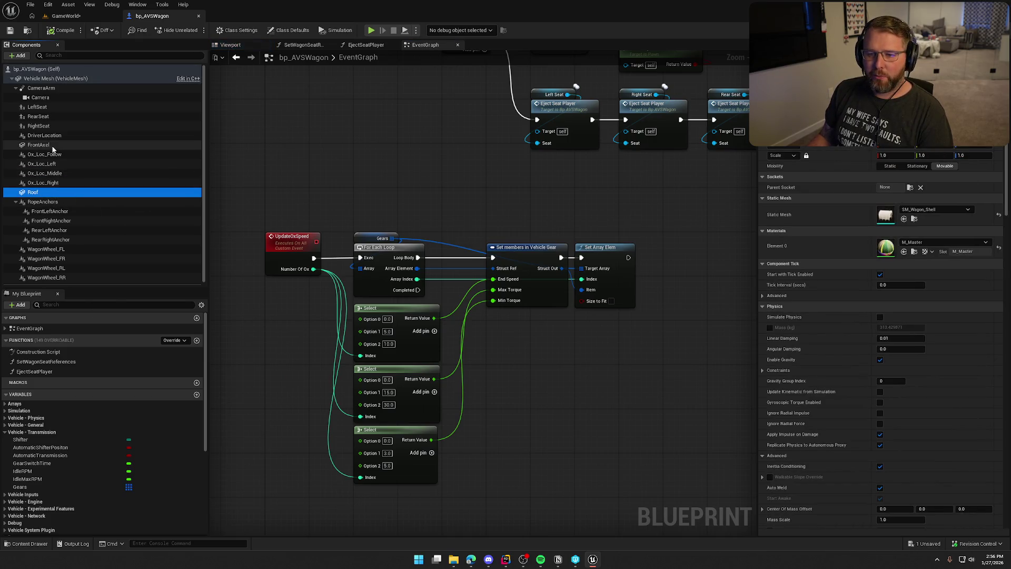
click(290, 150)
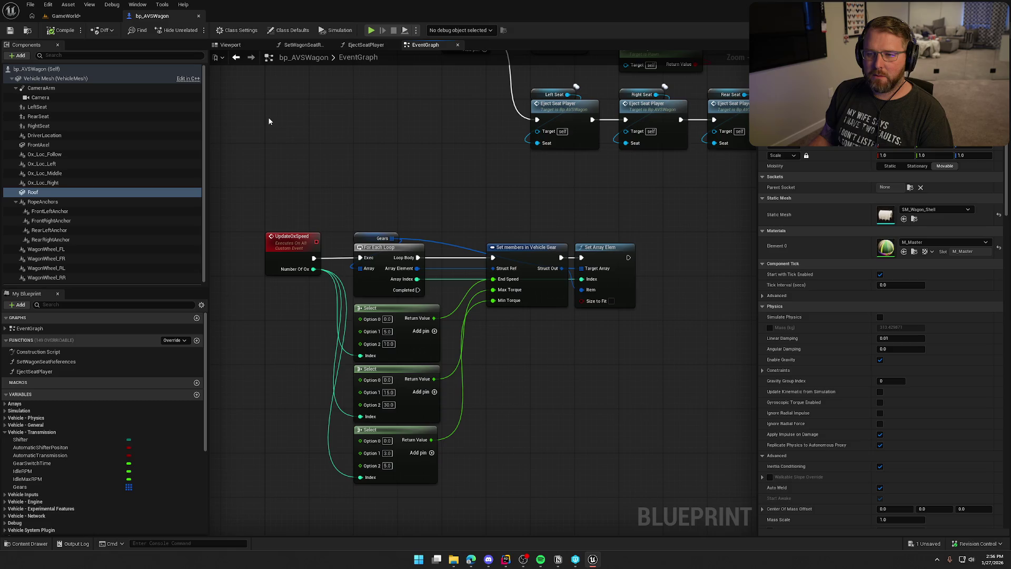
scroll(130, 400, down, 5)
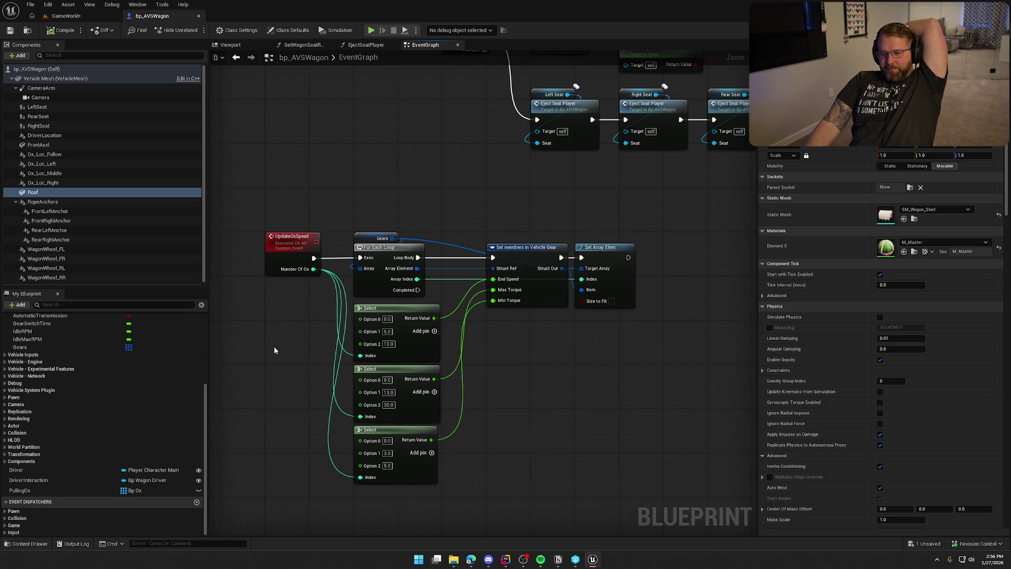
click(48, 491)
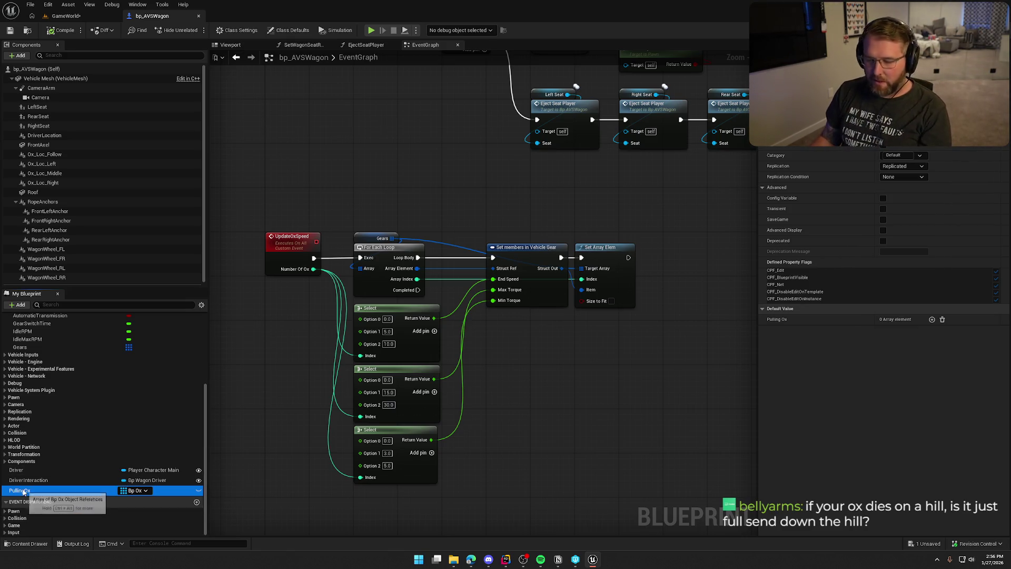
click(366, 157)
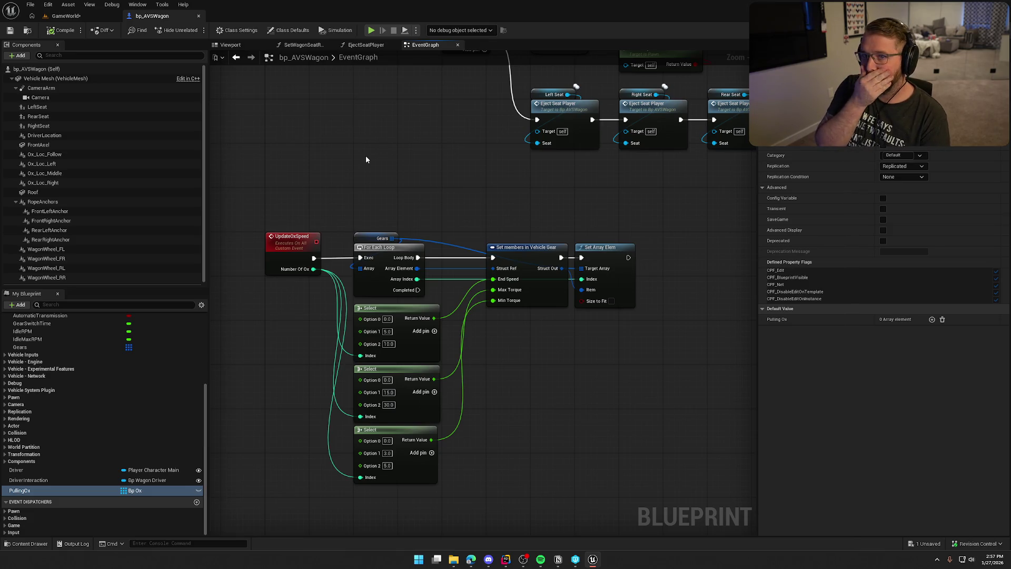
mouse_move(366, 156)
mouse_down()
mouse_move(329, 416)
mouse_move(439, 432)
mouse_move(459, 481)
mouse_move(519, 406)
mouse_move(519, 352)
mouse_up()
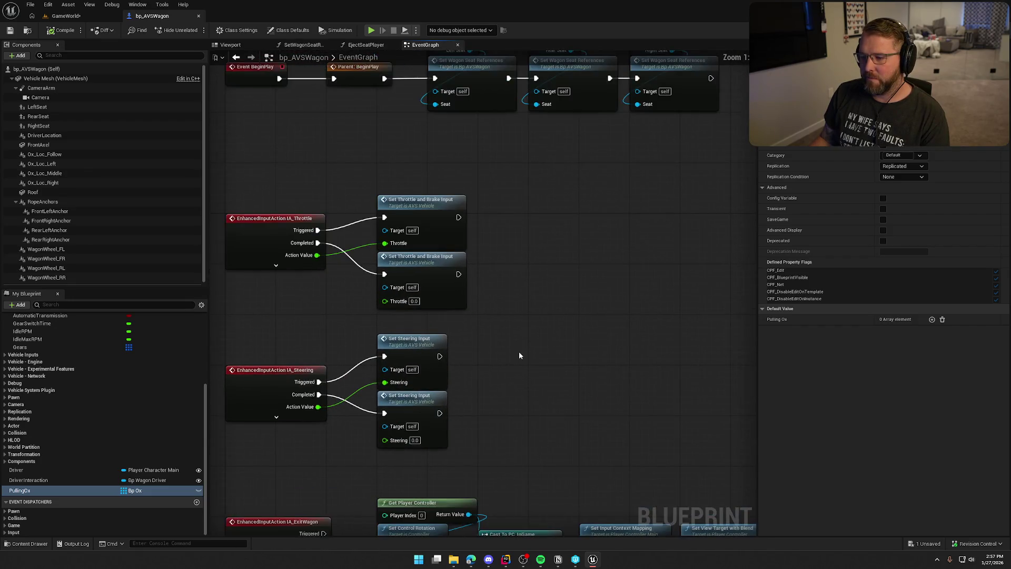
- Try a Set Shifter Position node set to Neutral, delete it, and return to GameWorld
scroll(519, 350, up, 1)
right_click(501, 274)
text(set)
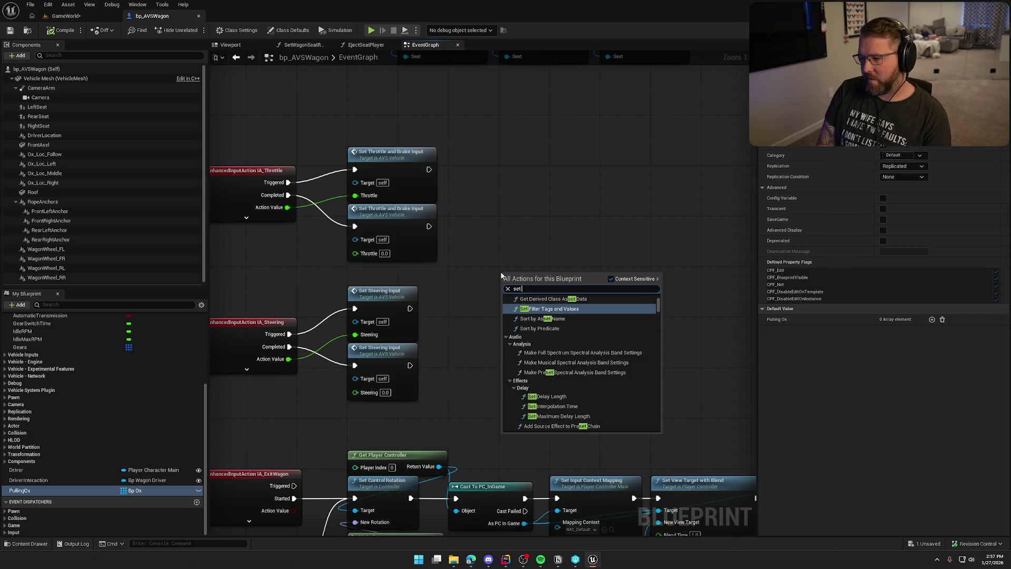
text( shift)
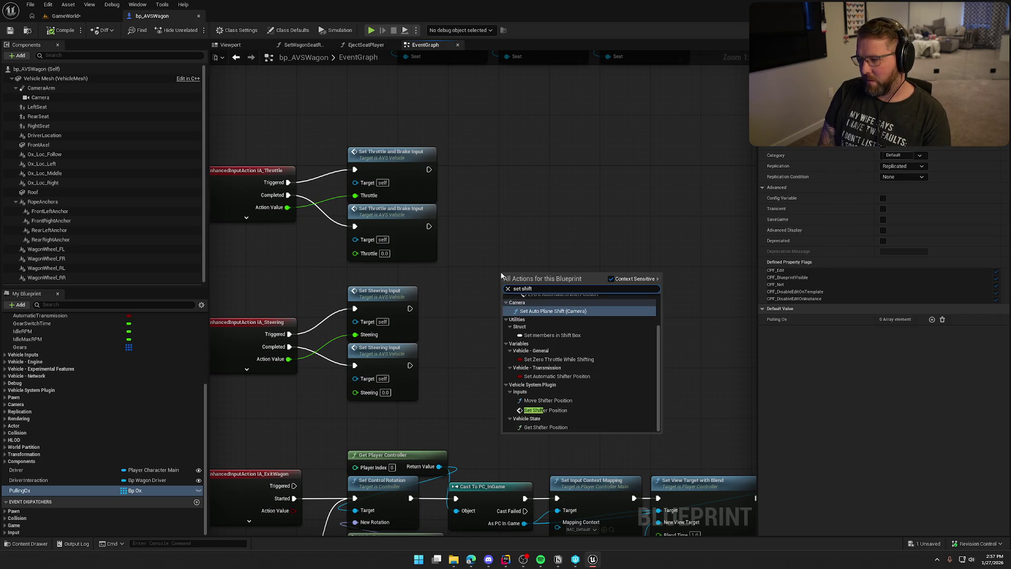
click(555, 410)
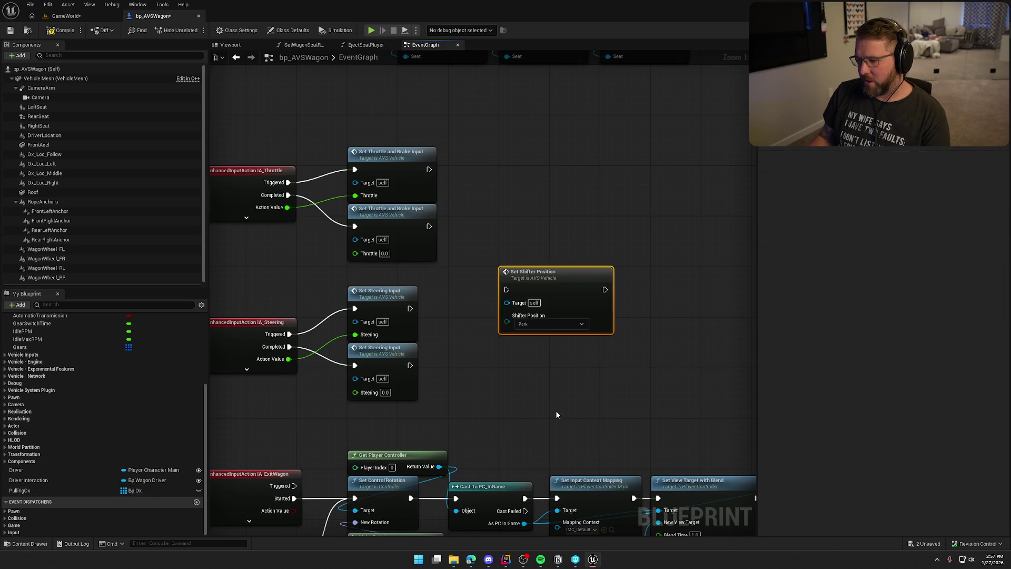
click(548, 324)
click(544, 349)
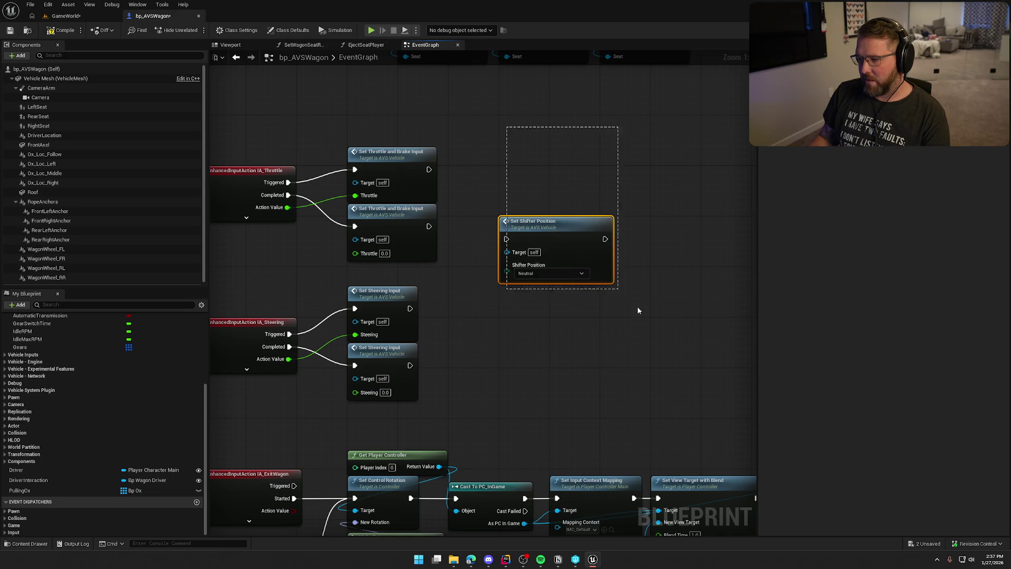
key(Delete)
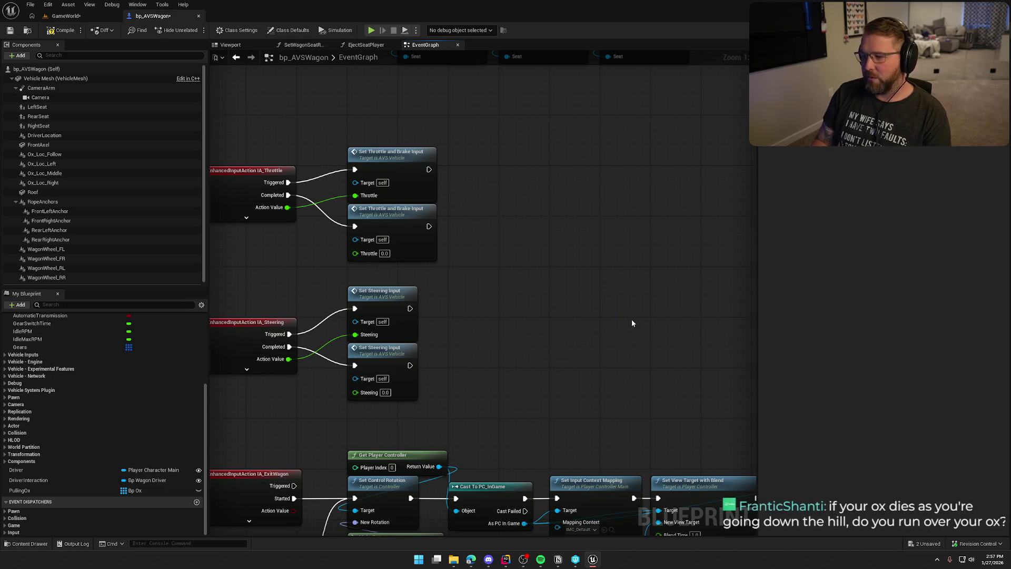
mouse_move(632, 323)
mouse_down()
mouse_move(657, 328)
mouse_move(631, 318)
mouse_up()
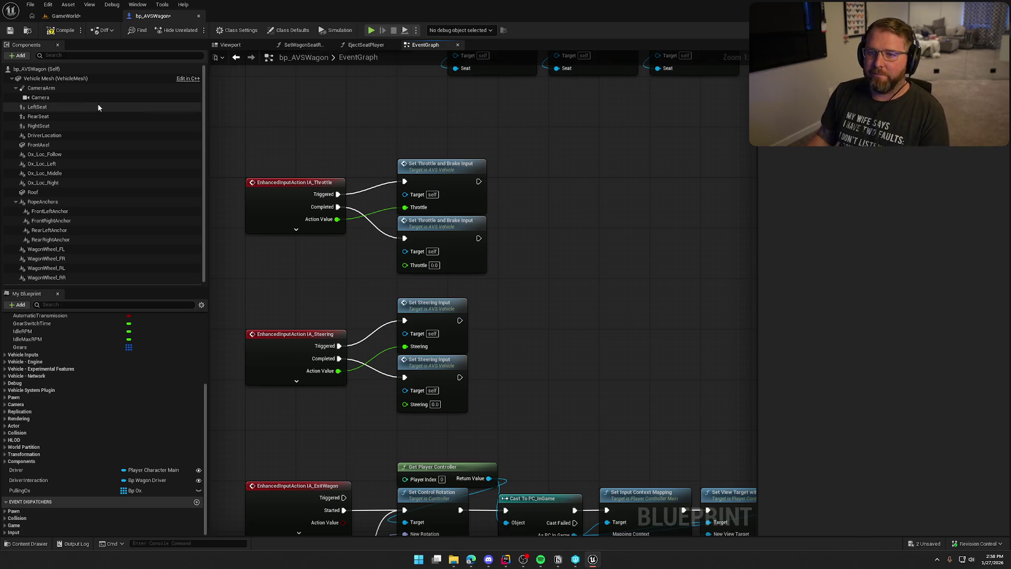
click(102, 16)
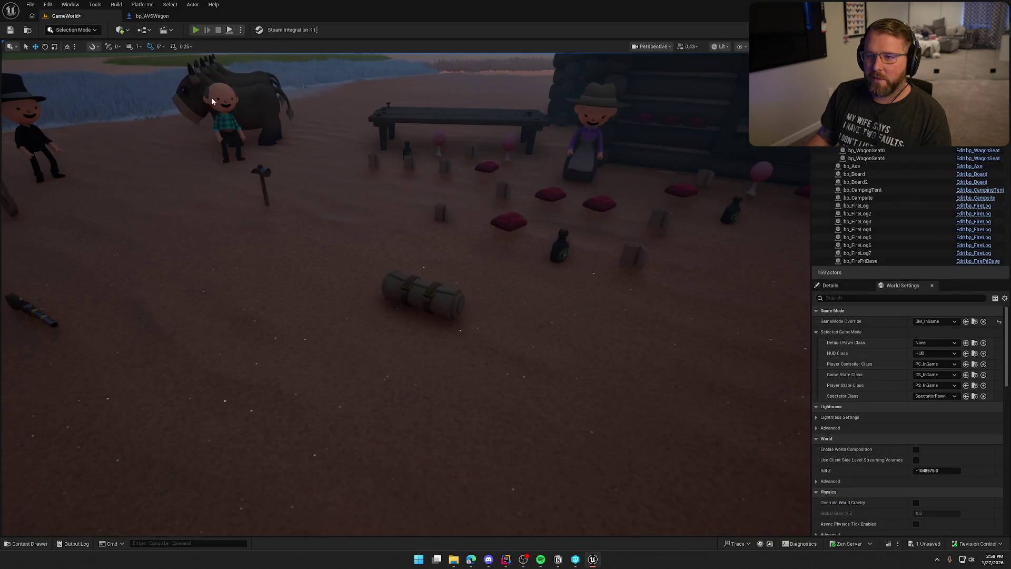
- Start play-in-editor, run to the cow pen and swing the axe at it three times
key(alt+p)
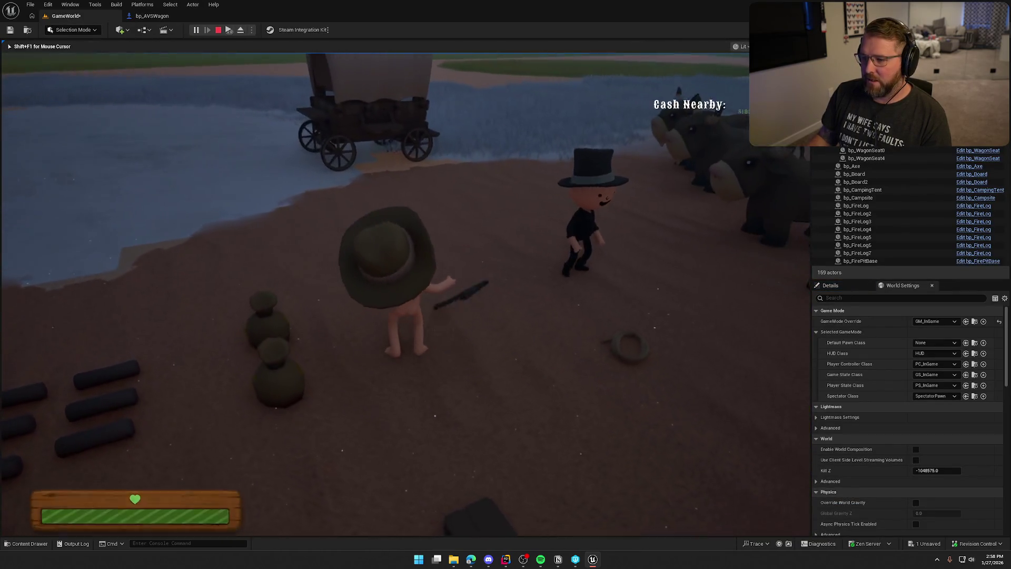
key(e)
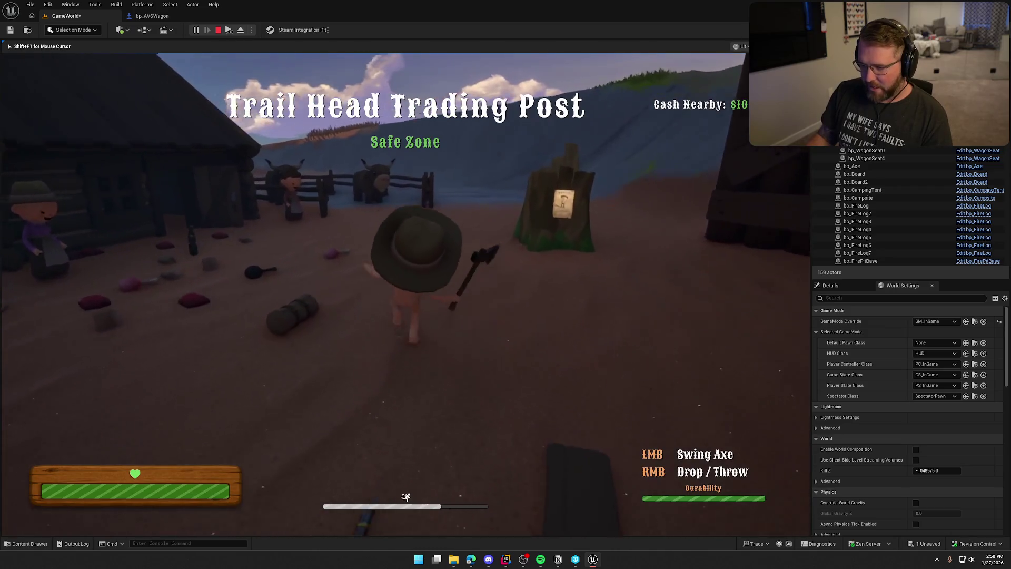
key(shift+w)
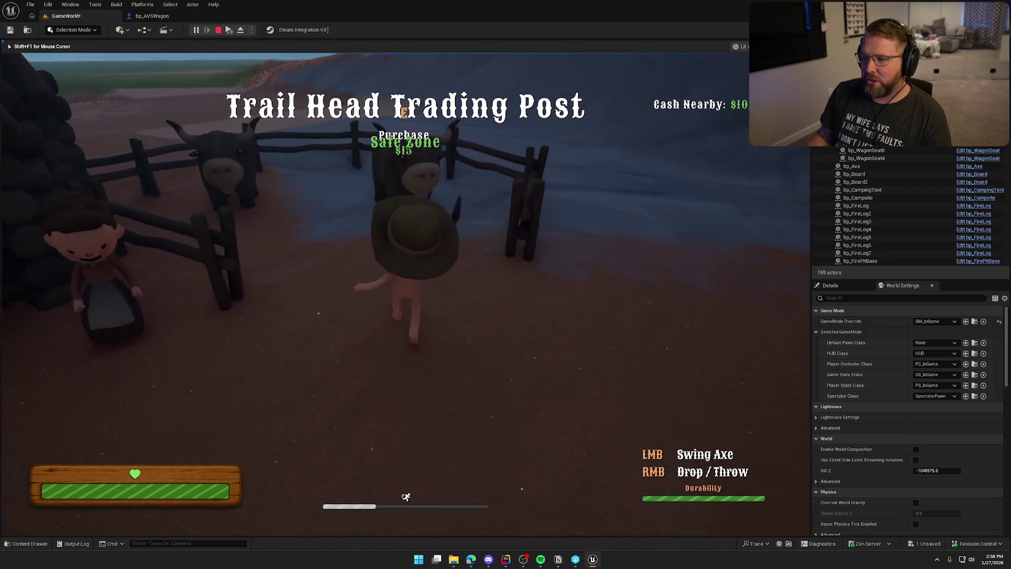
key(w)
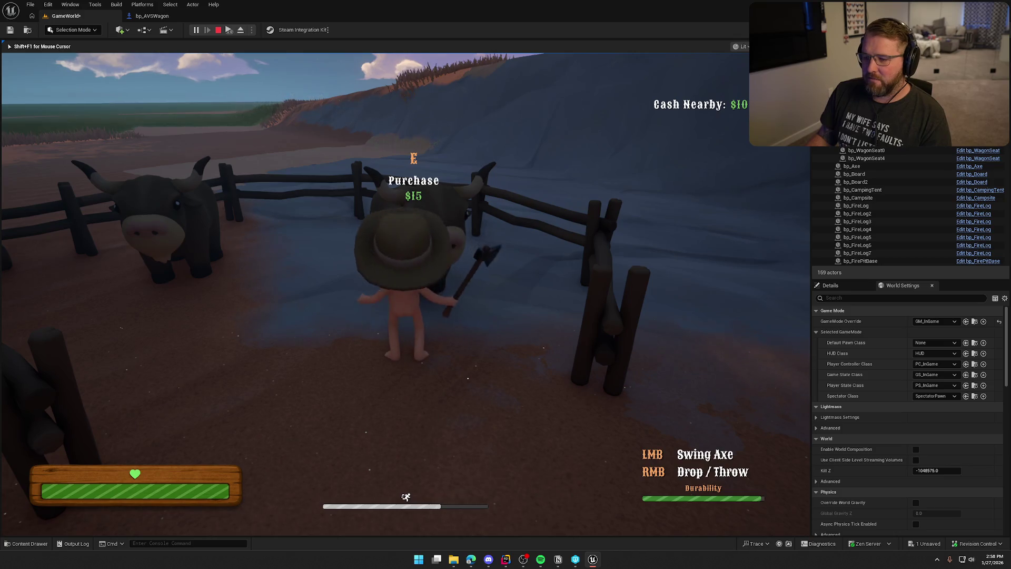
click(375, 294)
click(375, 294)
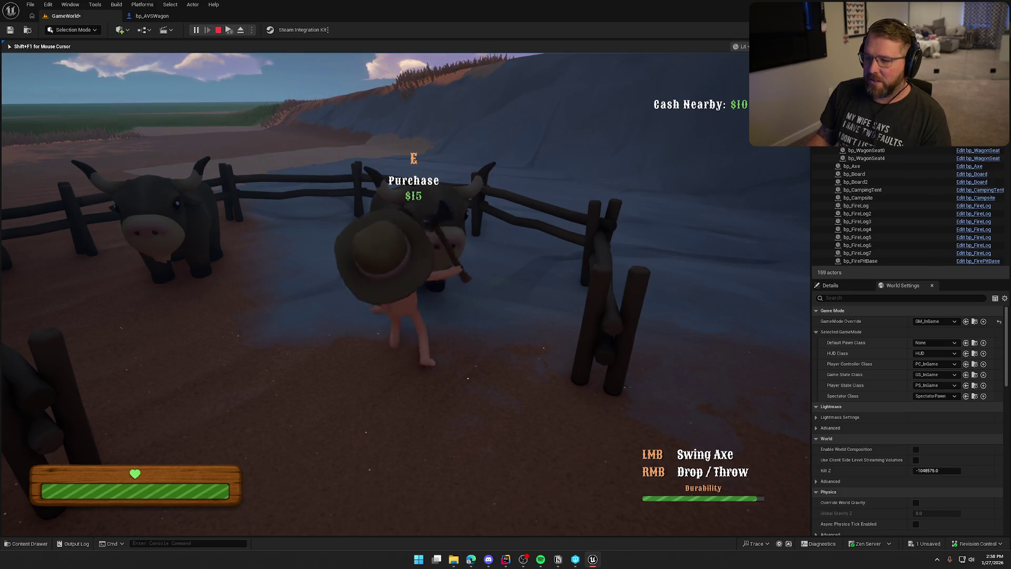
click(375, 294)
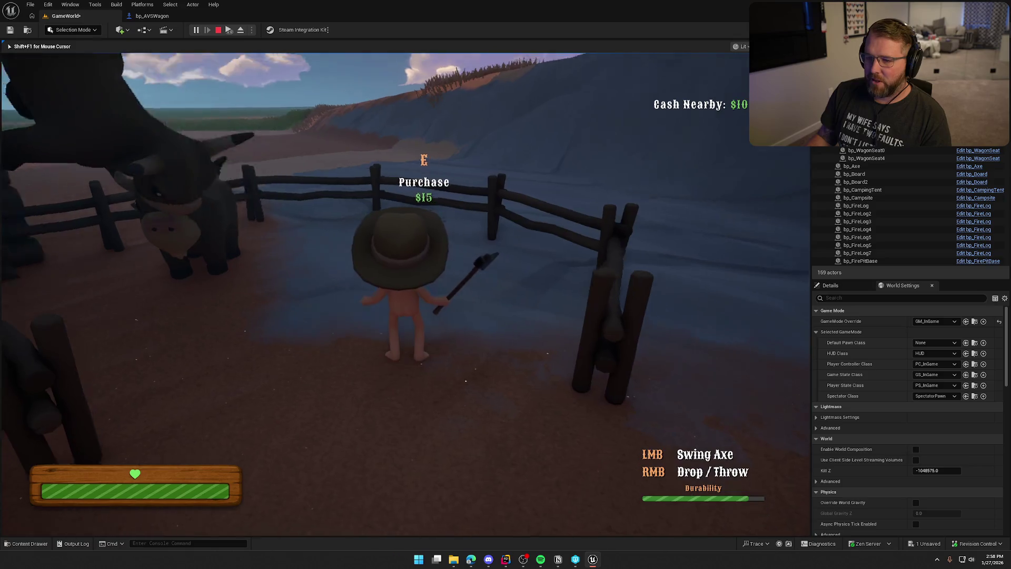
- Walk and sprint past the cabin fence toward the wagon and cows
key(w)
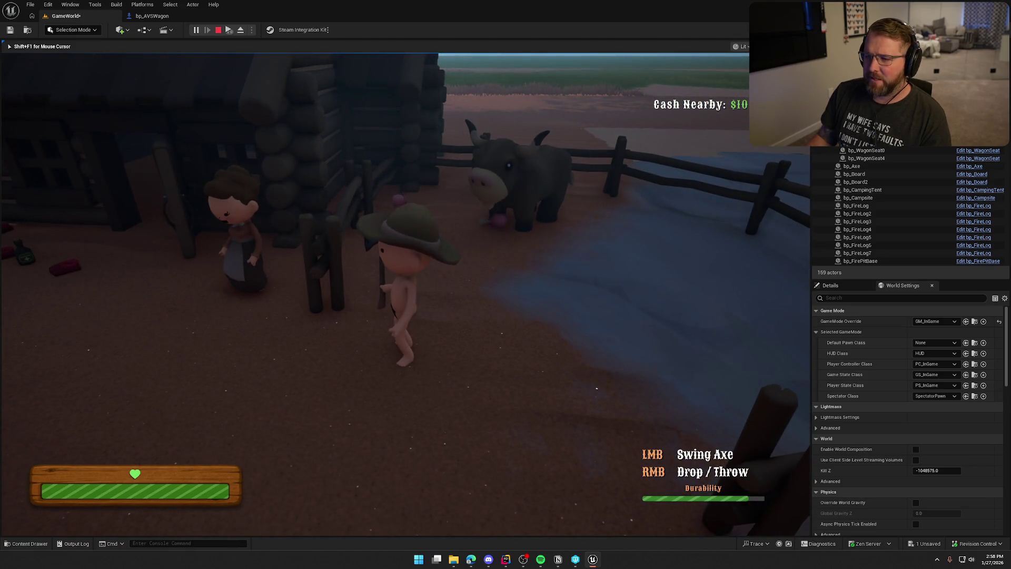
key(w)
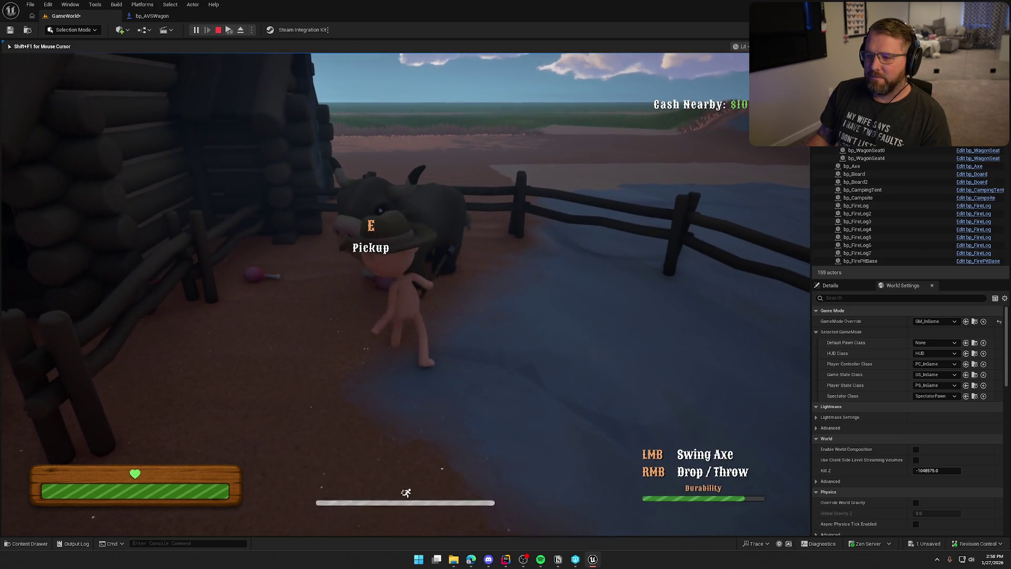
key(w)
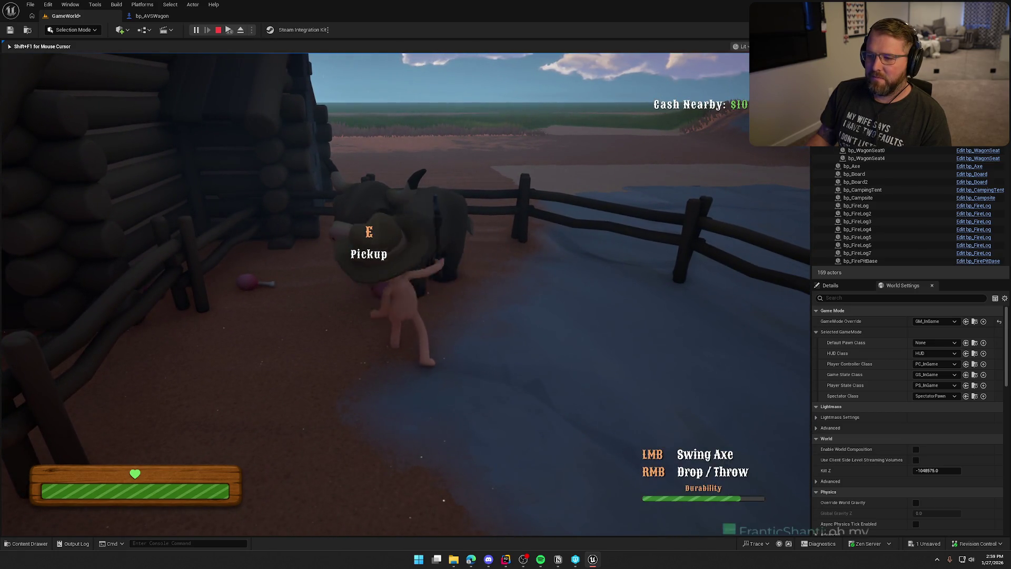
key(w)
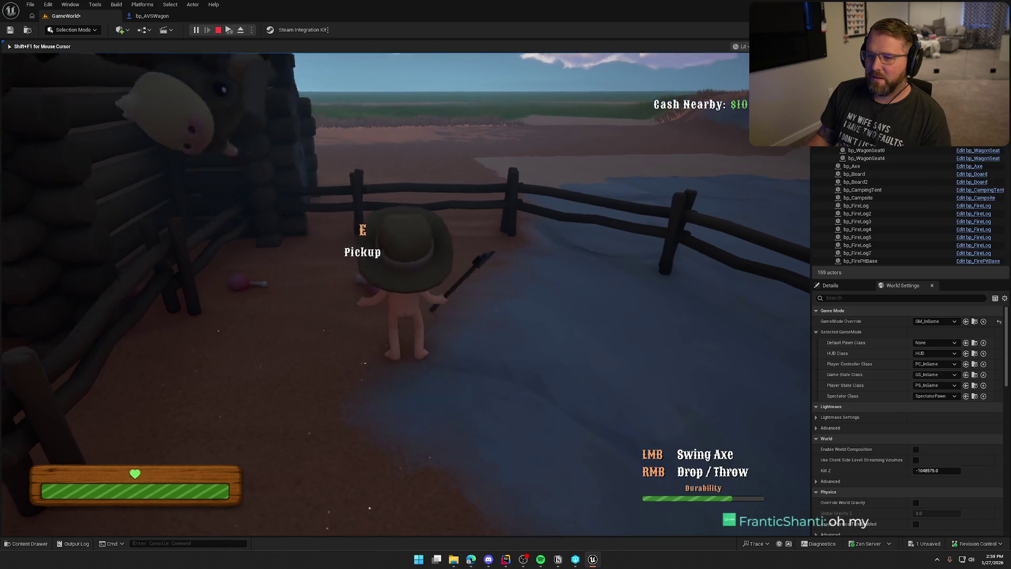
key(w)
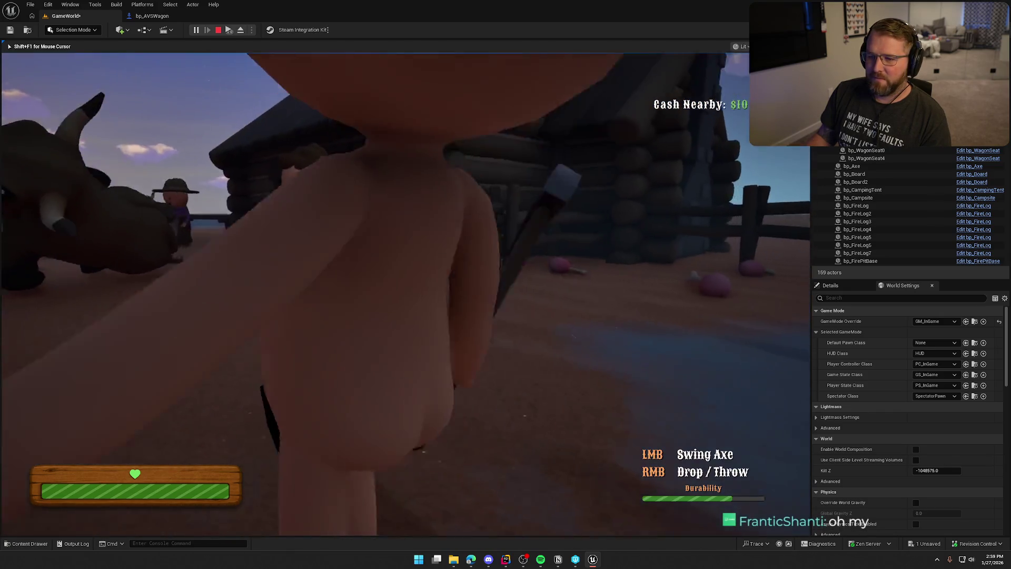
key(shift+w)
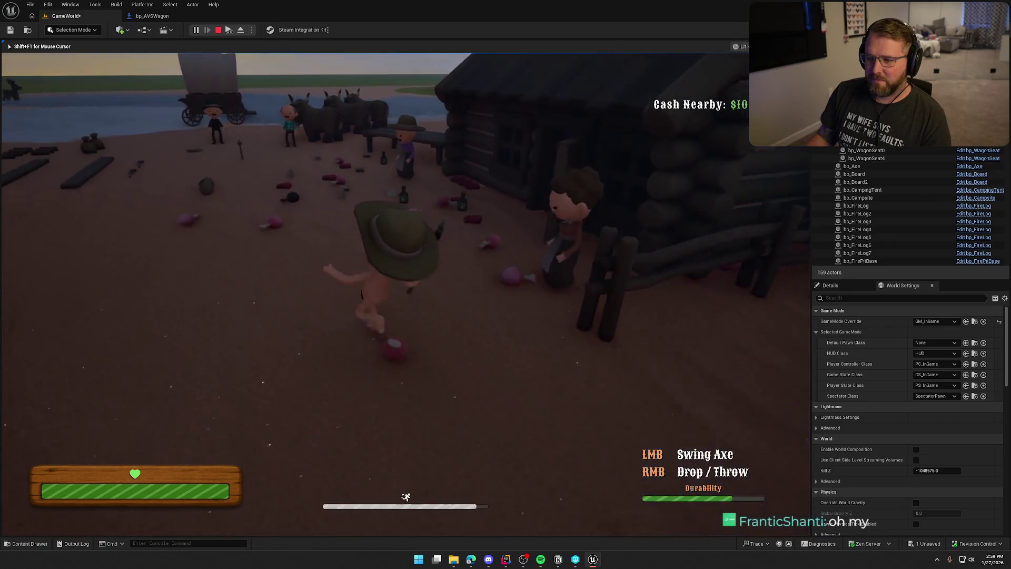
key(shift+w)
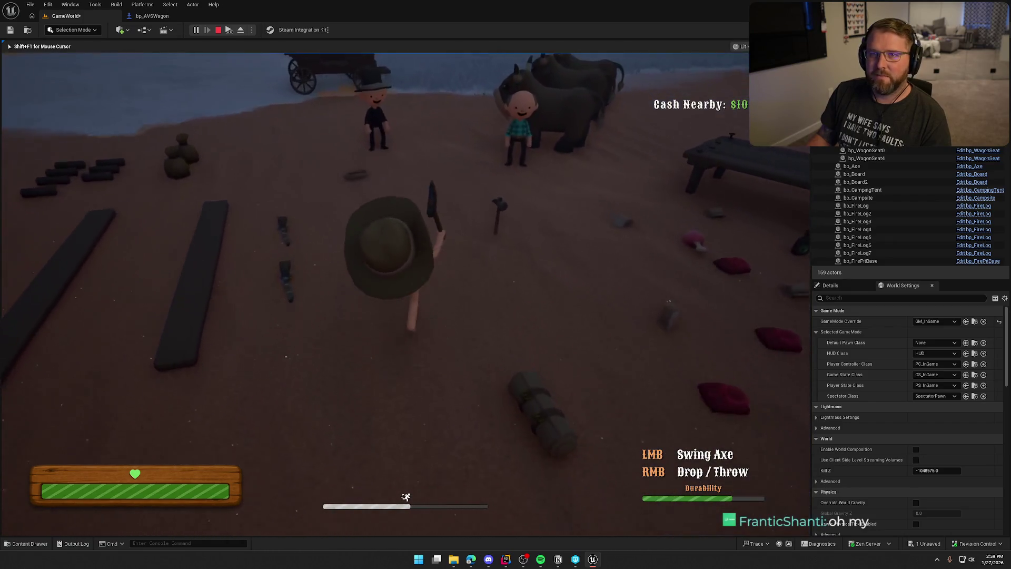
key(shift+w)
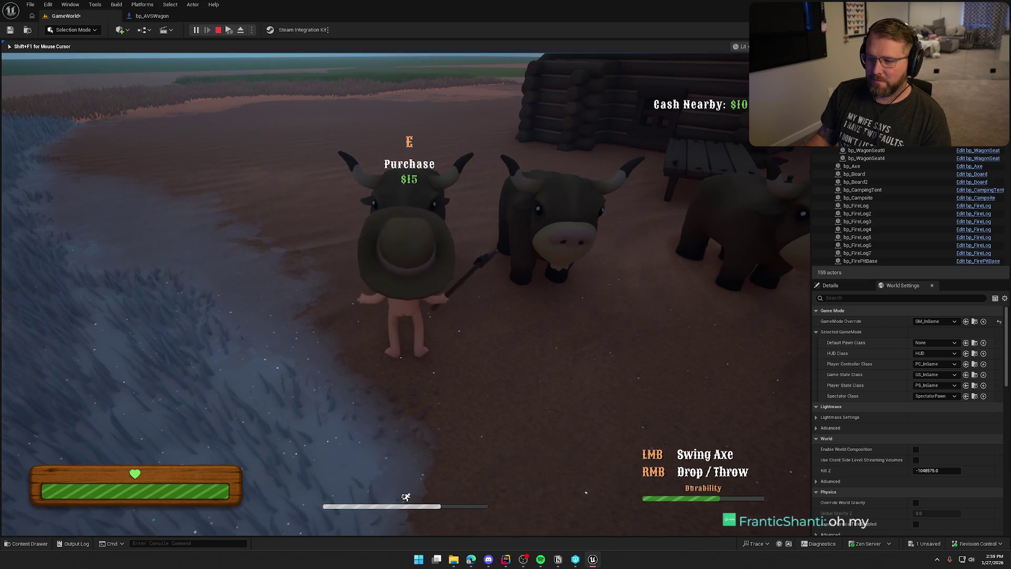
- Approach the cow from the water's edge and strike it to drop meat
key(a)
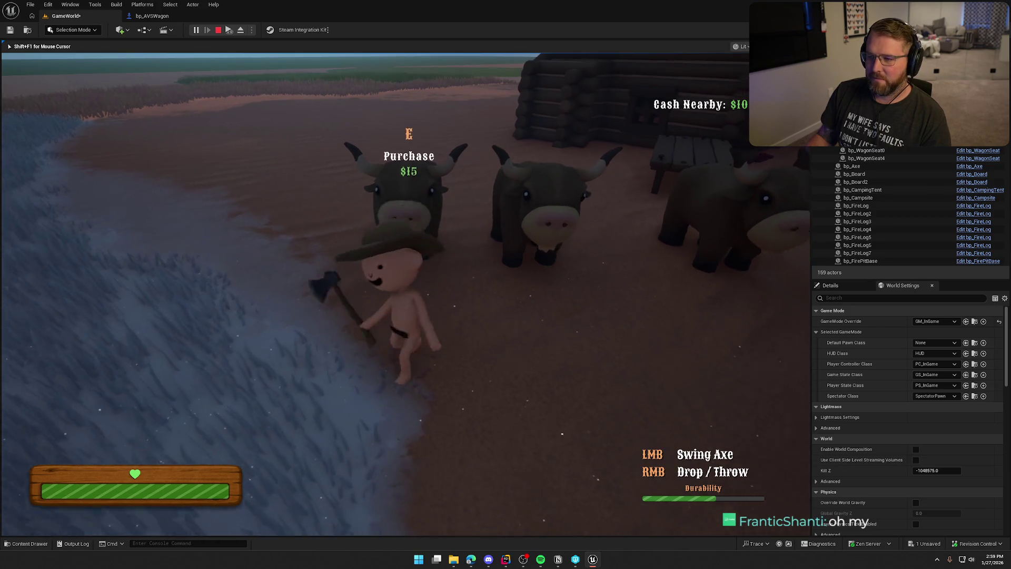
key(w)
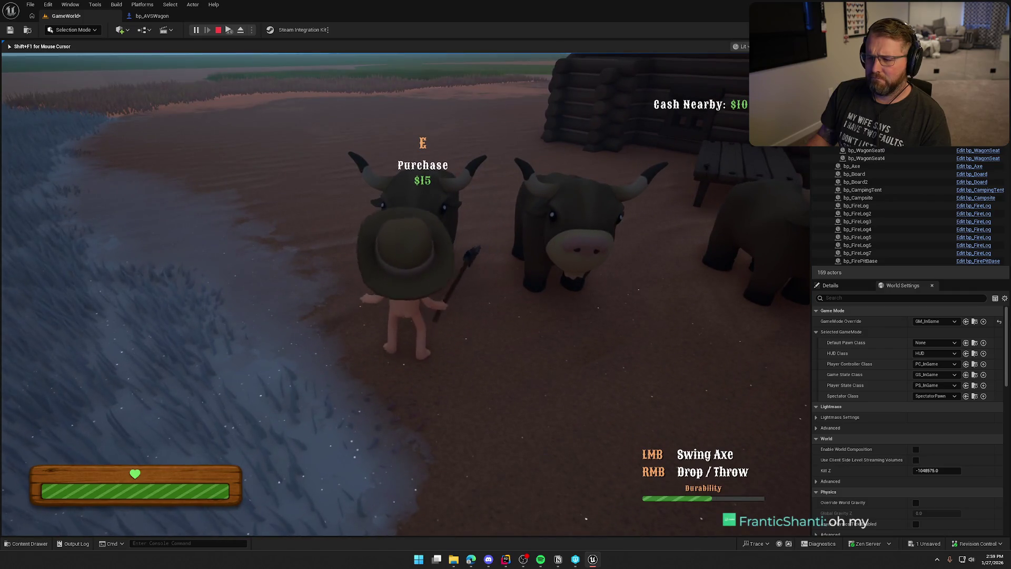
key(w)
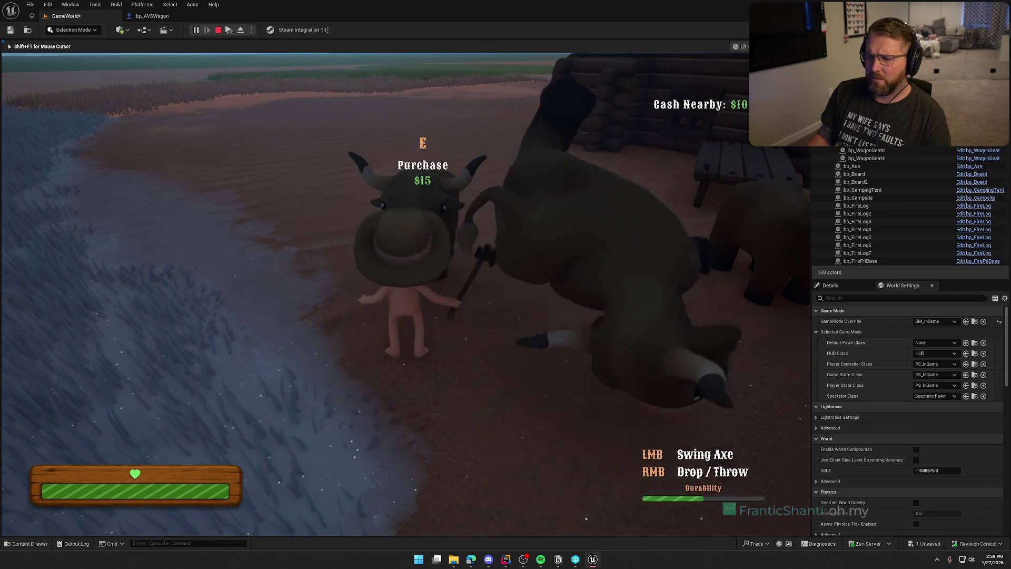
key(w)
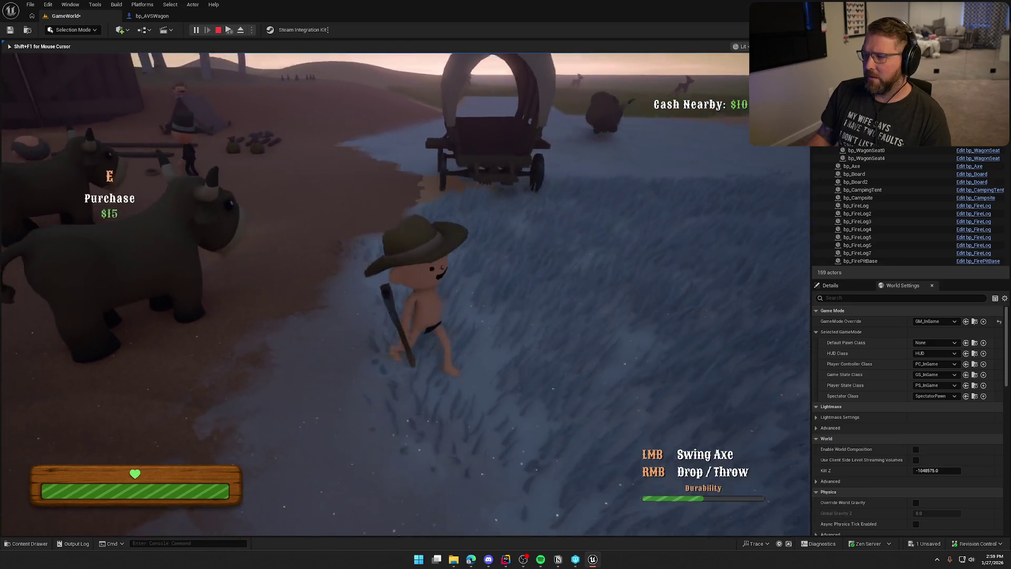
key(w)
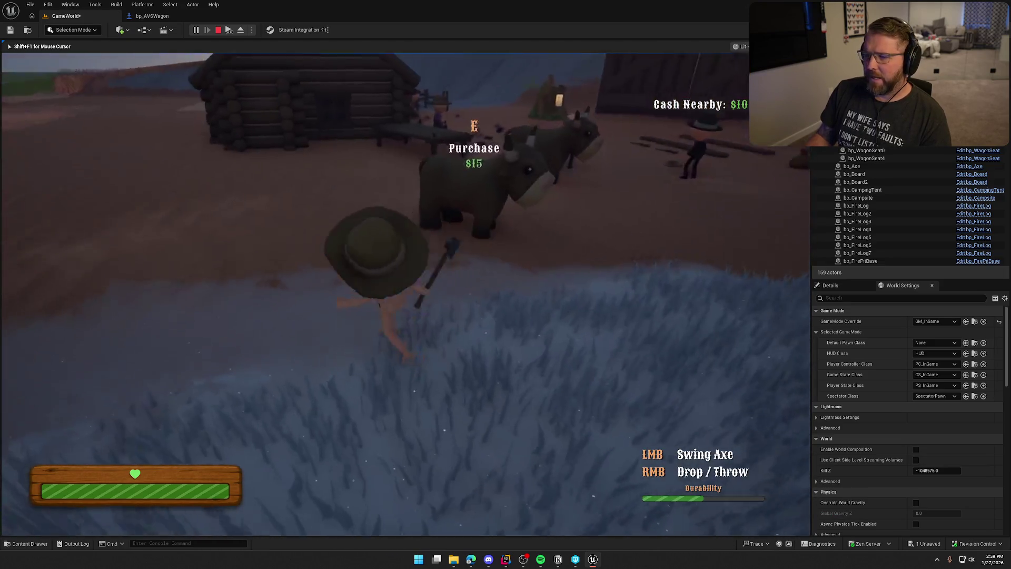
key(w)
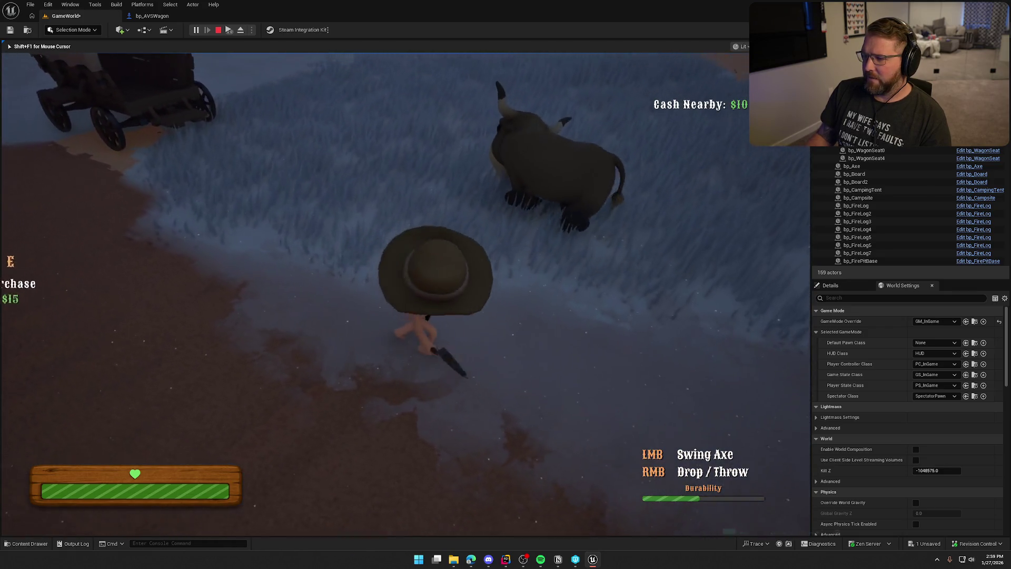
click(375, 294)
- Sprint out from camp along the hilltop path and shoot the deer
key(shift+w)
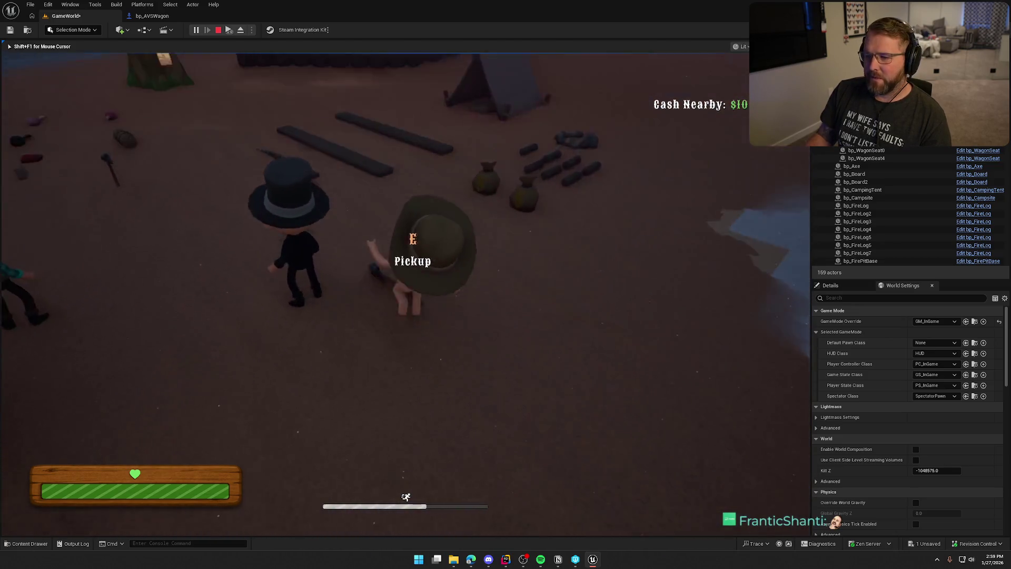
key(e)
key(shift+w)
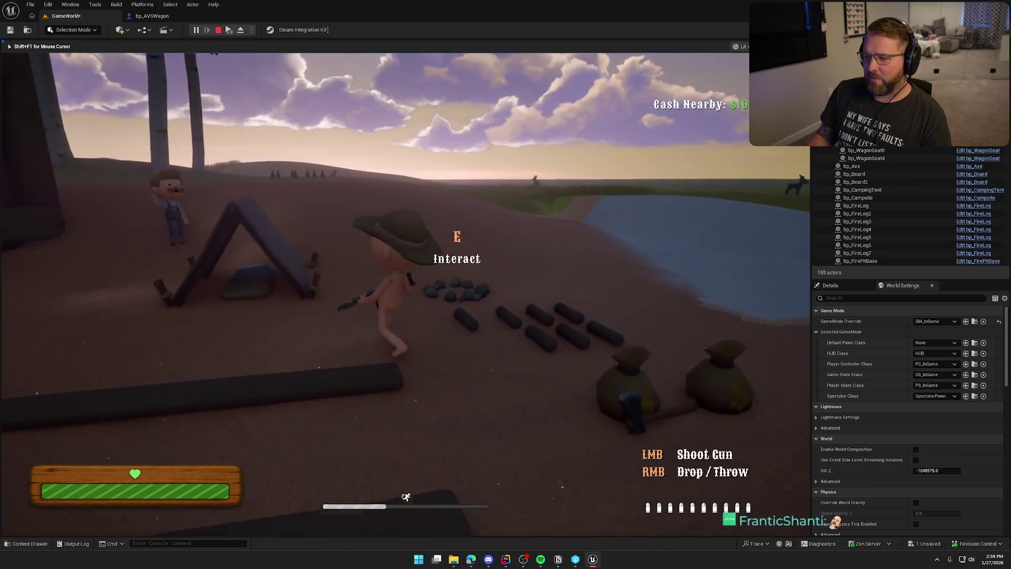
key(shift+w)
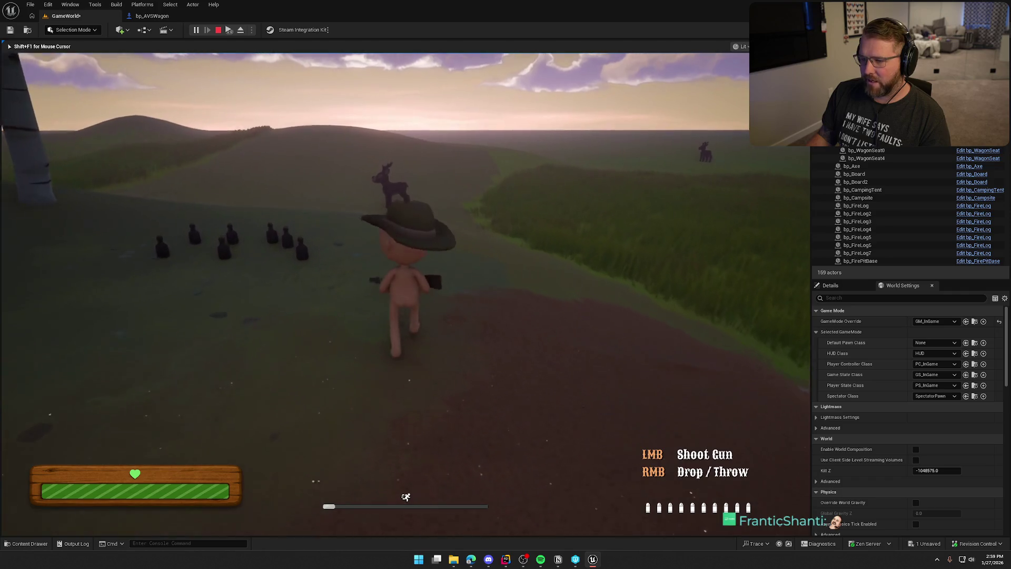
click(405, 295)
- Head into the tall grass and fire several more shots at deer near the lake
key(w)
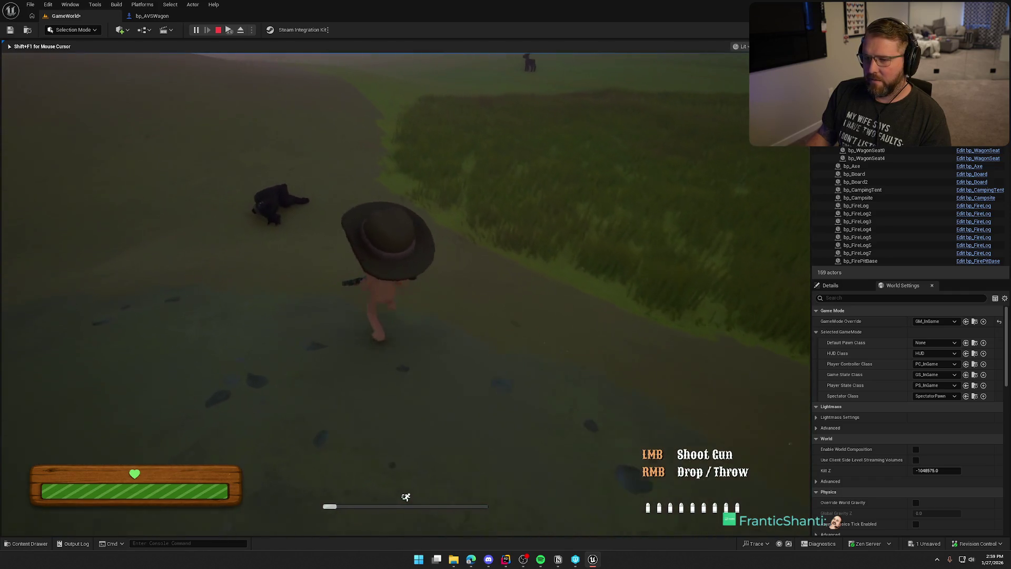
key(w)
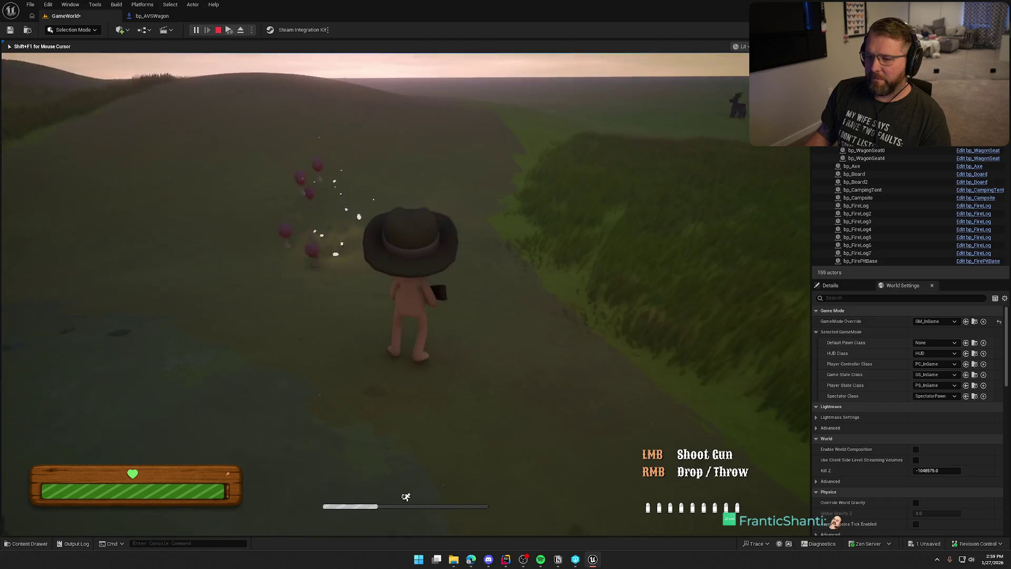
key(w)
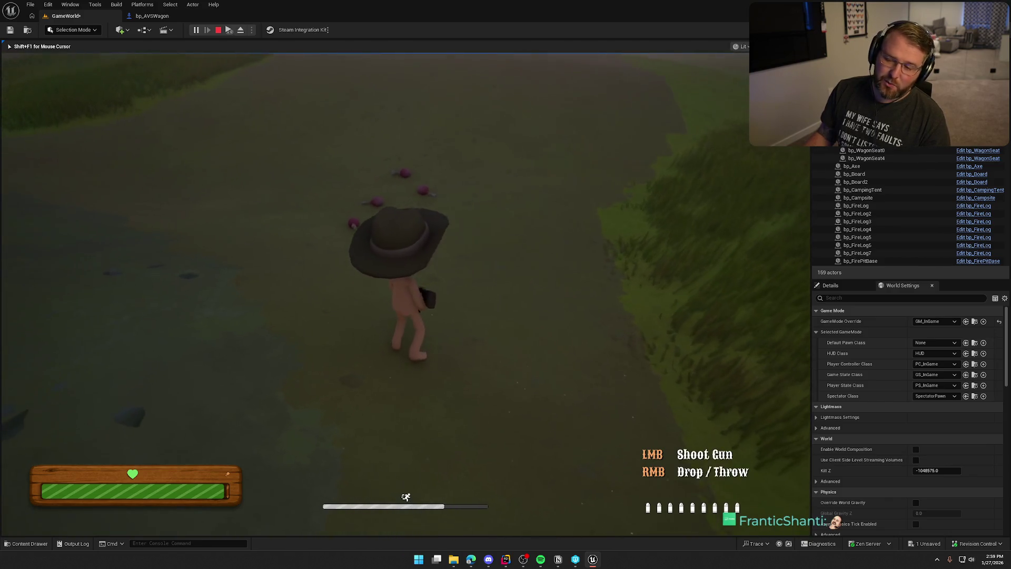
key(w)
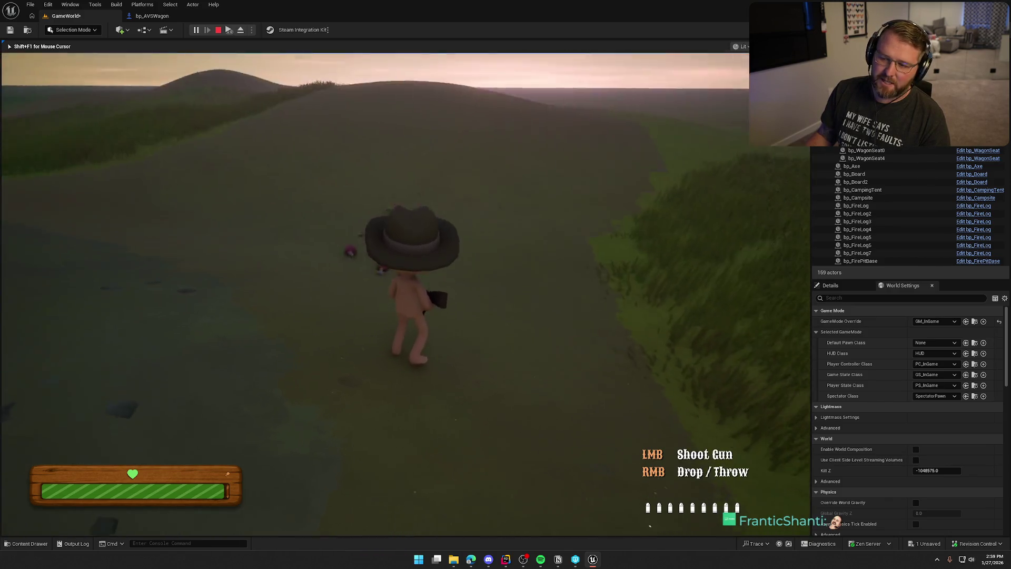
key(shift)
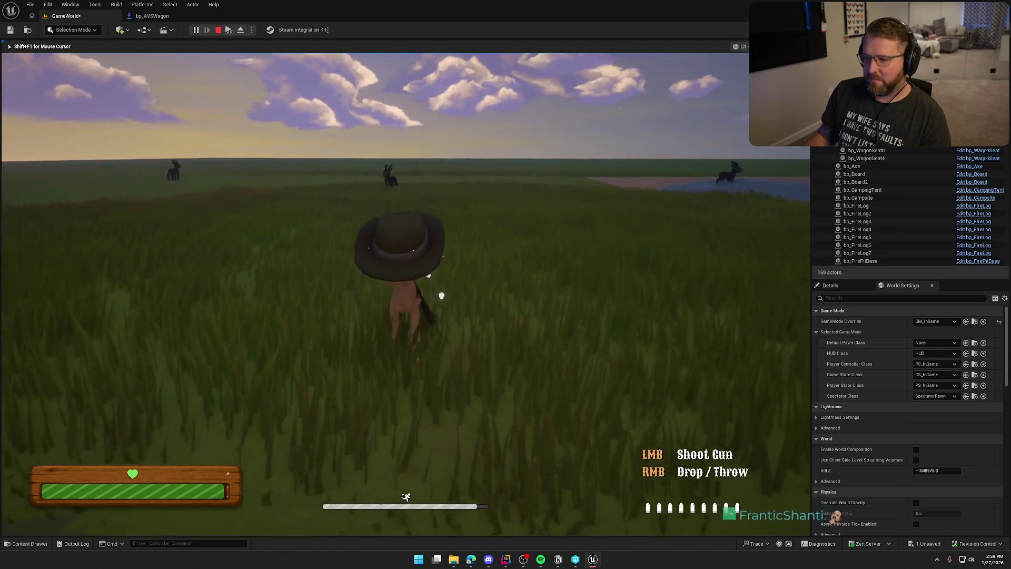
click(406, 184)
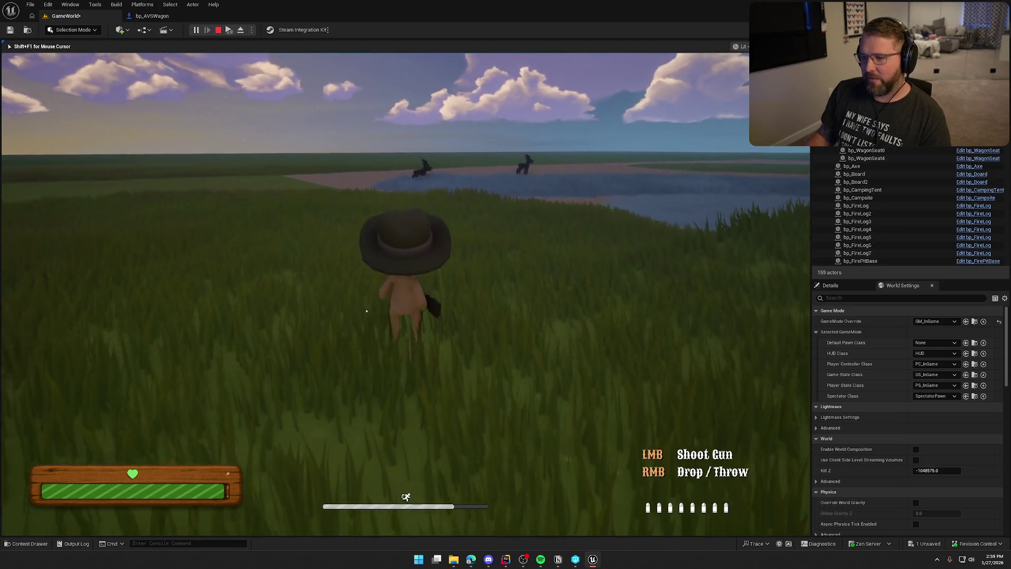
click(591, 152)
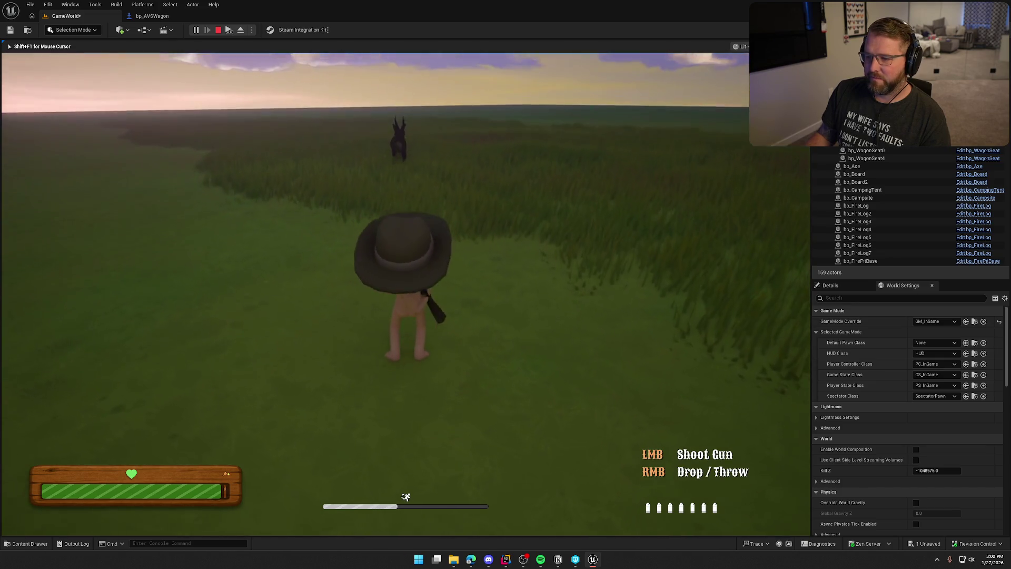
click(406, 293)
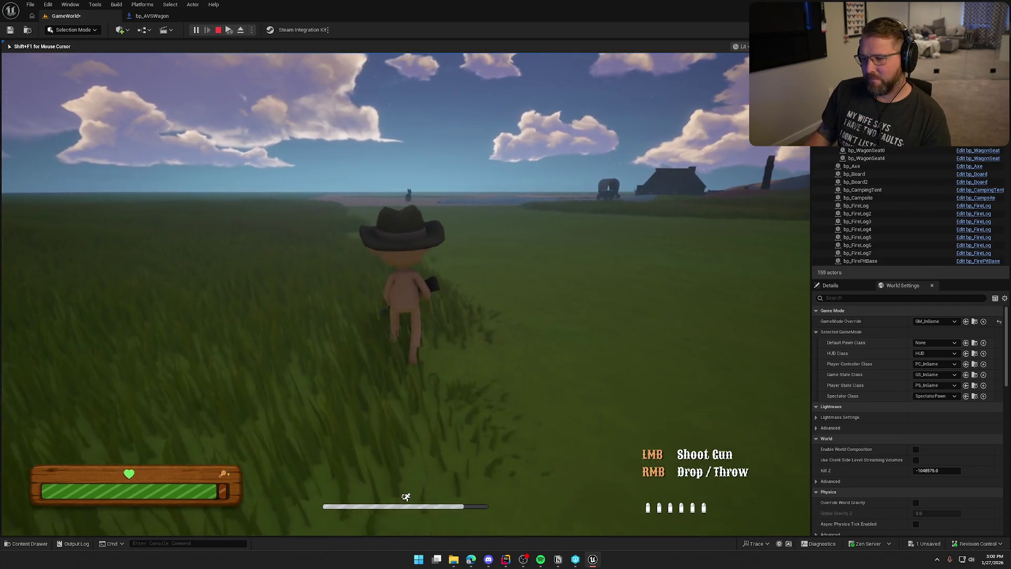
click(406, 294)
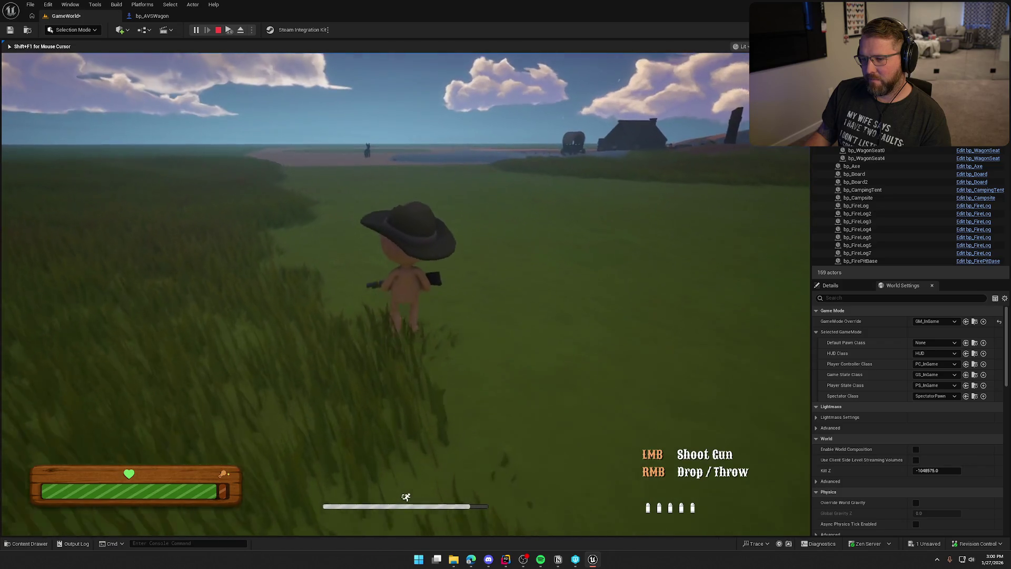
click(406, 294)
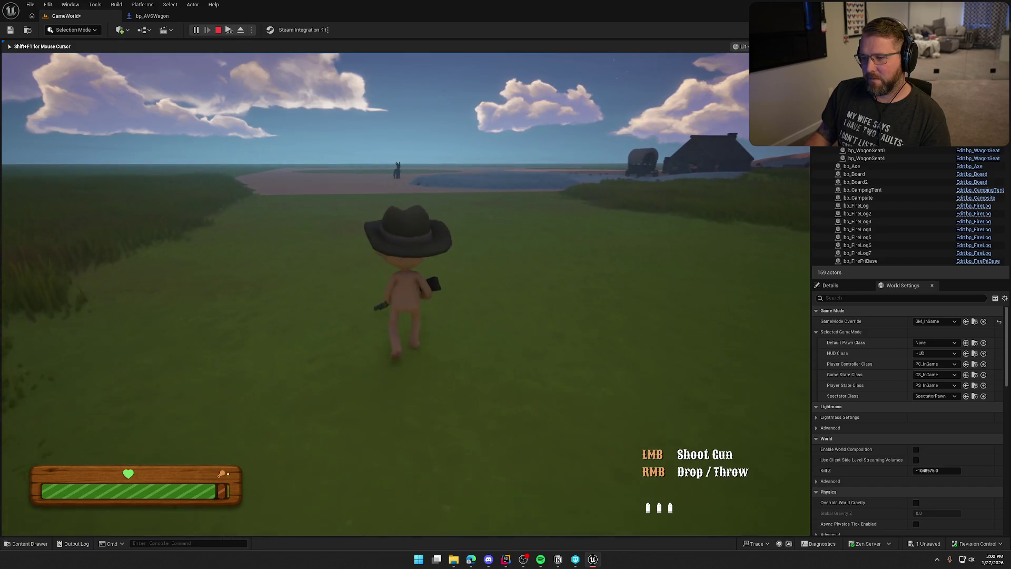
click(406, 294)
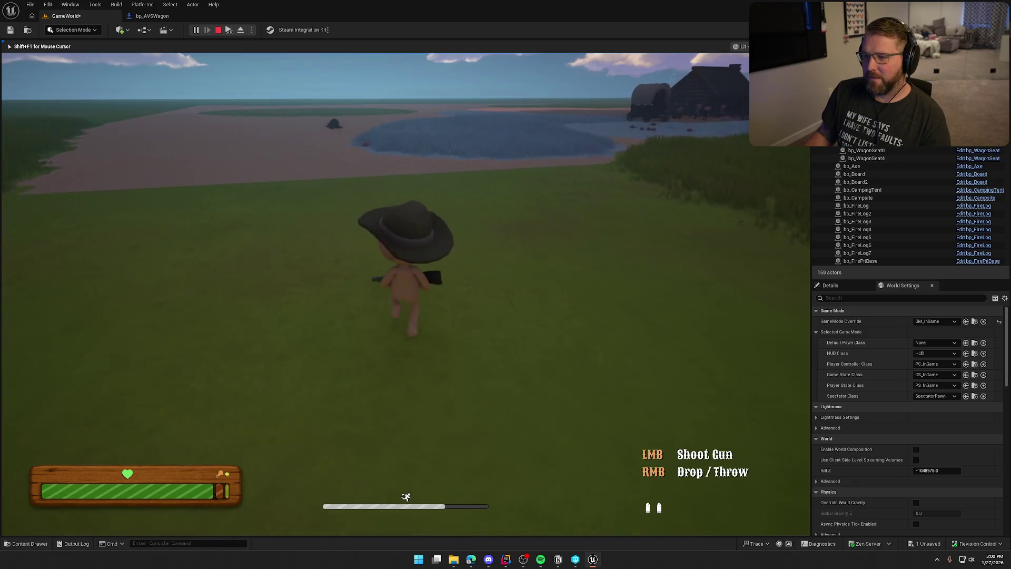
- Sprint back toward camp, pick up the meat and carry it to the fire pit
key(shift+w)
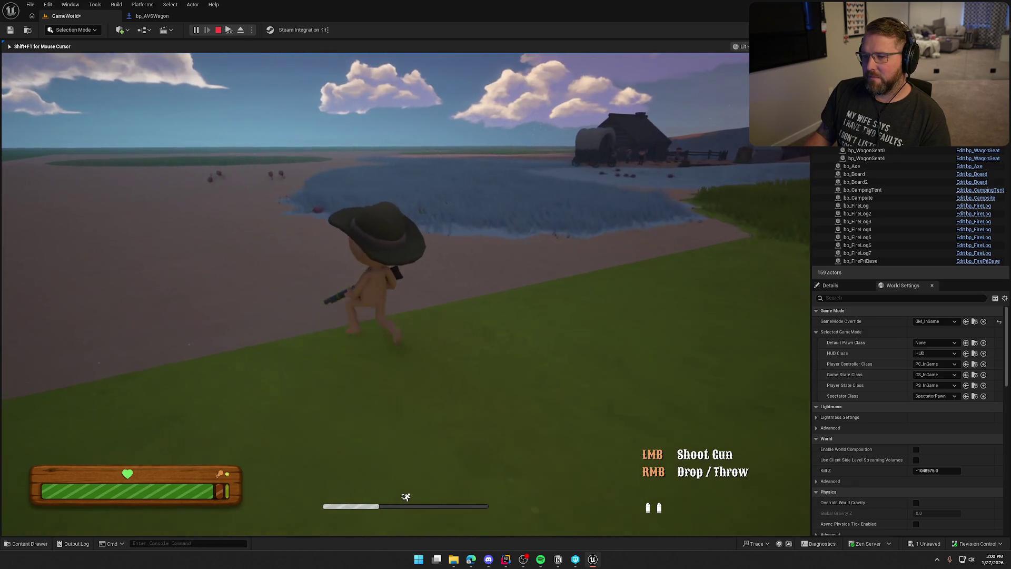
key(w)
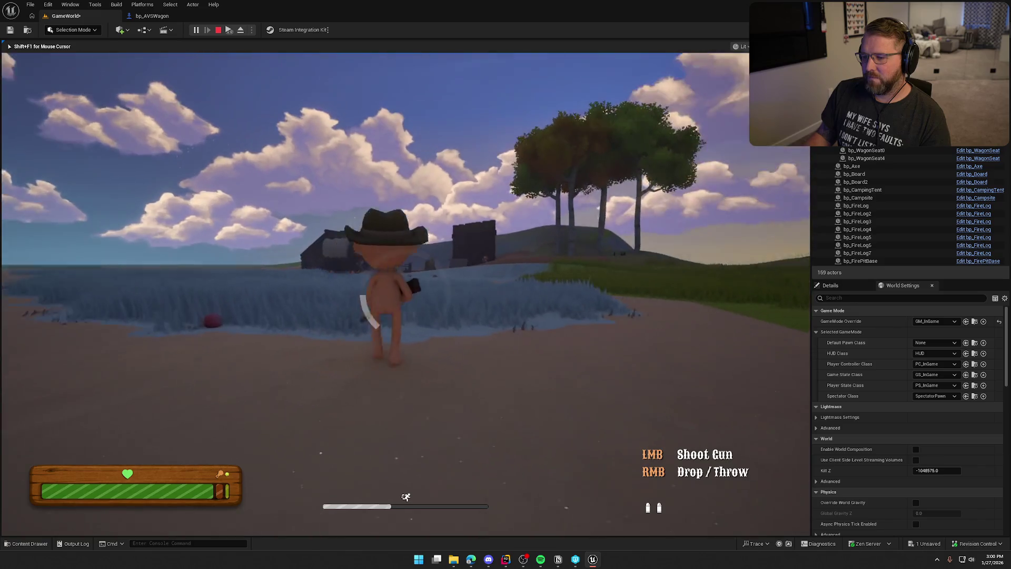
key(w)
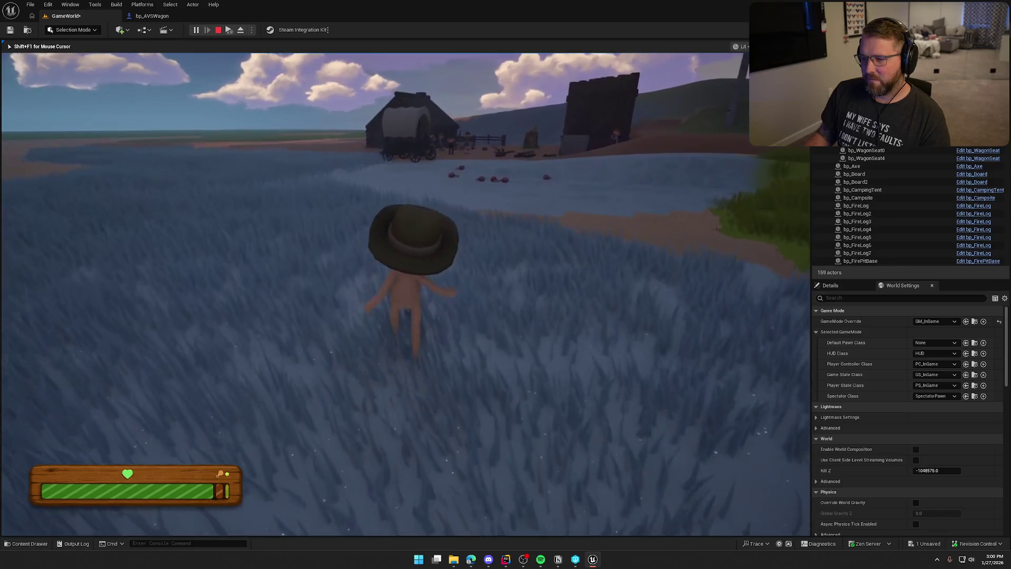
key(shift+w)
key(shift+w)
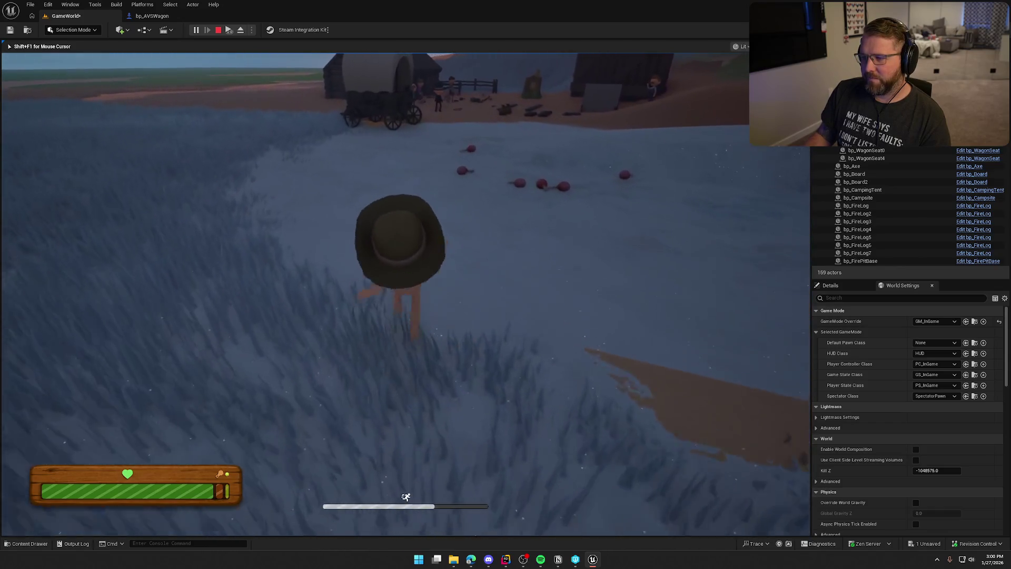
key(e)
key(shift+w)
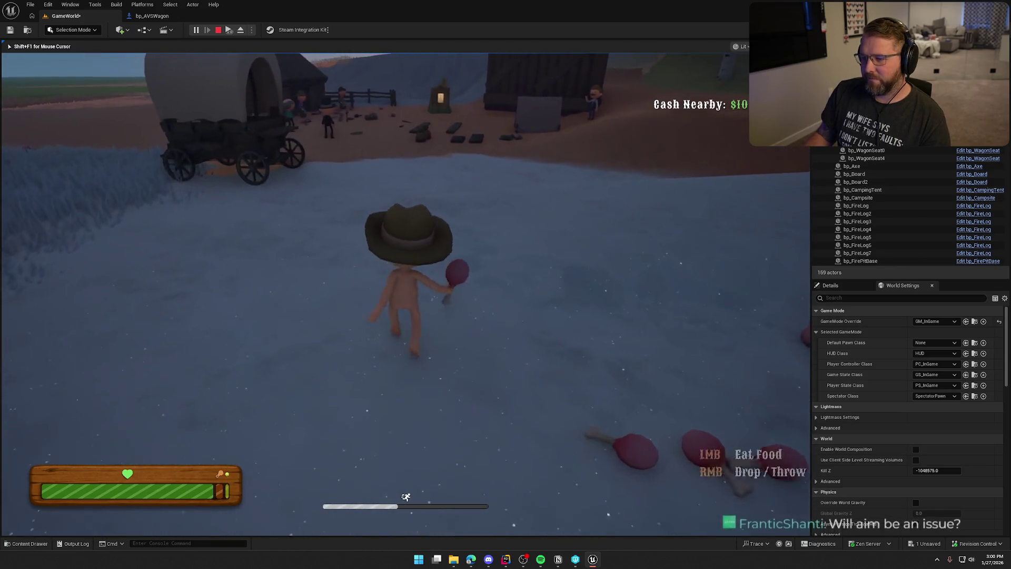
key(w)
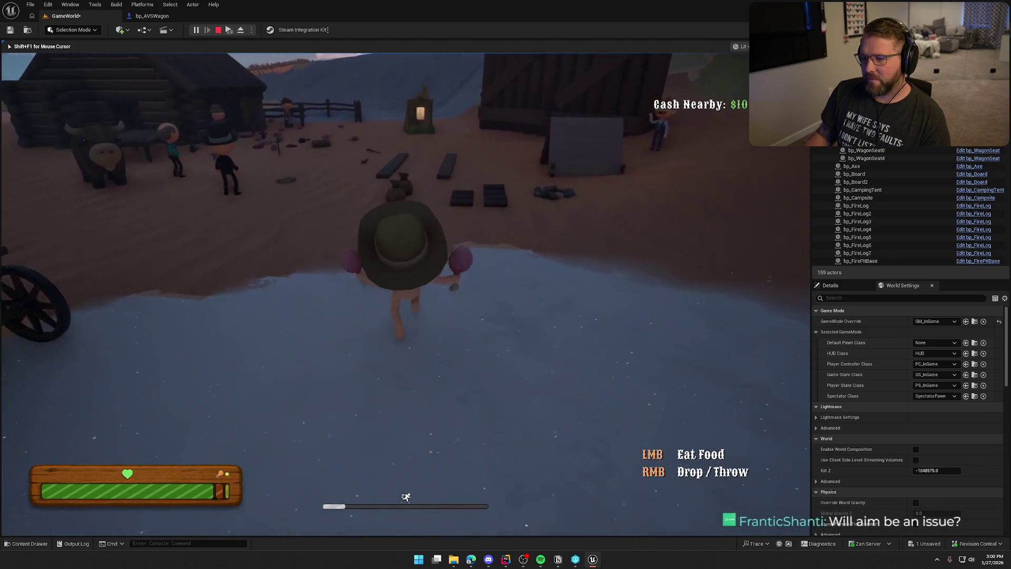
key(s)
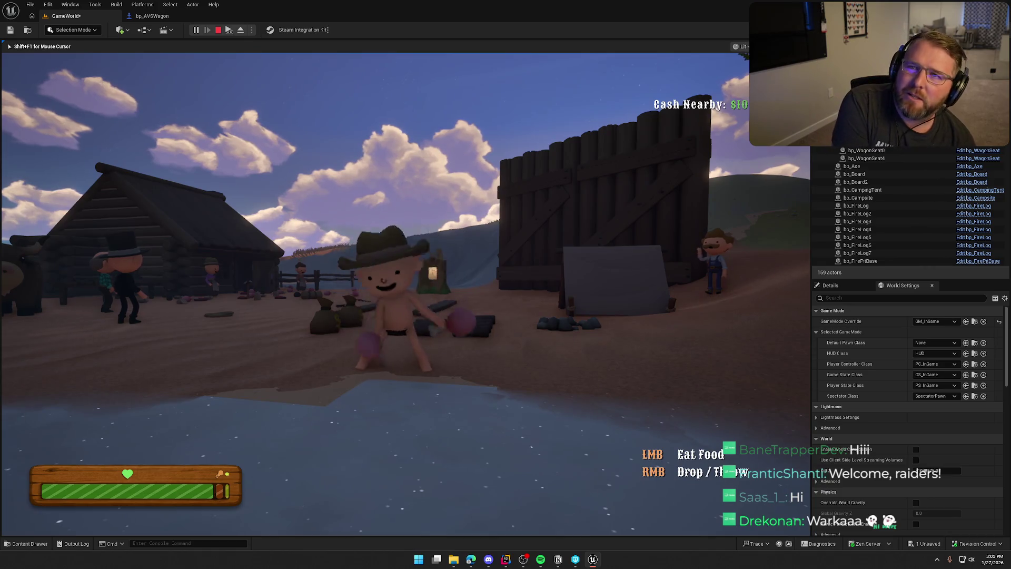
key(w)
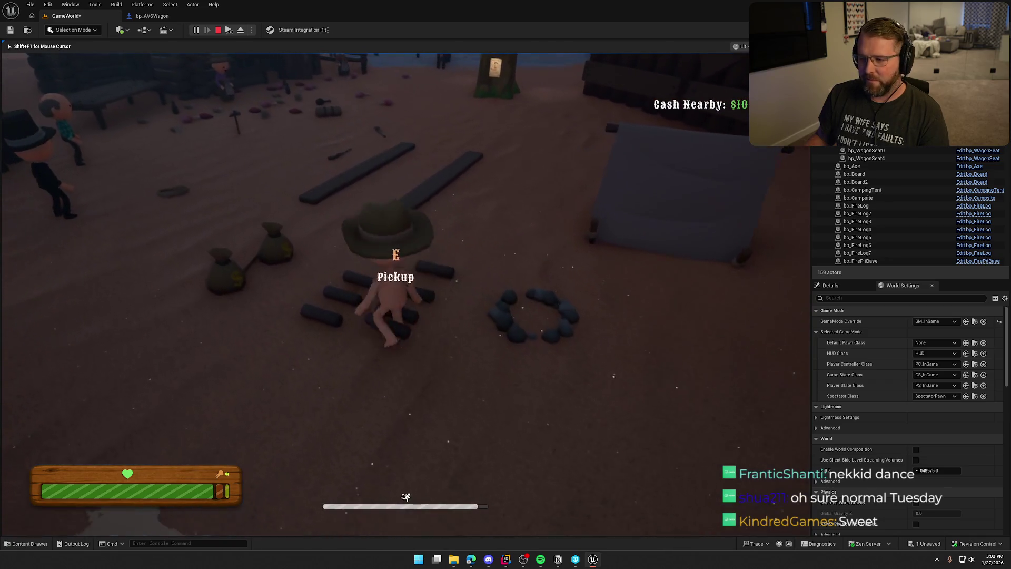
- Add a log to the campfire, then pick up the meat and run it back to the fire ring
key(e)
key(w)
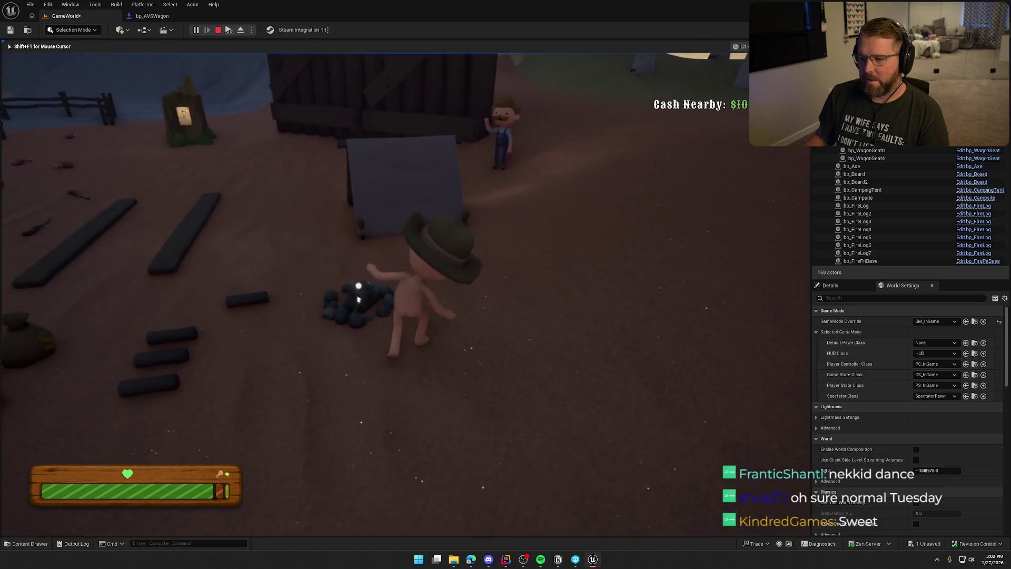
key(e)
key(w)
key(e)
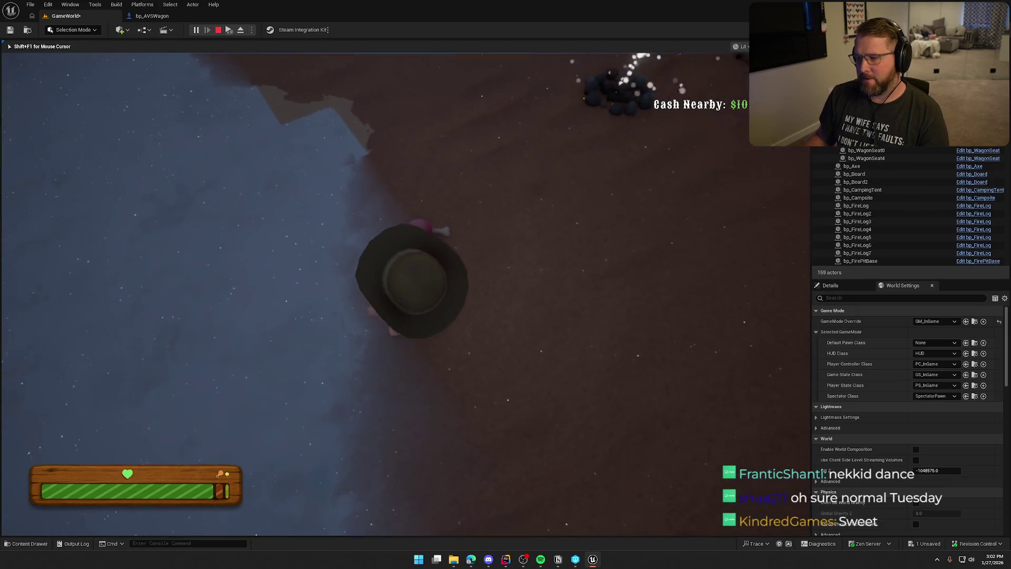
key(shift+w)
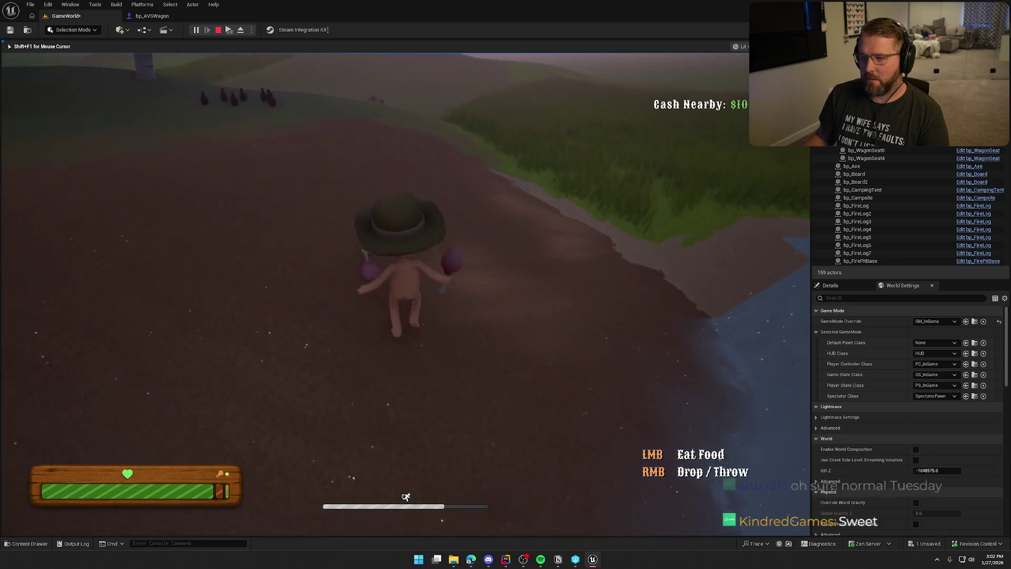
key(shift+w)
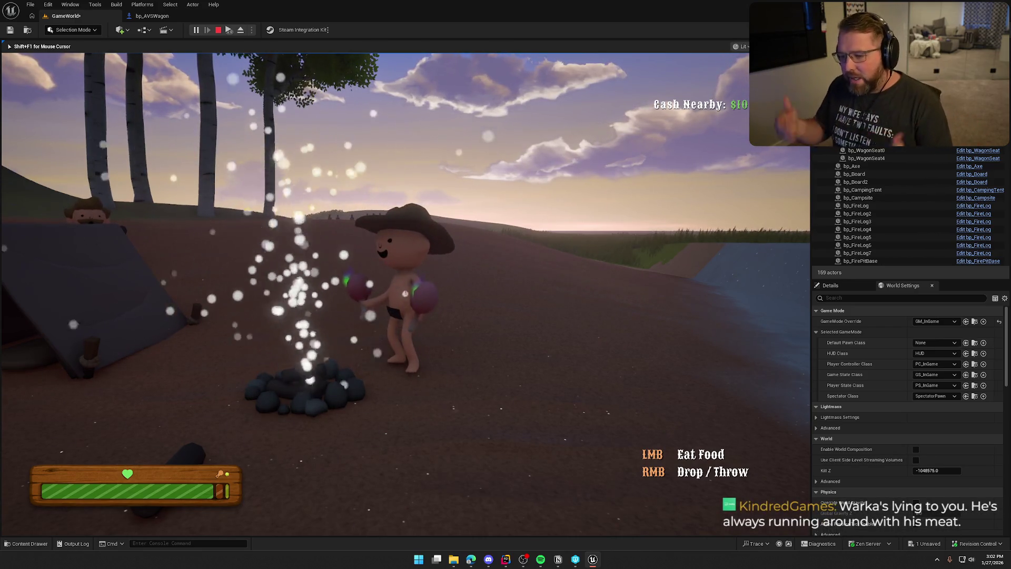
- Walk past the cow and villager to rest in the tent, then sprint toward the town shop
key(shift+w)
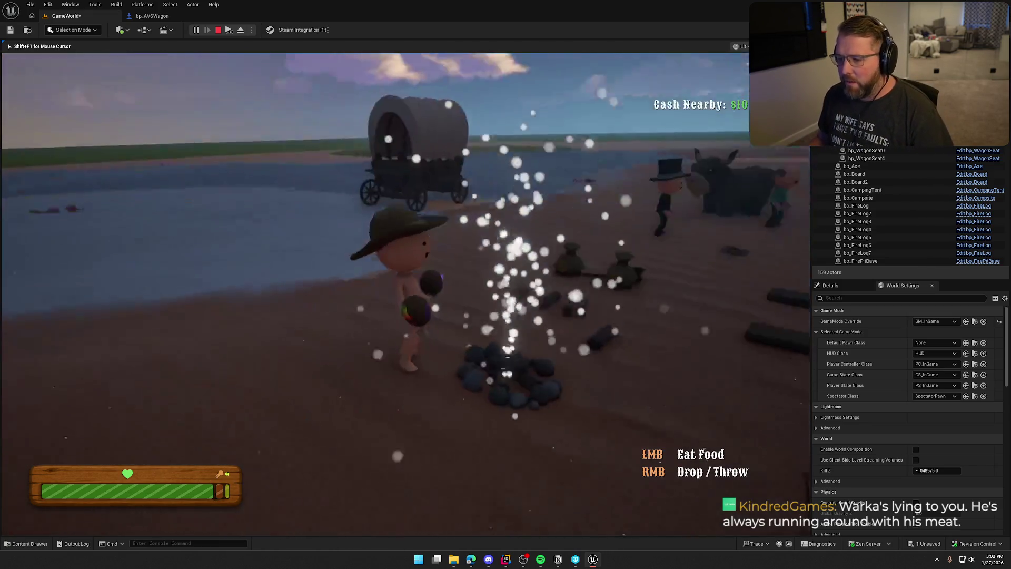
key(w)
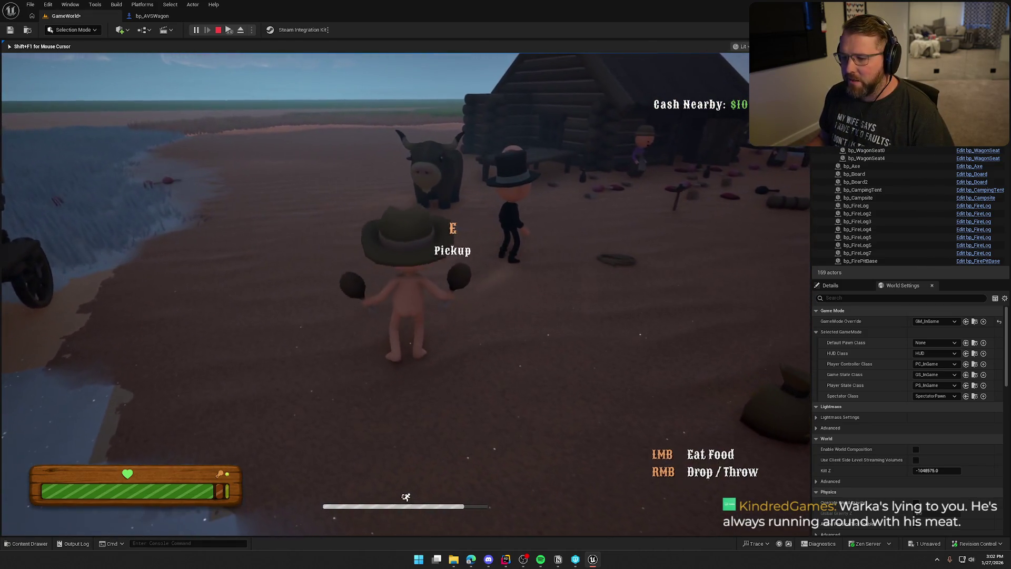
key(w)
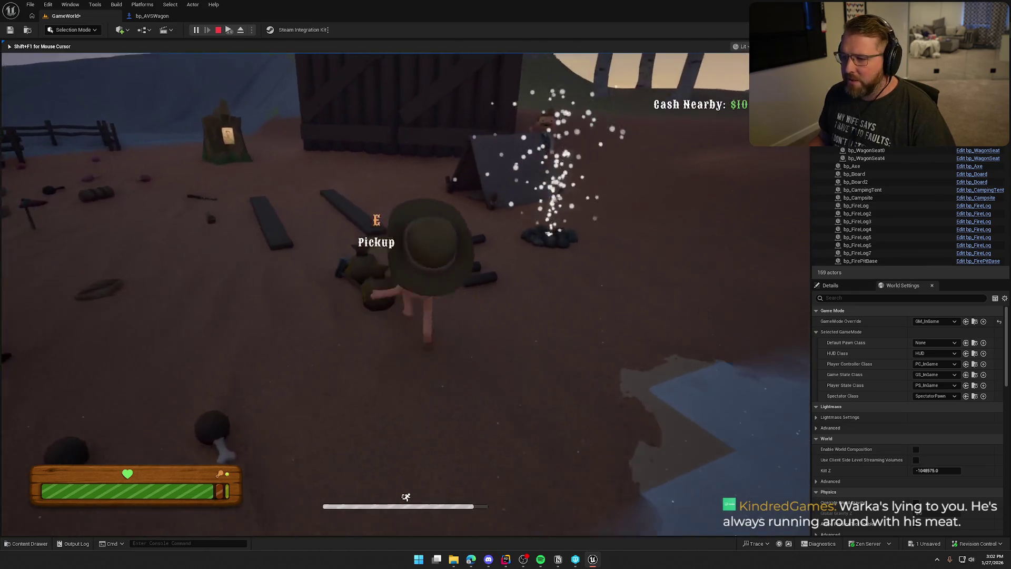
key(w)
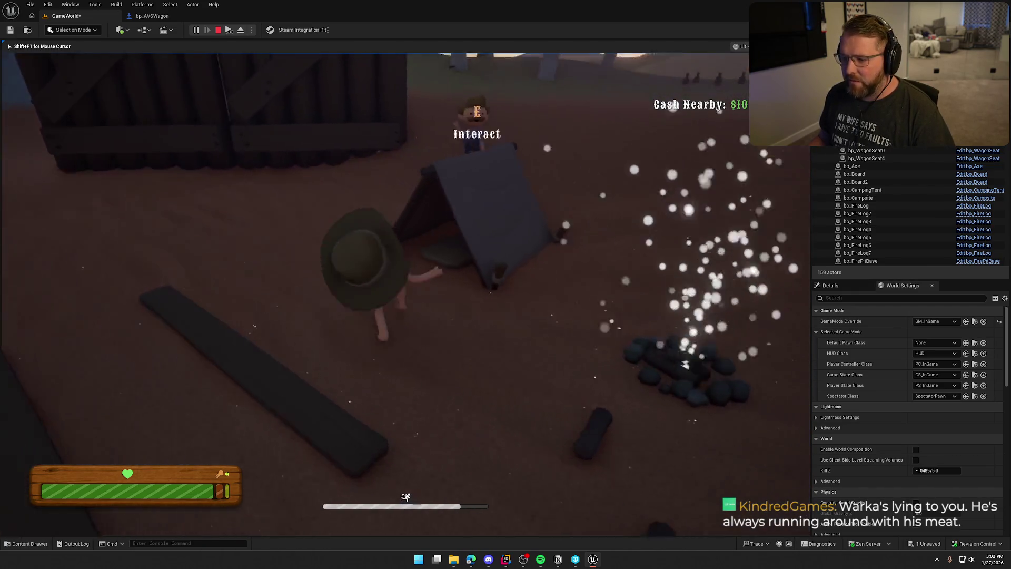
key(e)
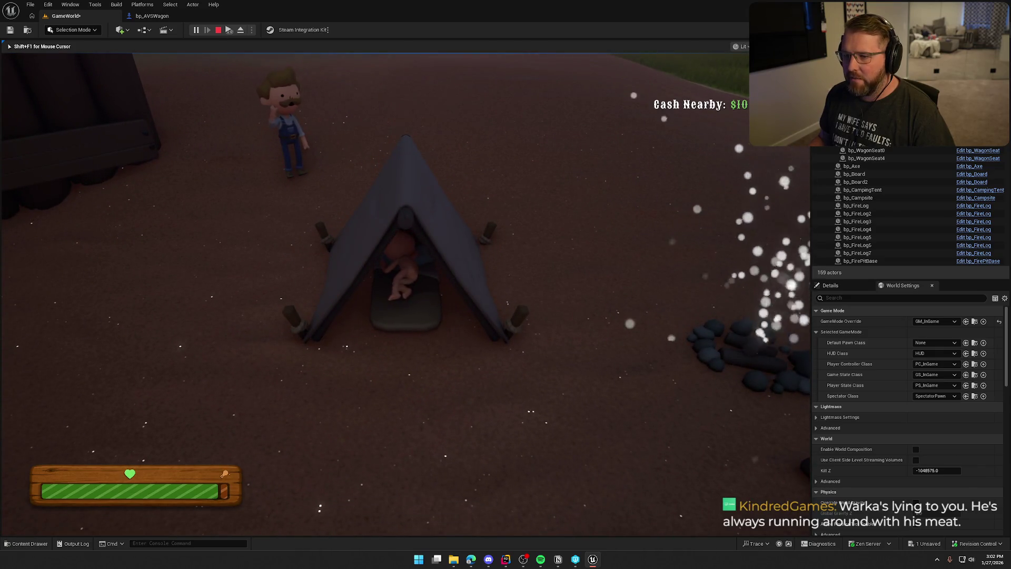
key(w)
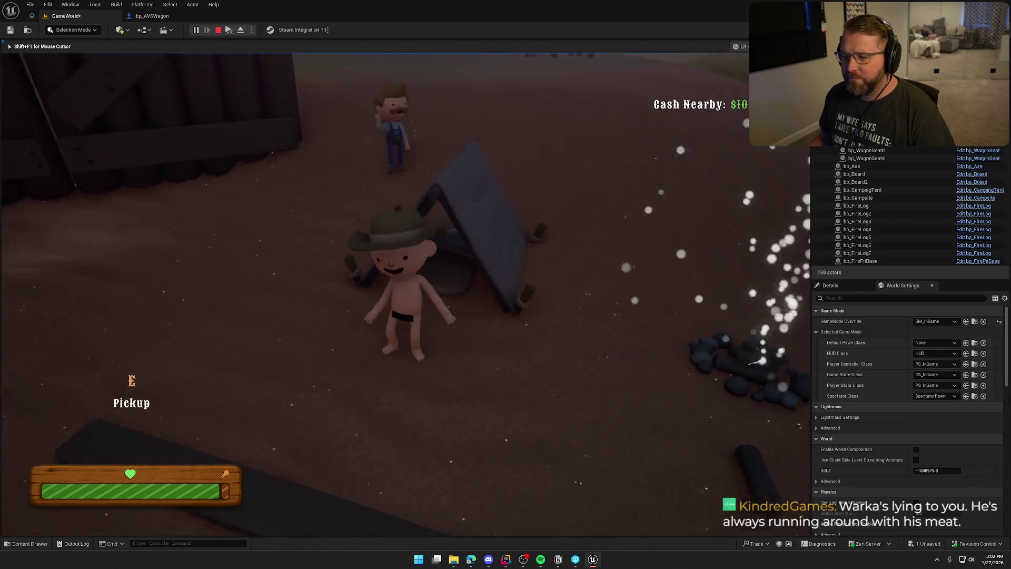
key(shift)
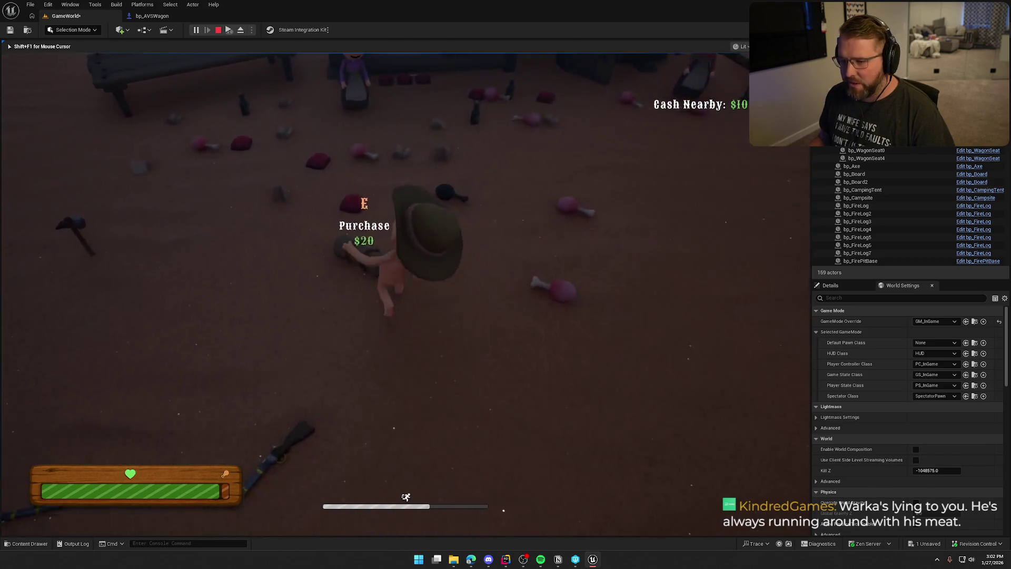
- Enter the shop, put on the plaid shirt and sprint around the goods
key(e)
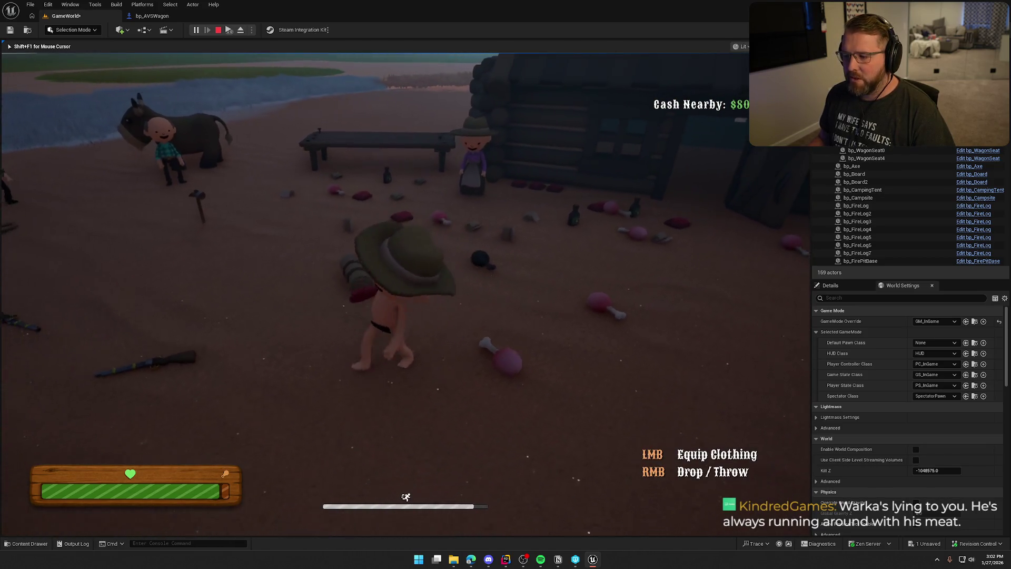
click(406, 295)
key(w)
key(shift)
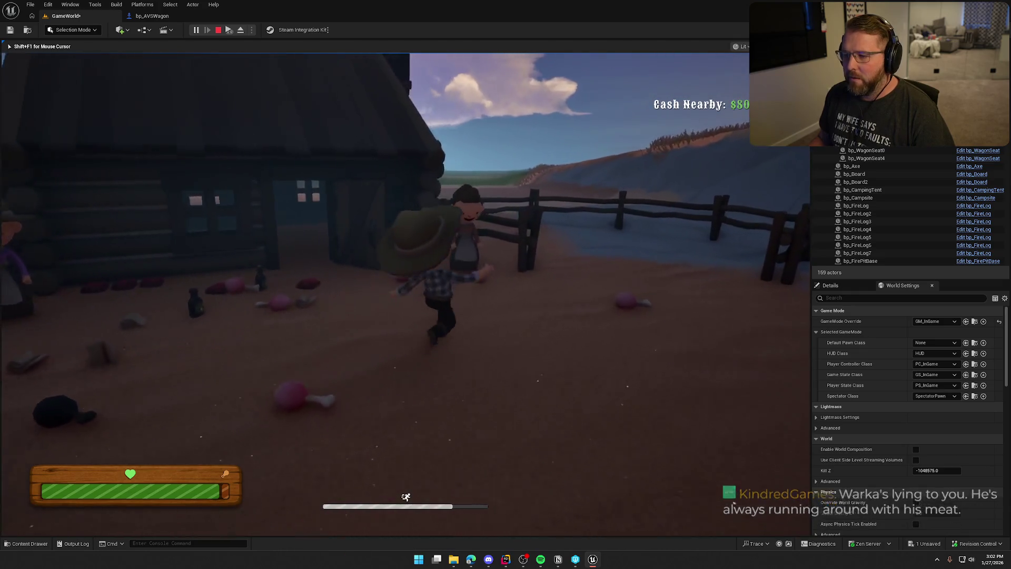
- Run along the riverbank toward the cabin, then sprint back to the boards by the tent
key(w)
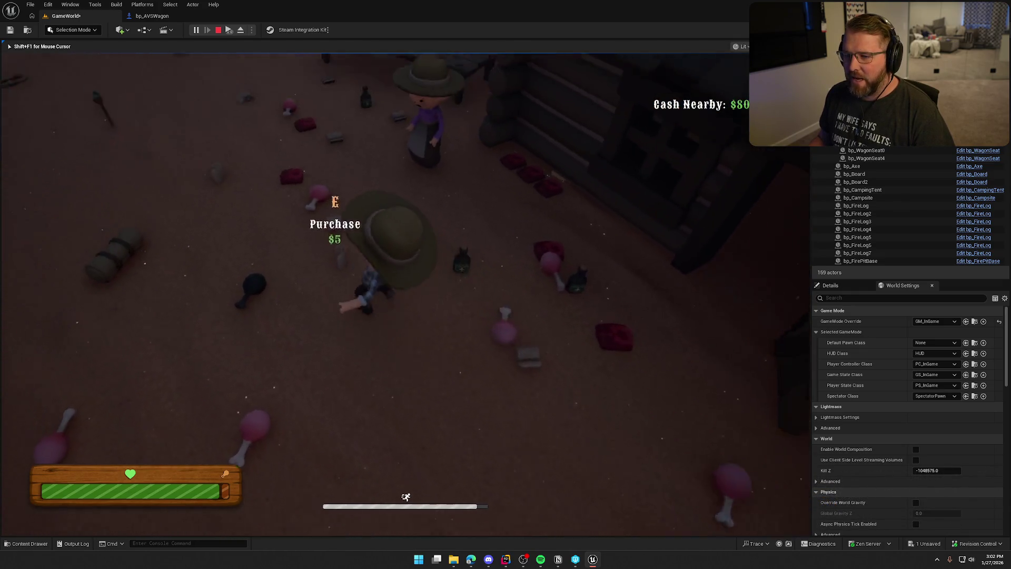
key(w)
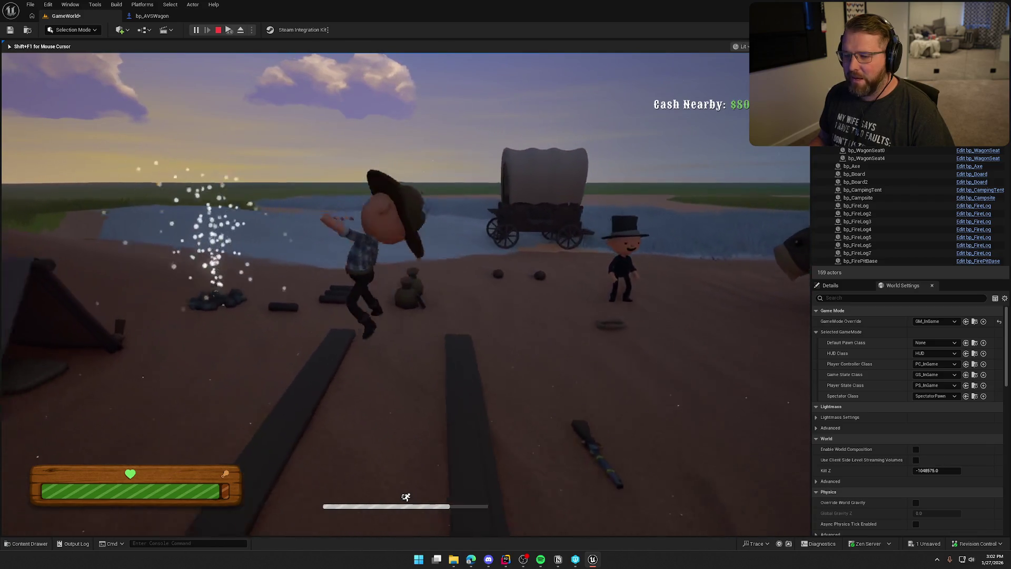
key(w)
key(shift)
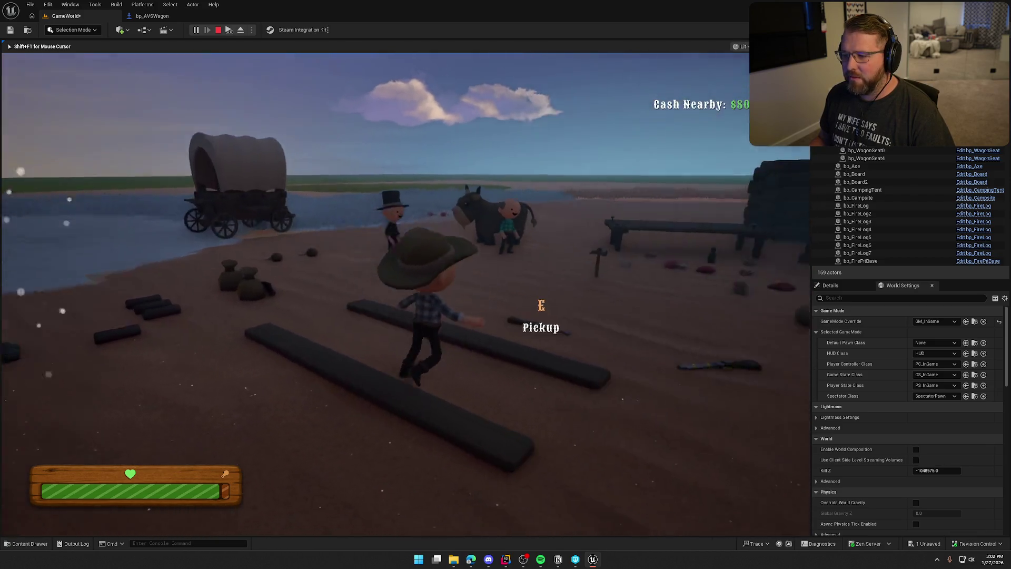
key(w)
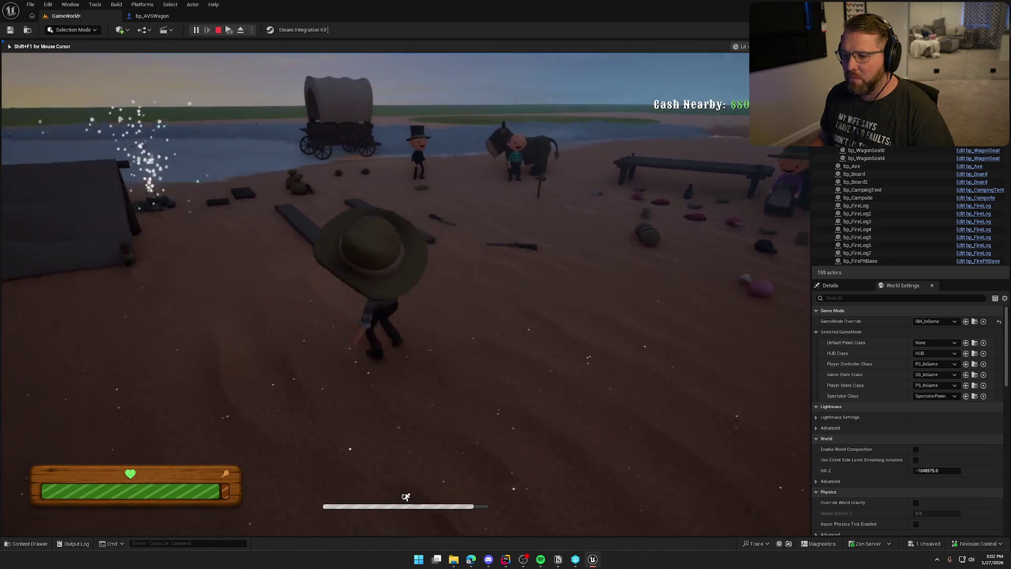
key(shift+w)
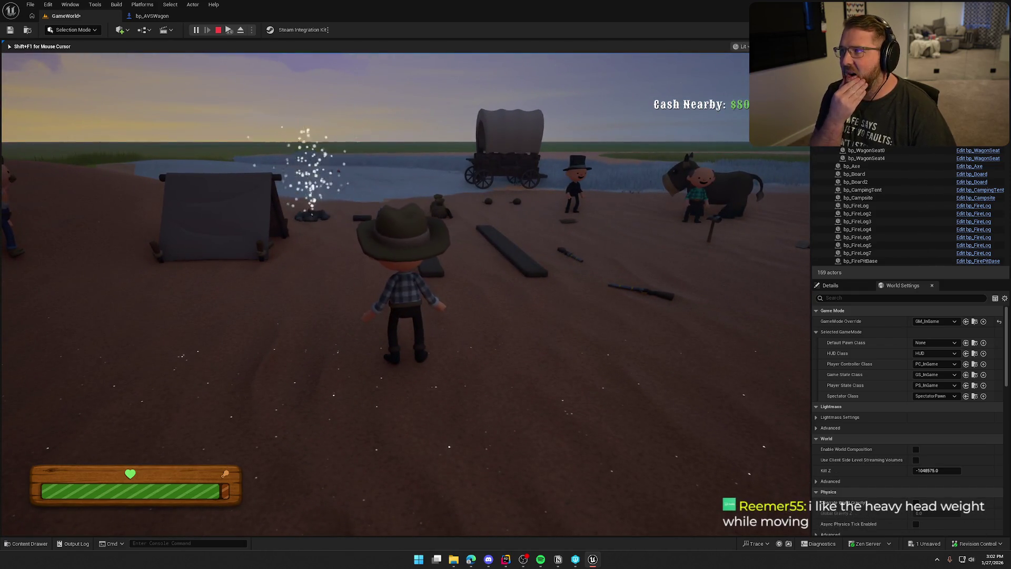
key(shift+w)
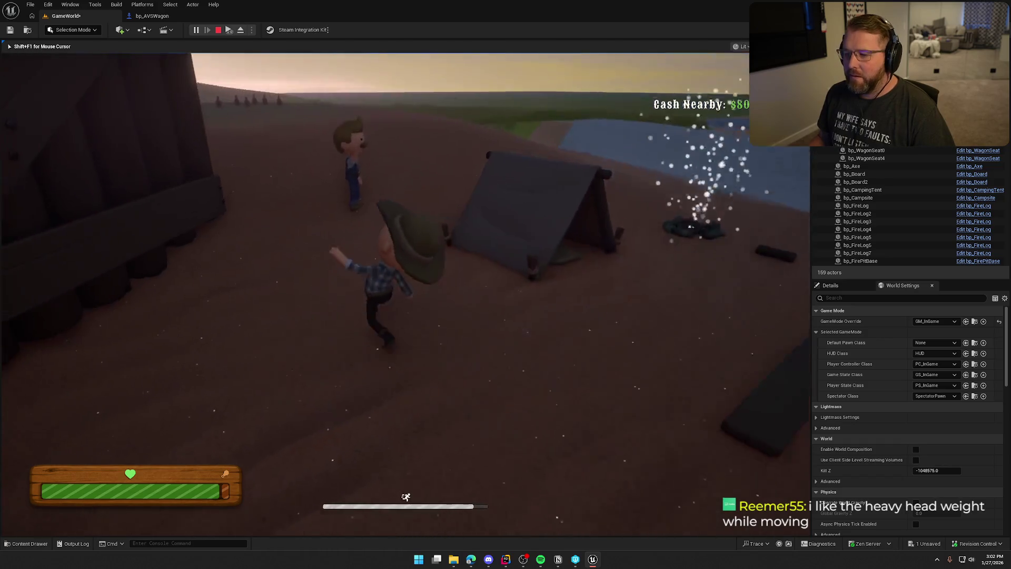
key(shift+w)
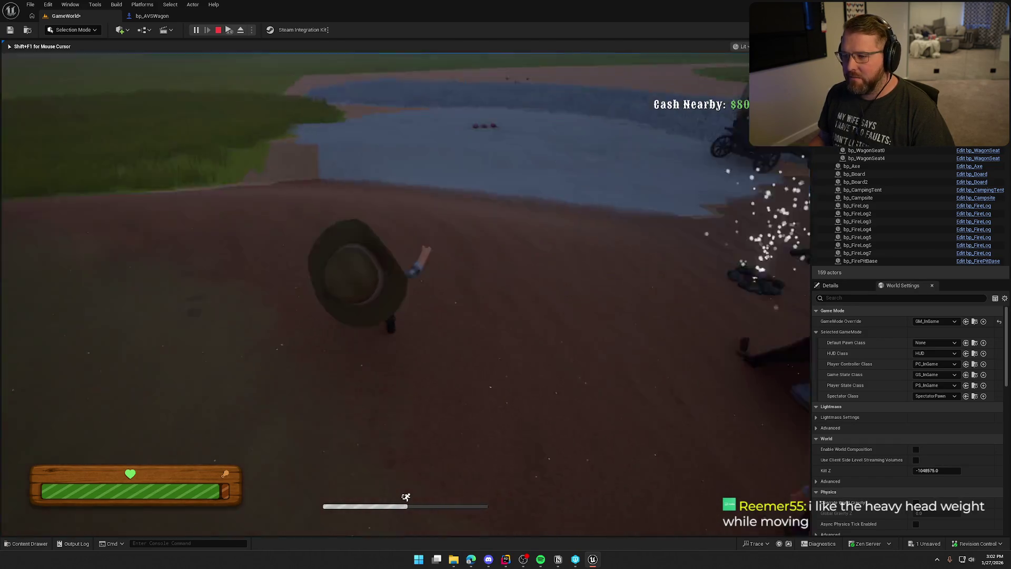
key(shift+w)
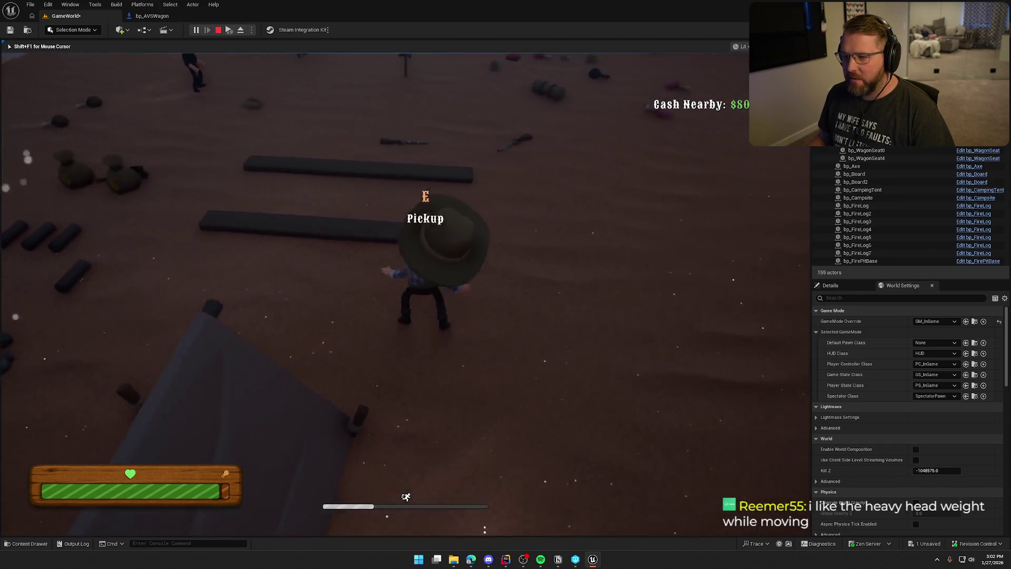
- Step off the boards, pick up the axe and sprint toward the birch trees
key(w)
key(e)
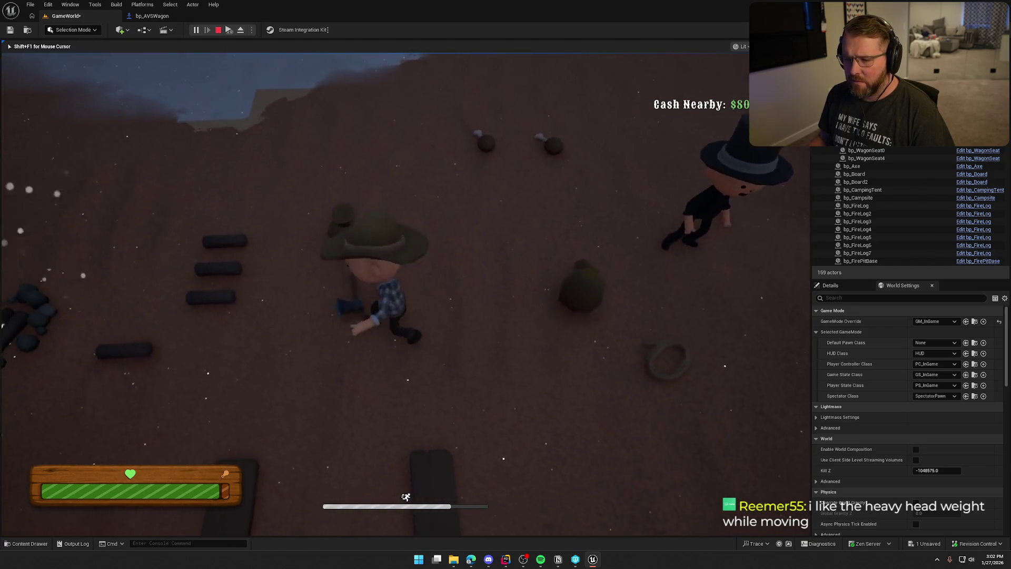
key(e)
key(shift+w)
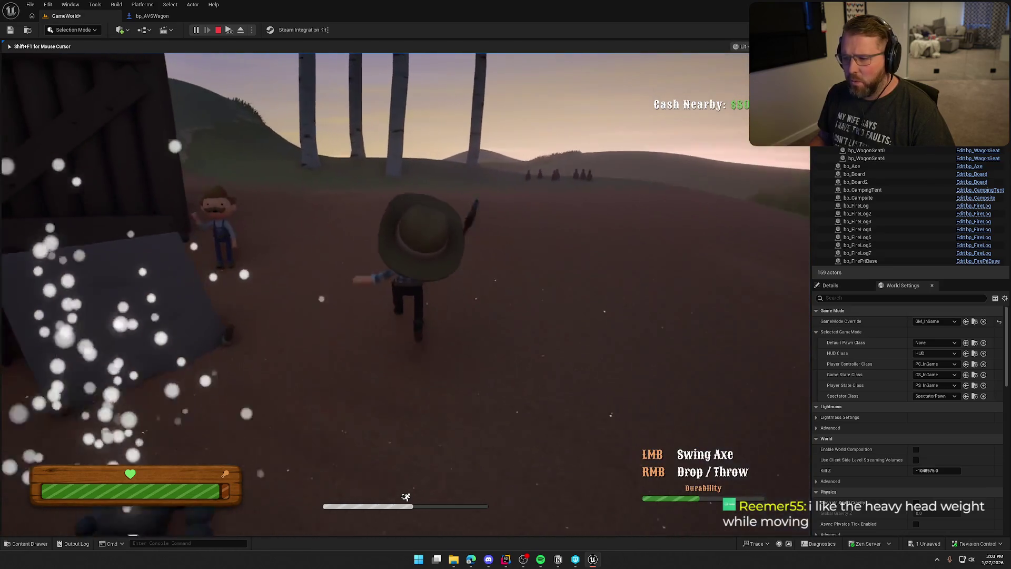
- Run past the birch trees to the pink turnips and drop the axe there
key(shift+w)
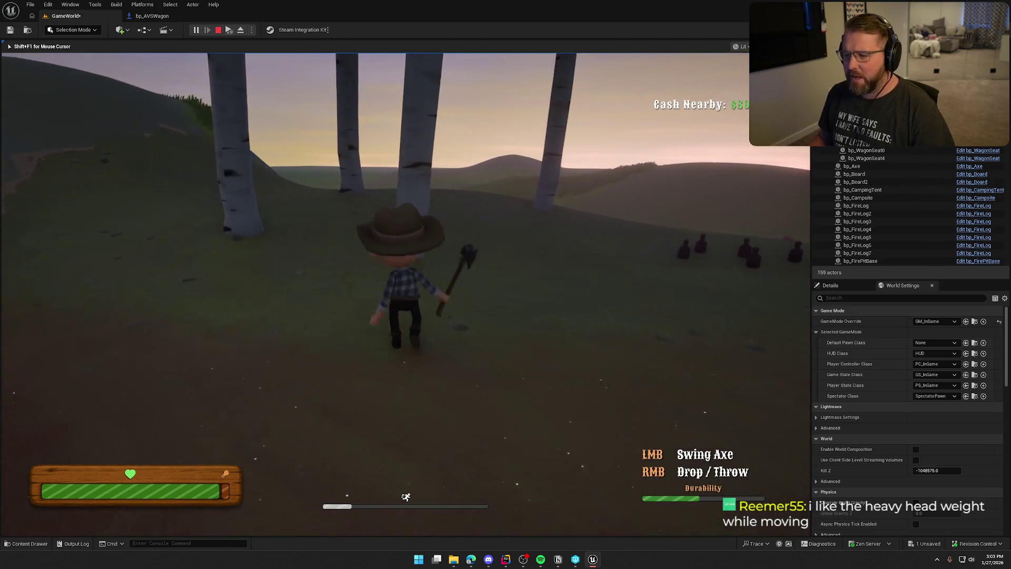
key(w)
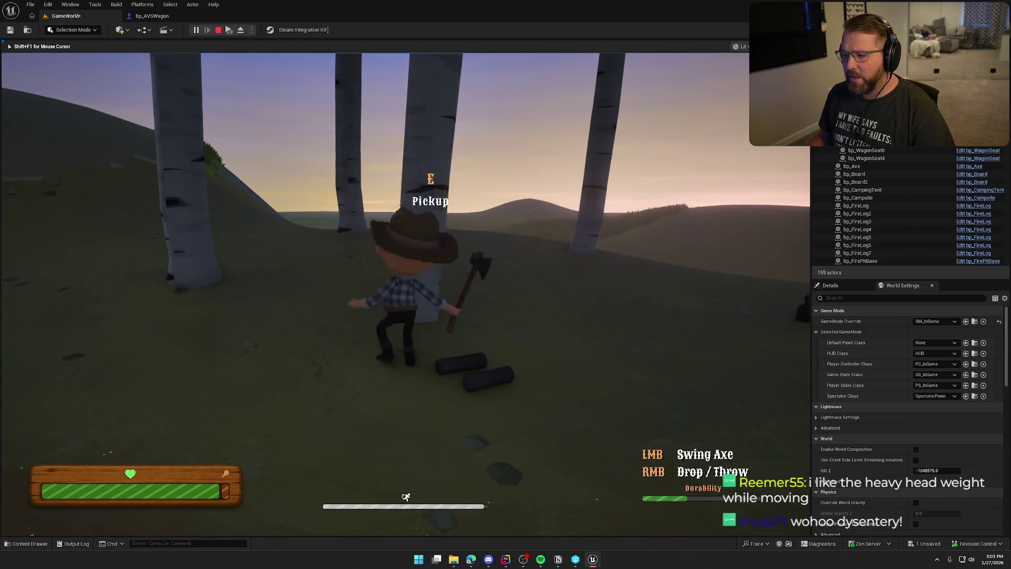
key(w)
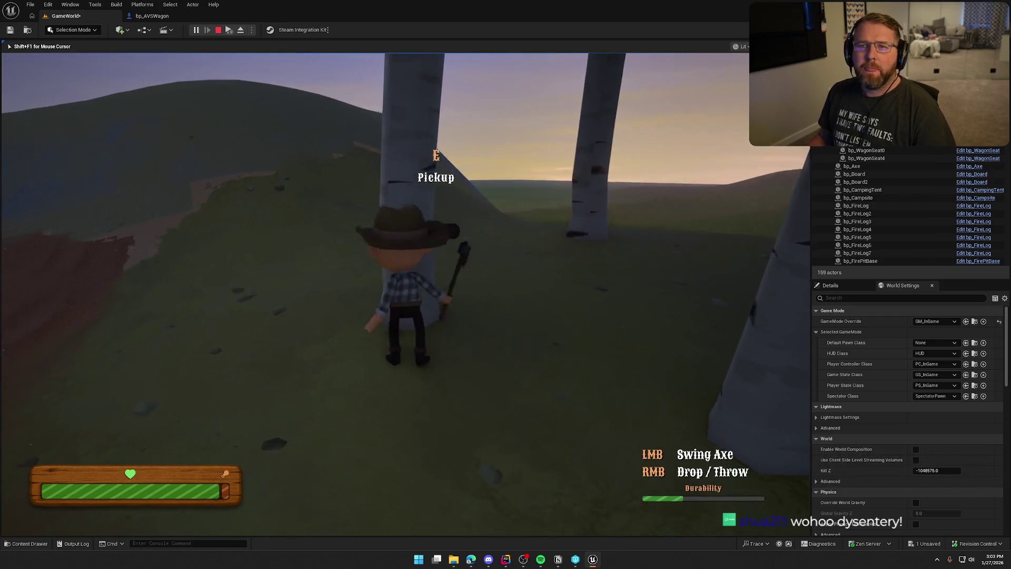
key(shift+w)
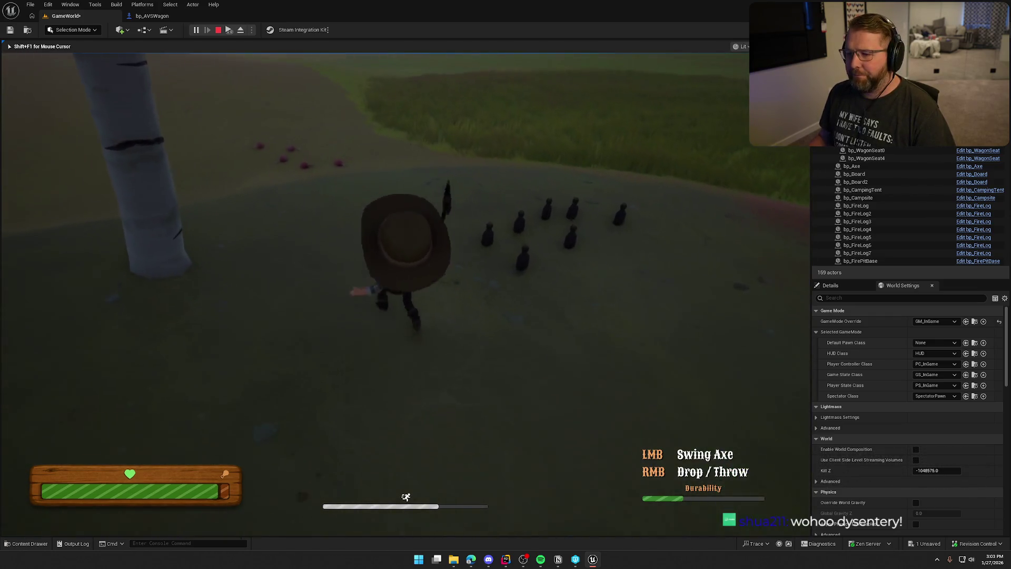
key(s)
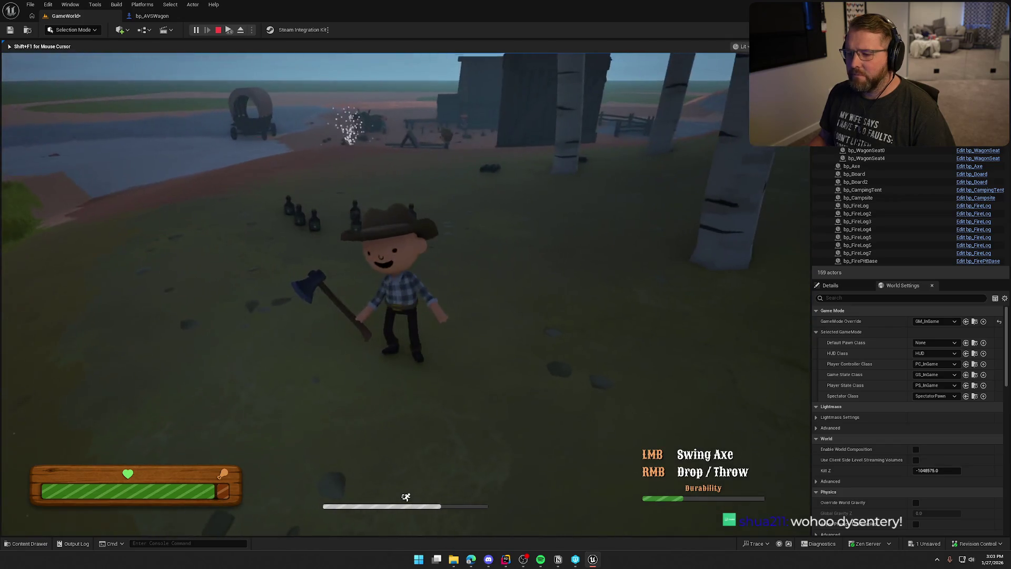
key(w)
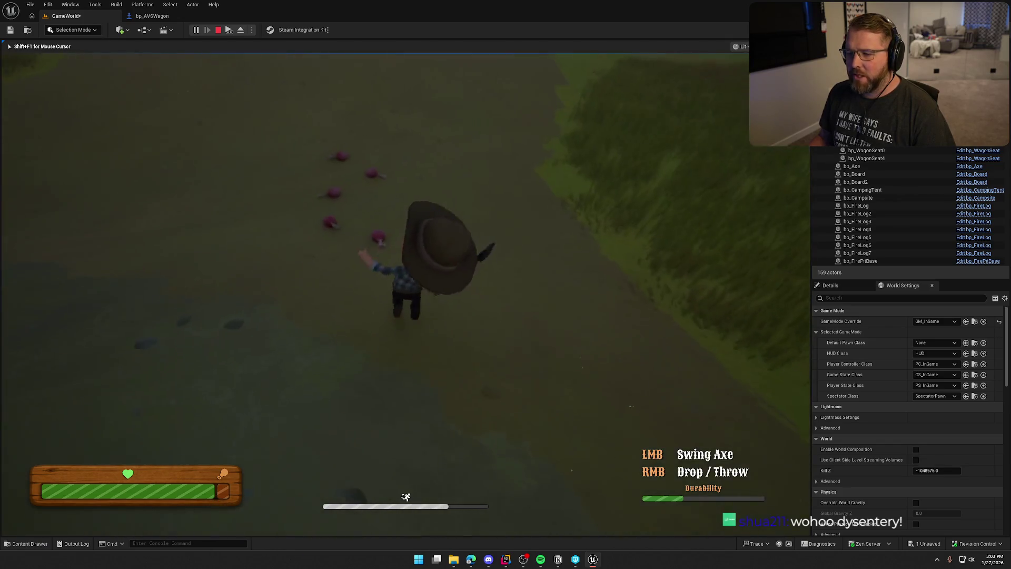
right_click(406, 294)
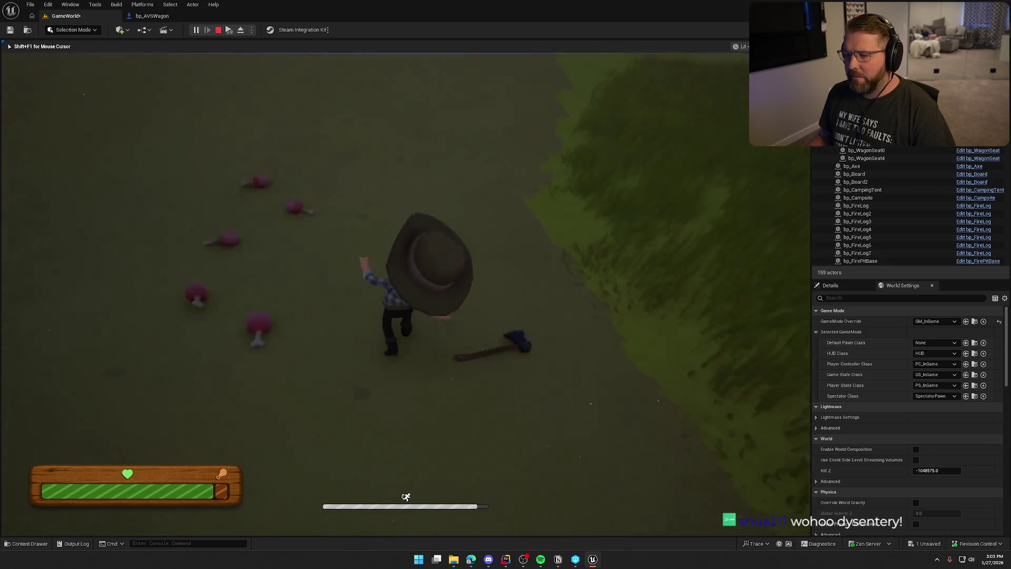
key(w)
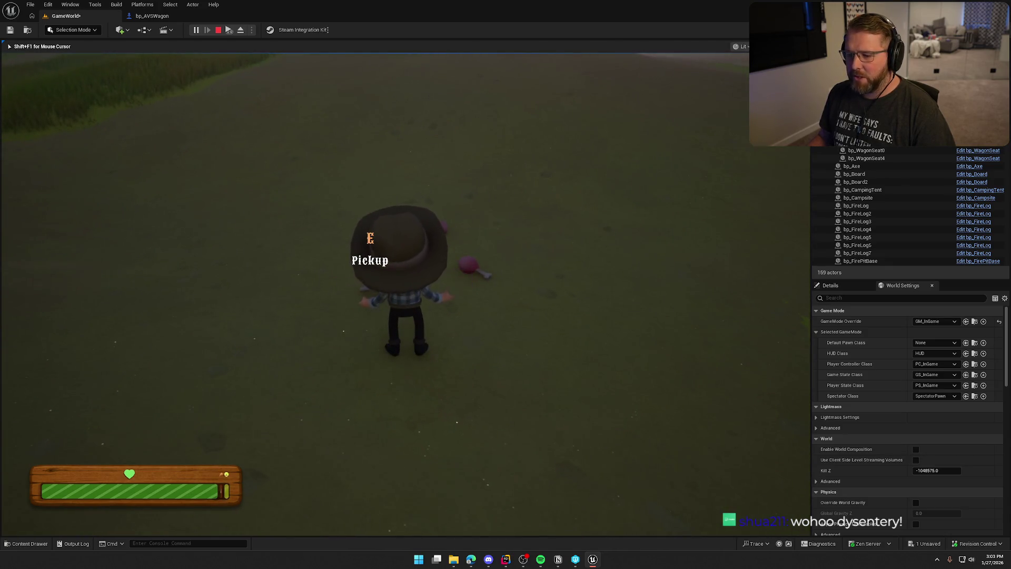
key(w)
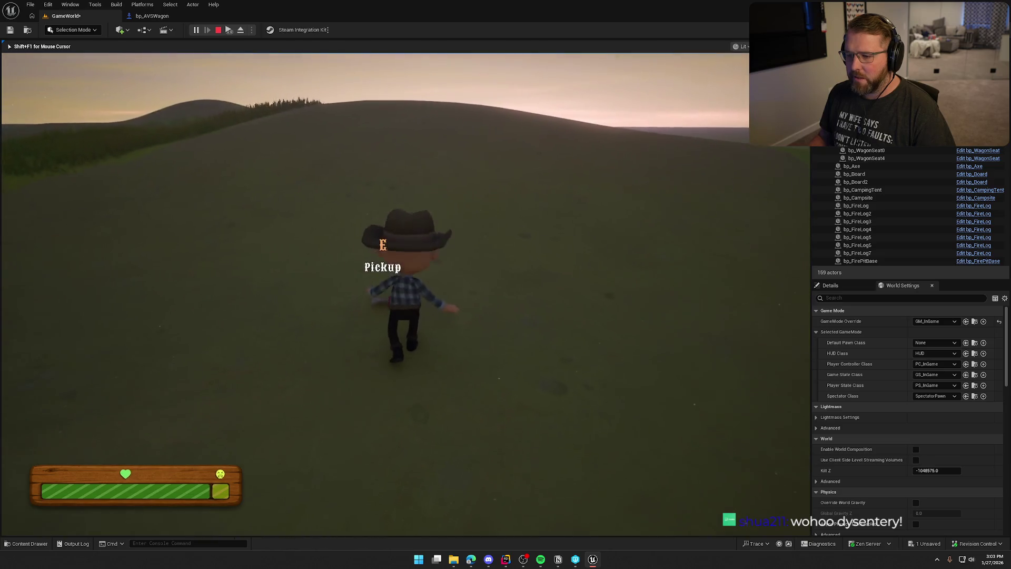
- Sprint through the tall grass out onto the frozen lake, where Cash Nearby reads $80
key(shift)
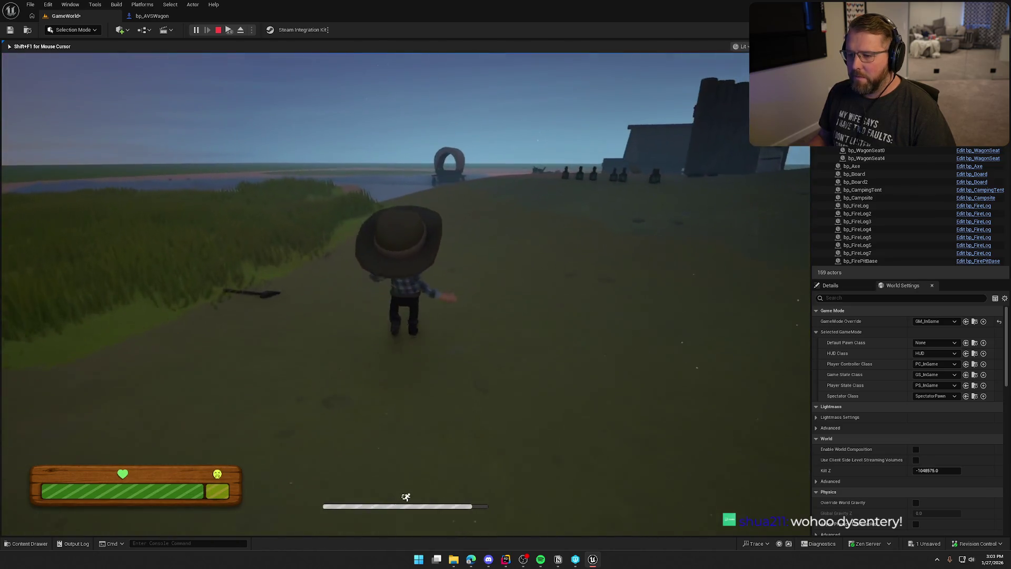
key(w)
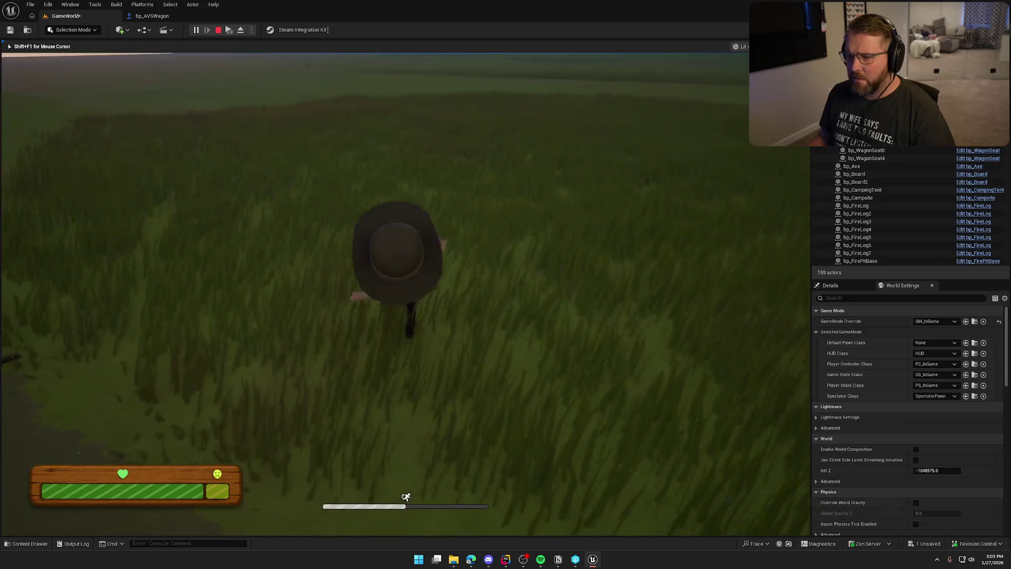
key(w)
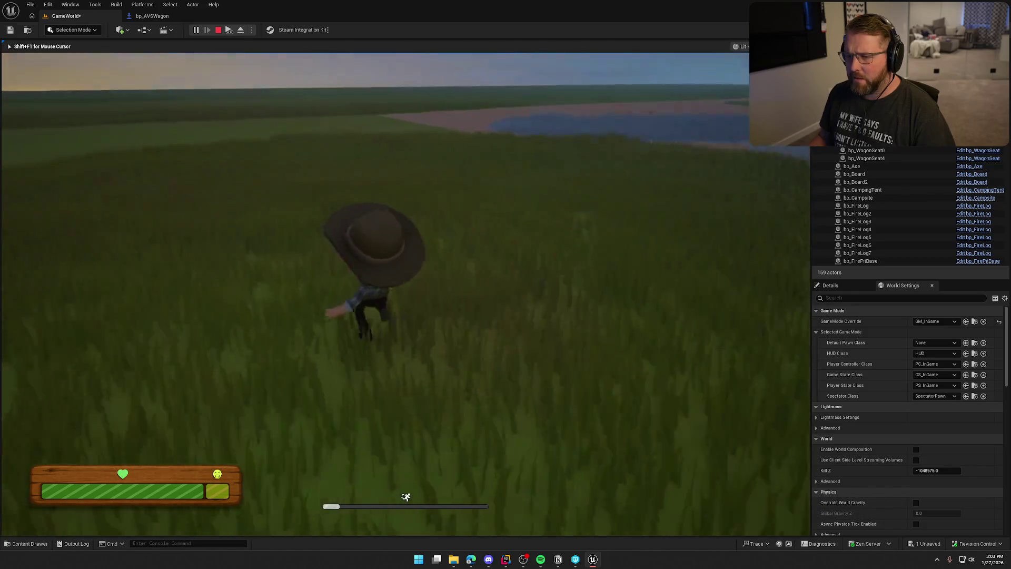
key(w)
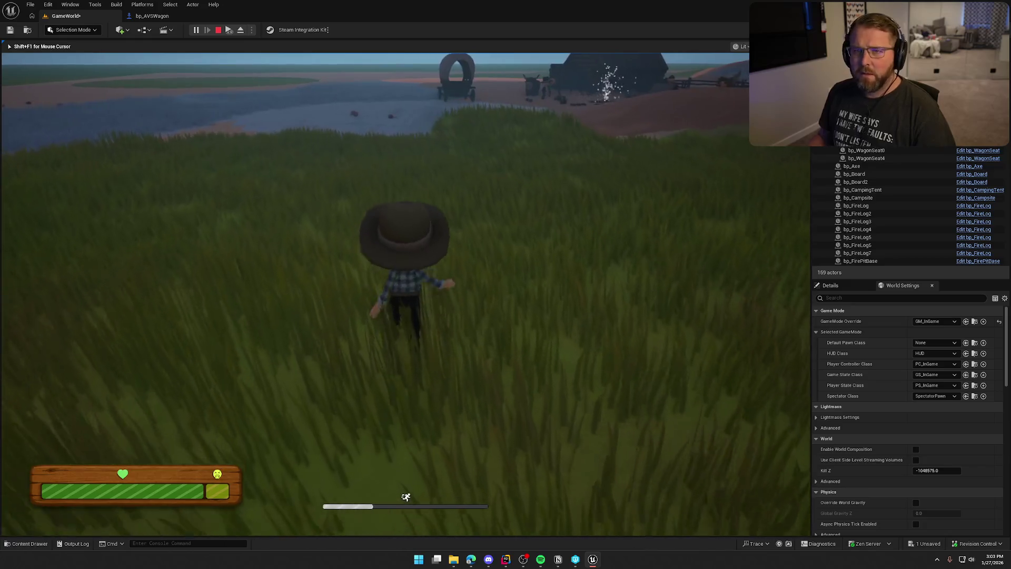
key(w)
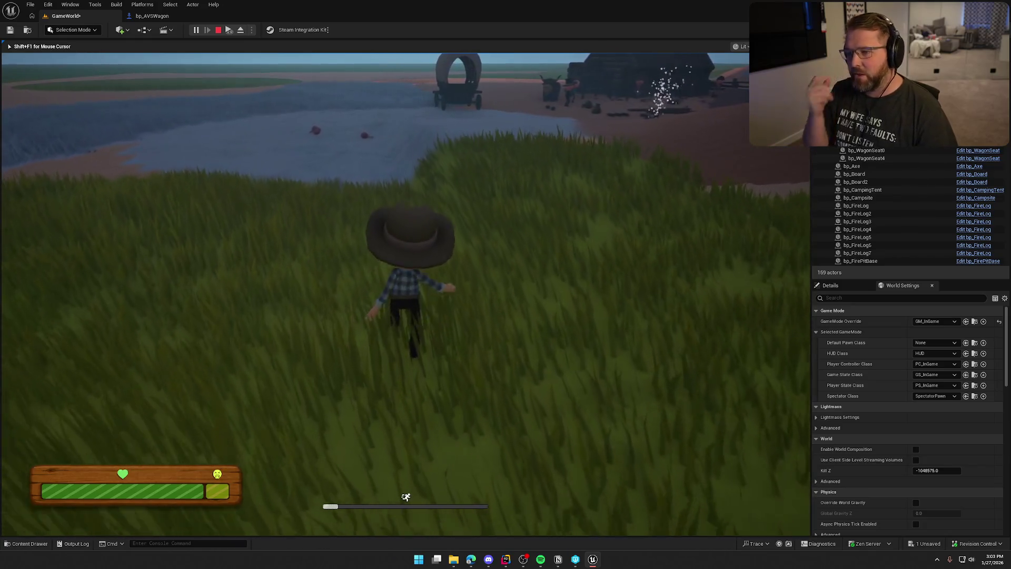
key(w)
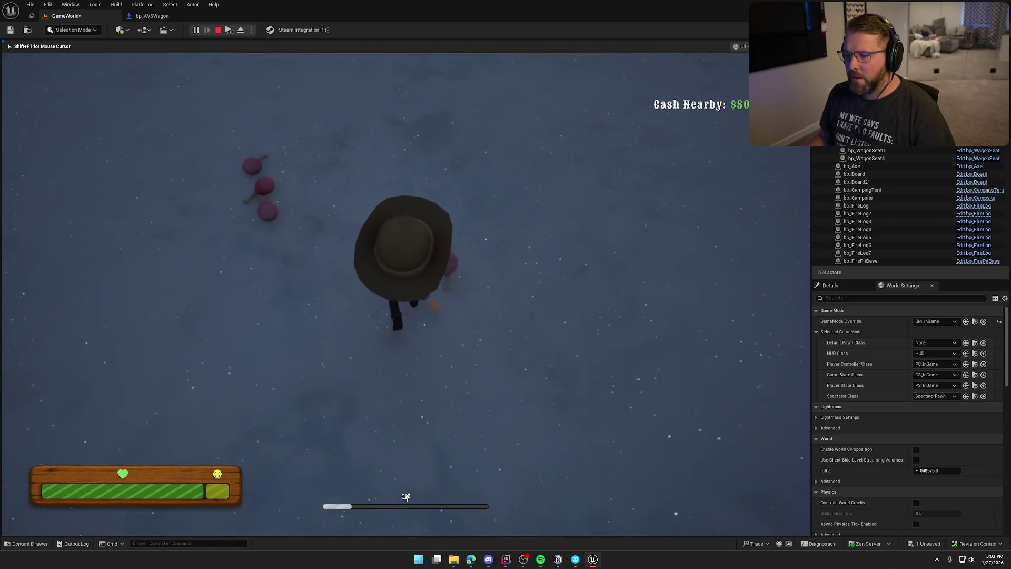
- Pick up the food on the lake, run back through the grass to camp and rest in the tent, now showing Cholera and Measels
key(e)
key(s)
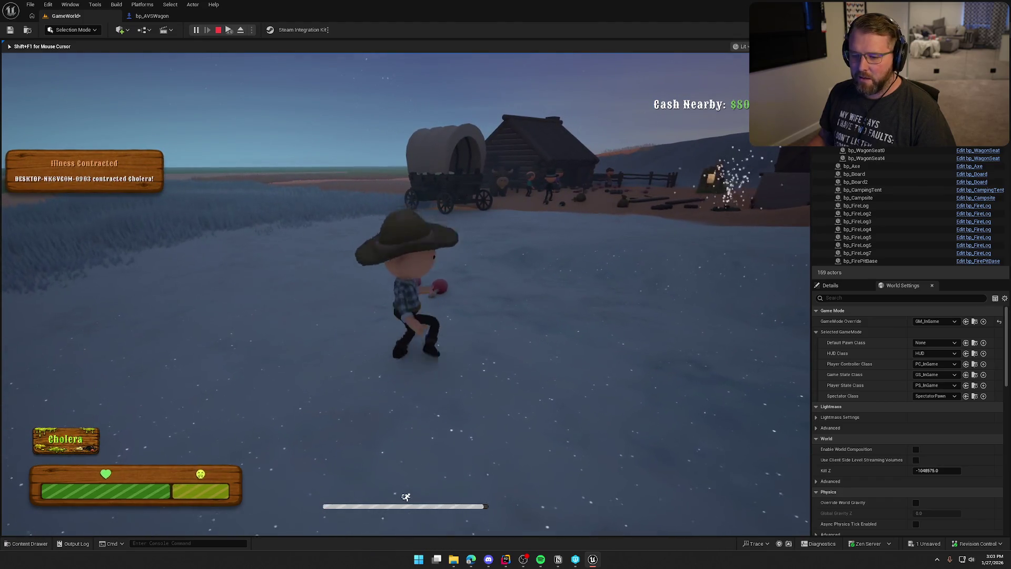
key(w)
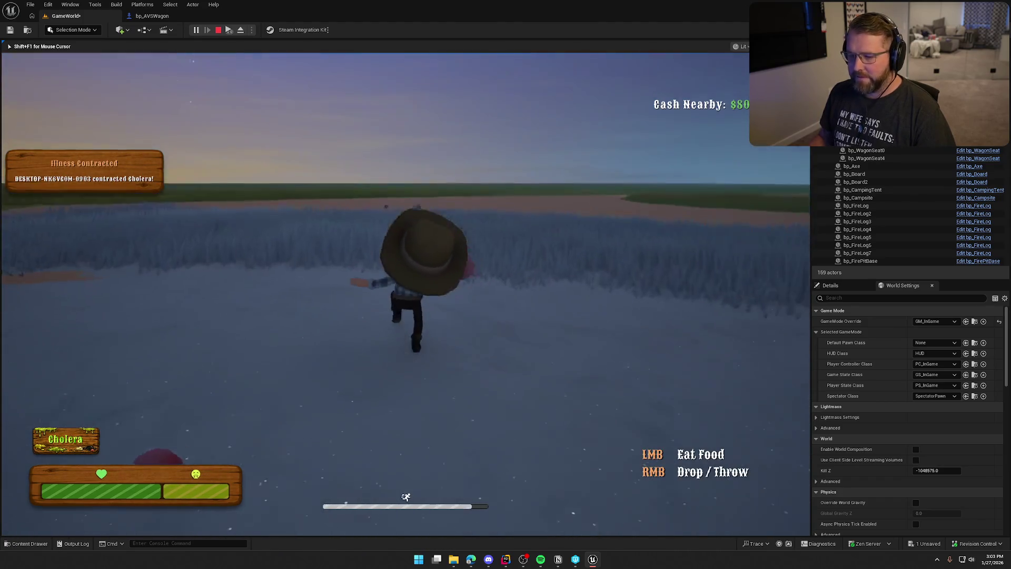
key(w)
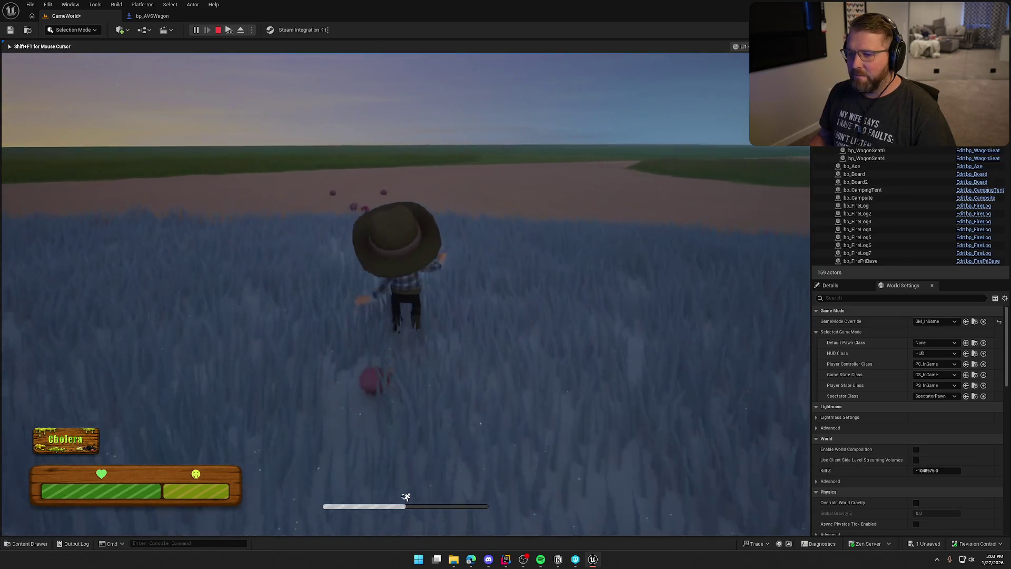
key(w)
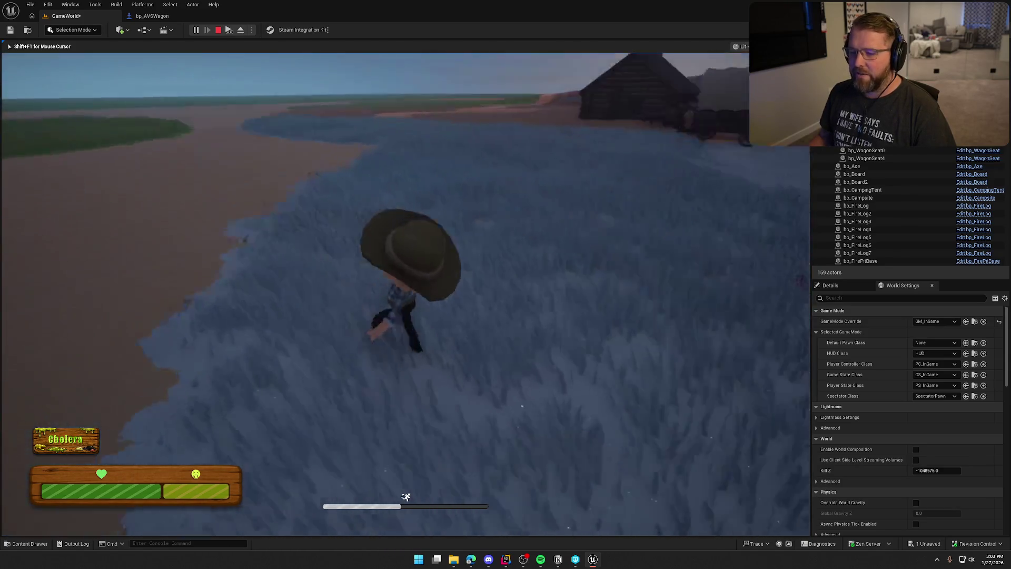
key(w)
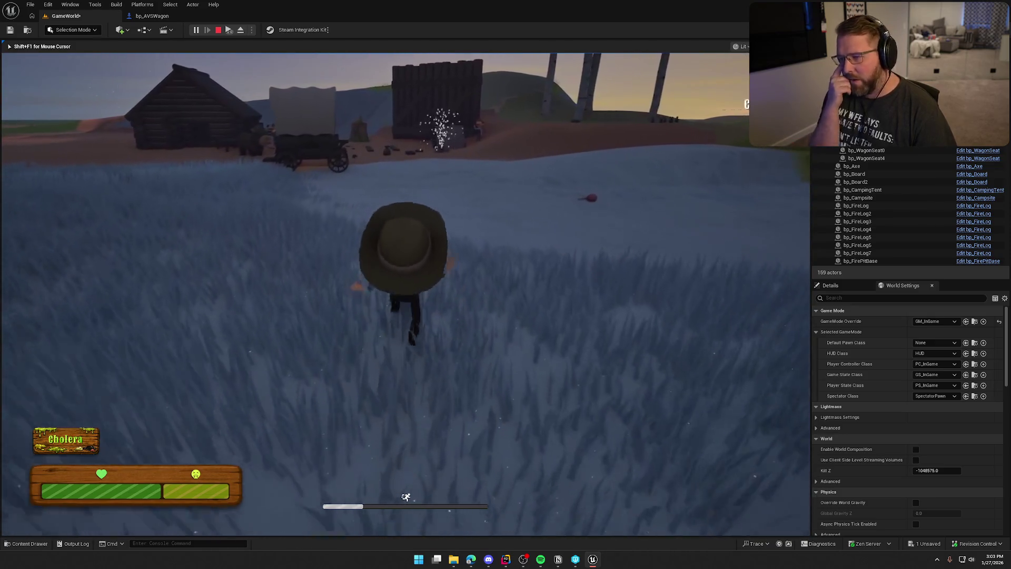
key(w)
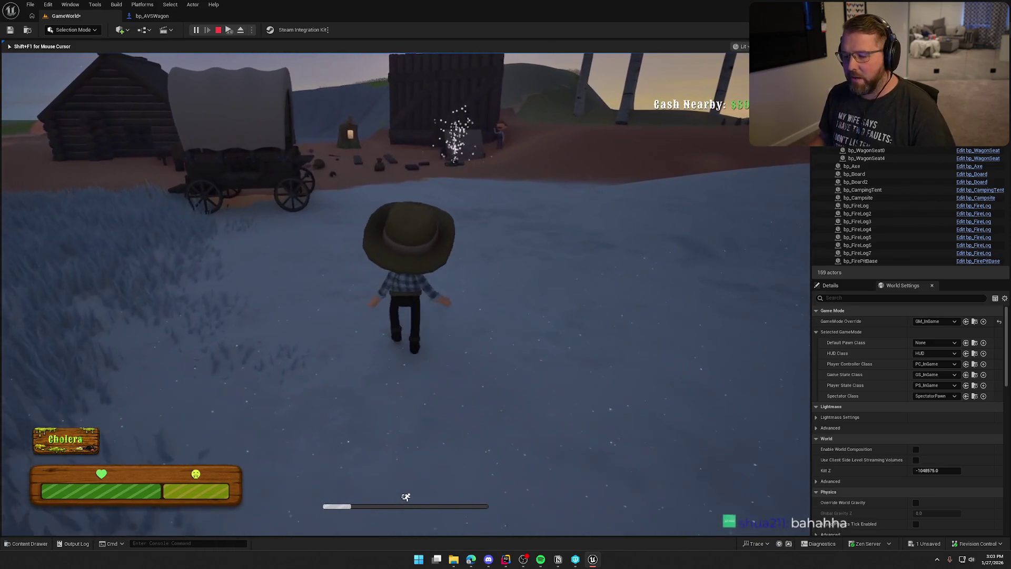
key(w)
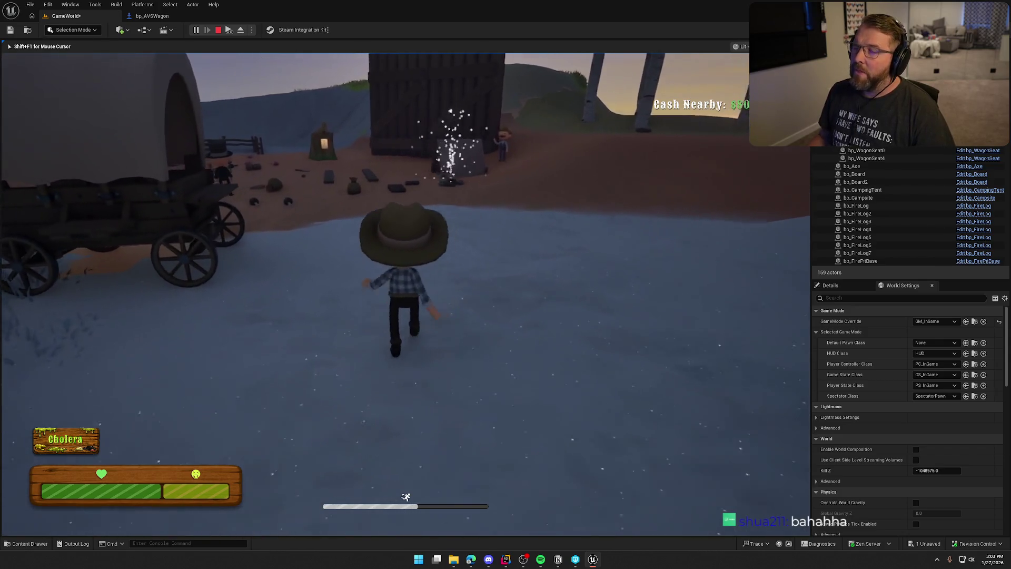
key(w)
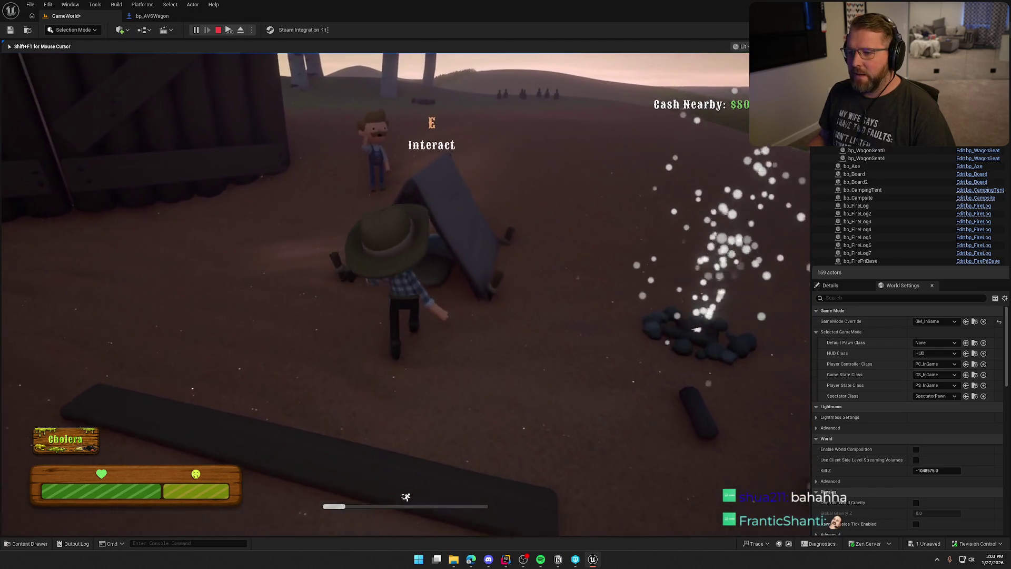
key(e)
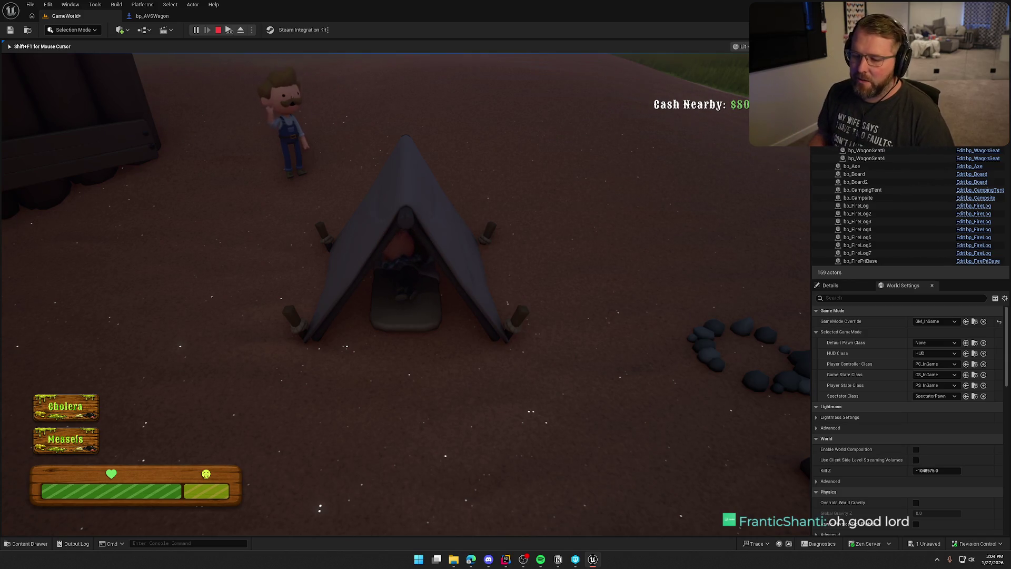
- Leave the tent, get cured of measles, cholera and dysentery by the villager, leaving $50 cash nearby
key(e)
key(w)
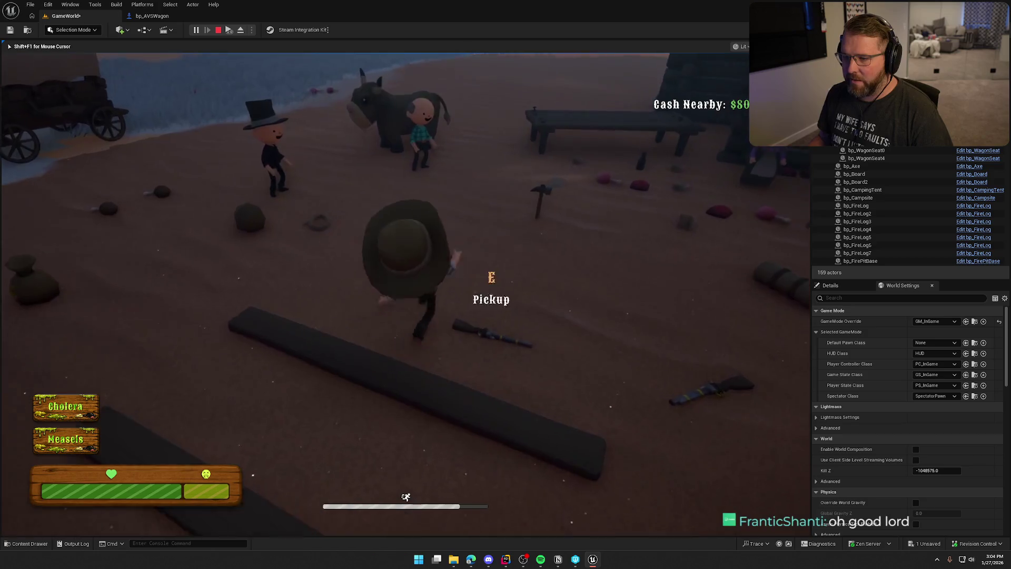
key(w)
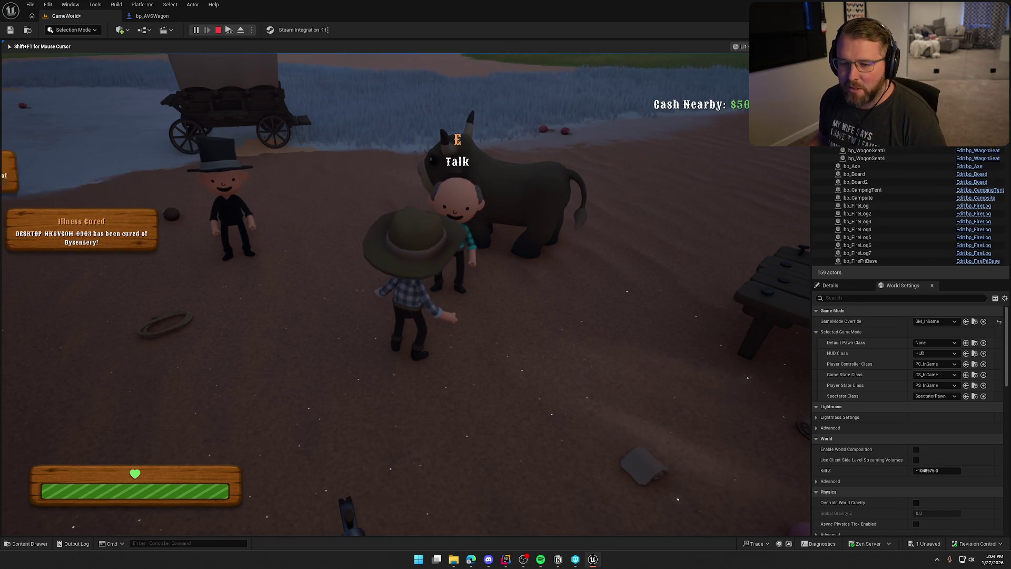
key(shift+w)
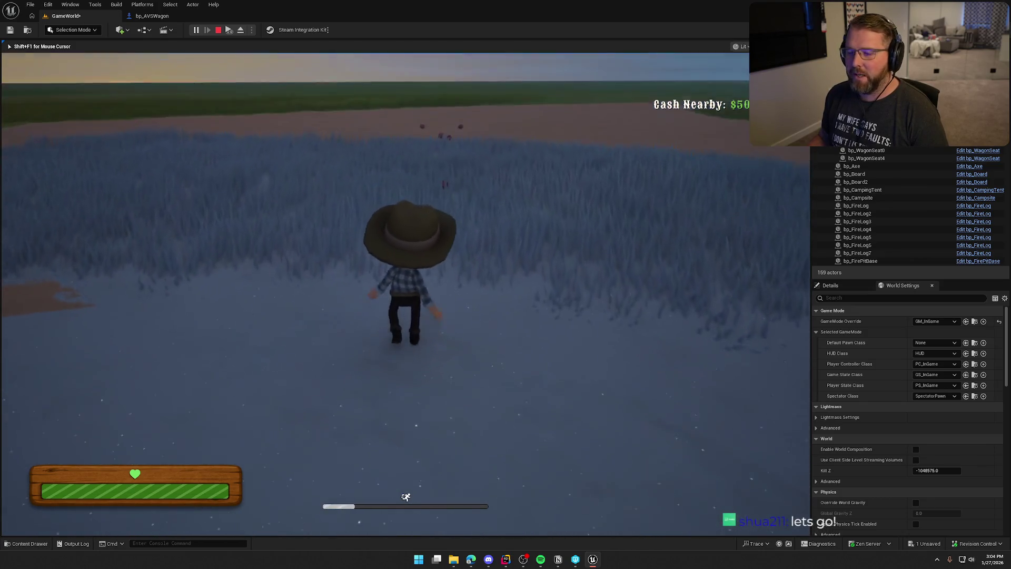
- Pick up the pink meat, drop it on the beach, then sprint across the fields back to the fire pit
key(e)
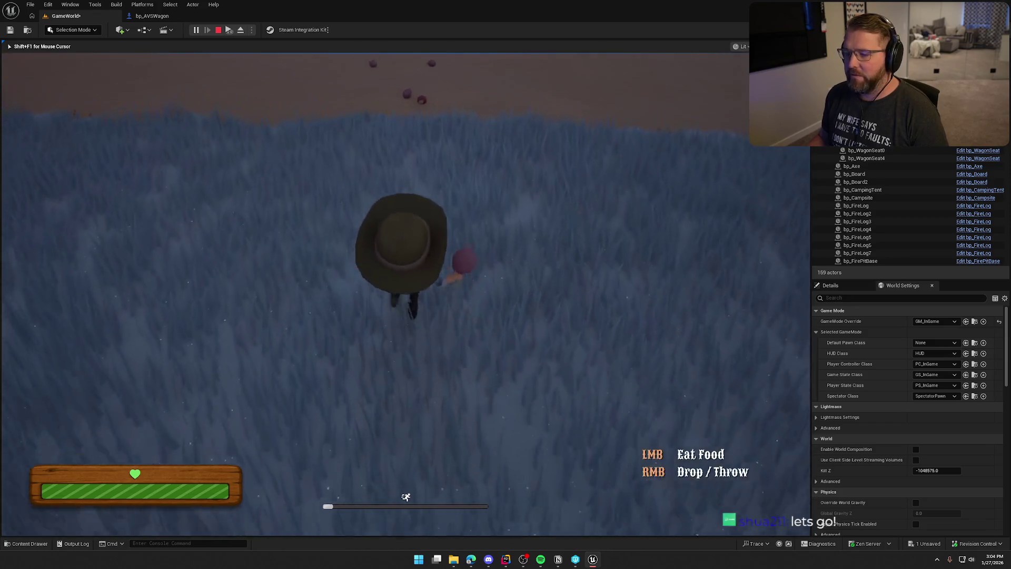
key(w)
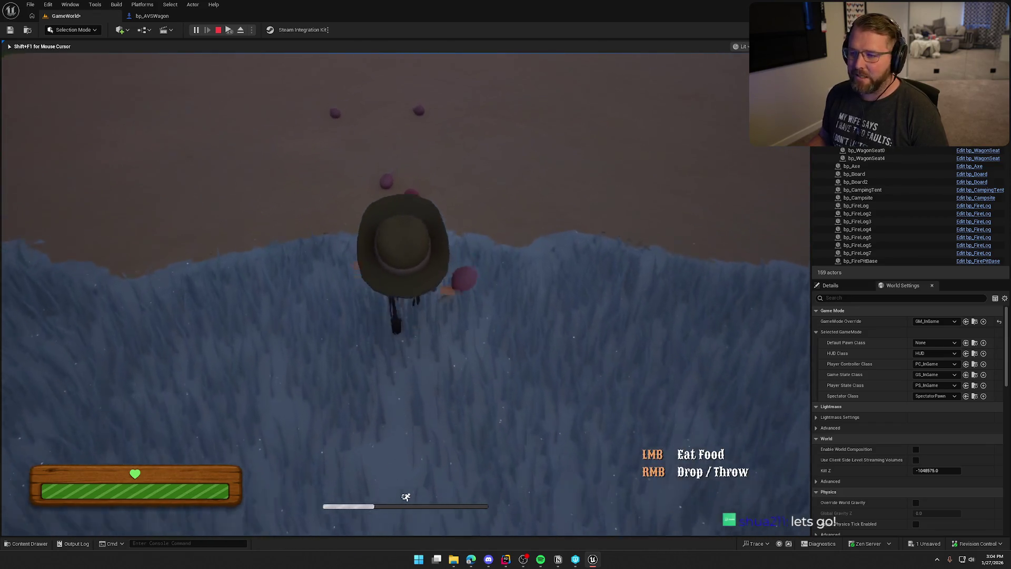
key(w)
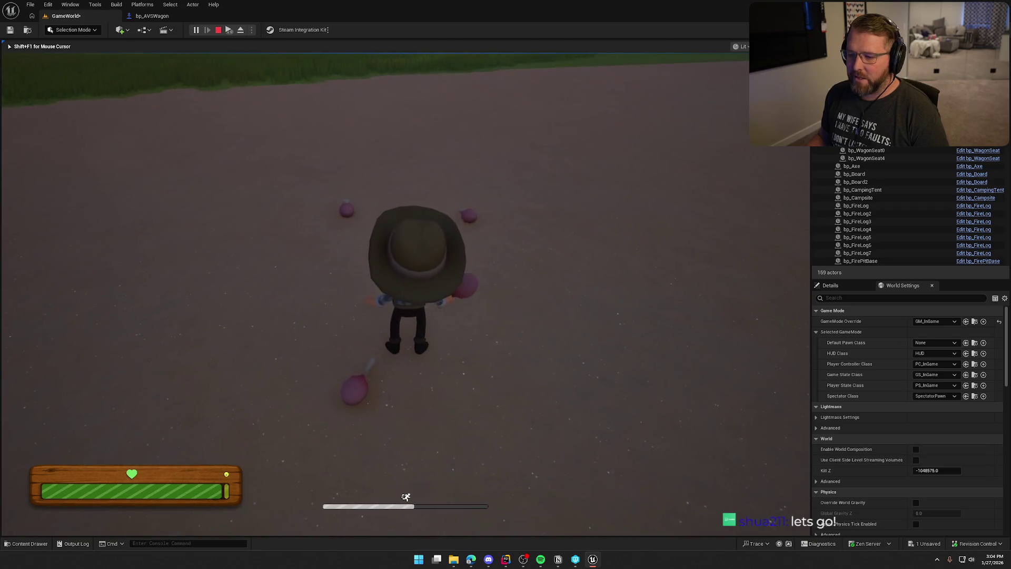
key(e)
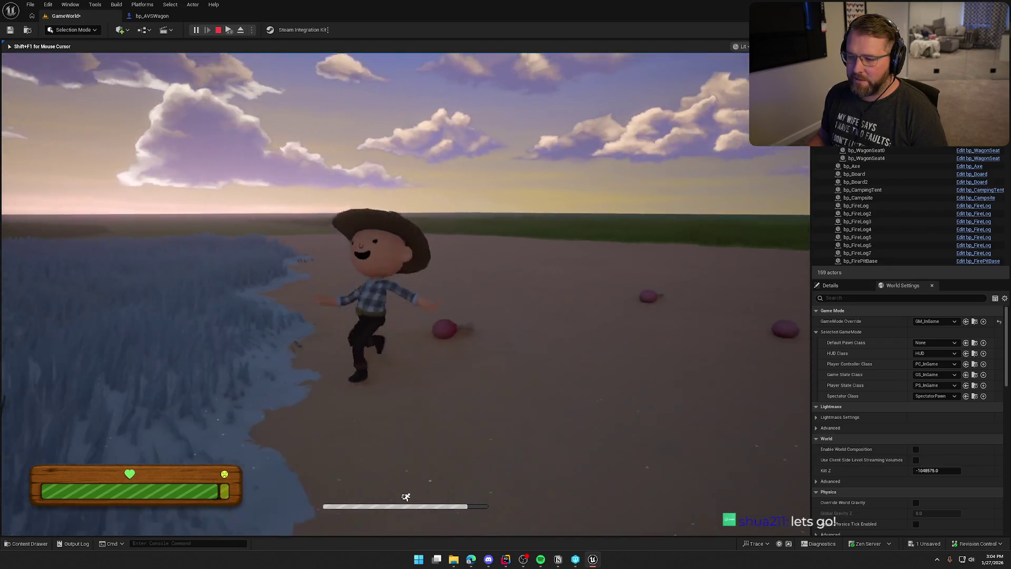
key(e)
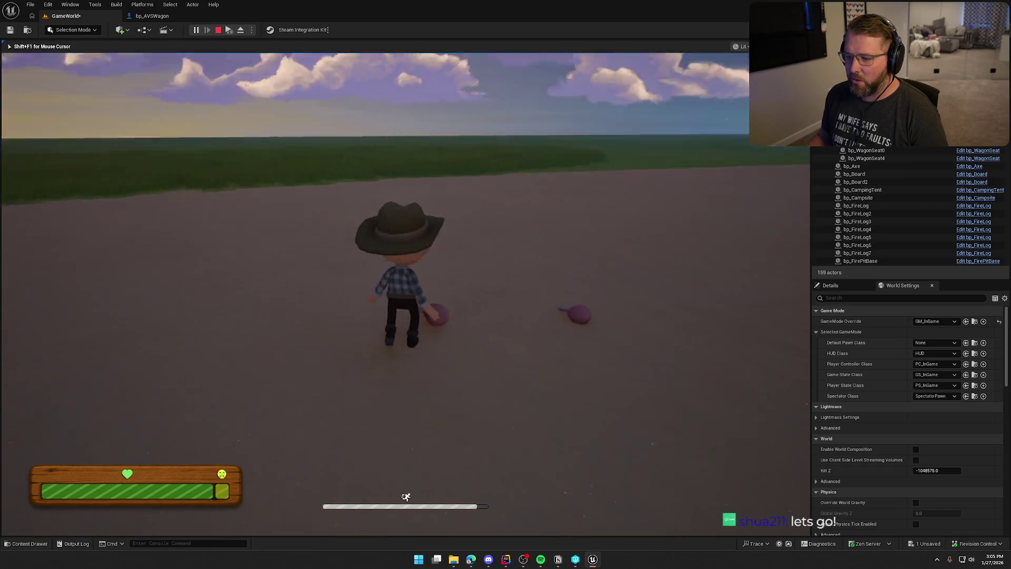
right_click(406, 284)
key(shift+w)
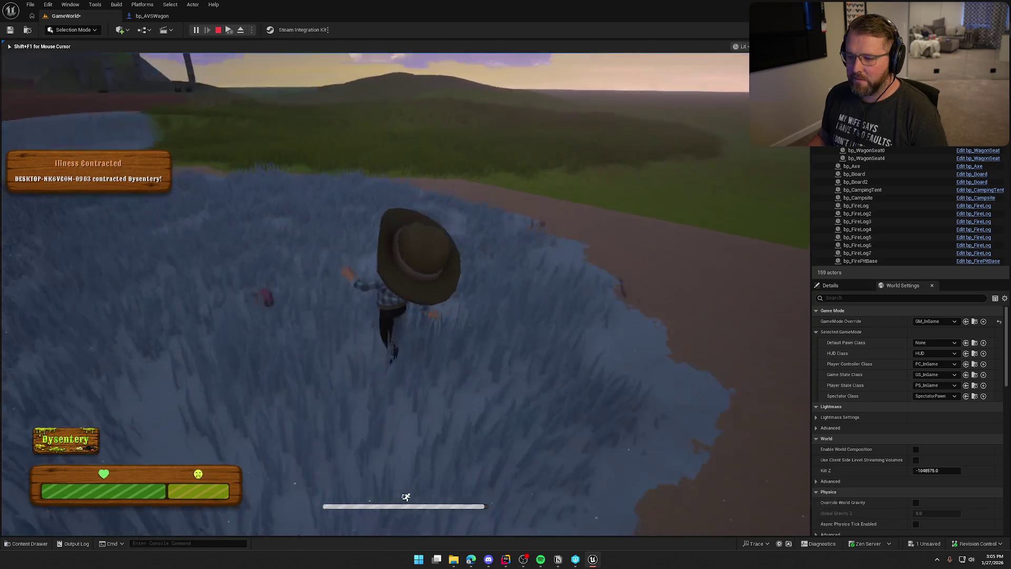
key(shift+w)
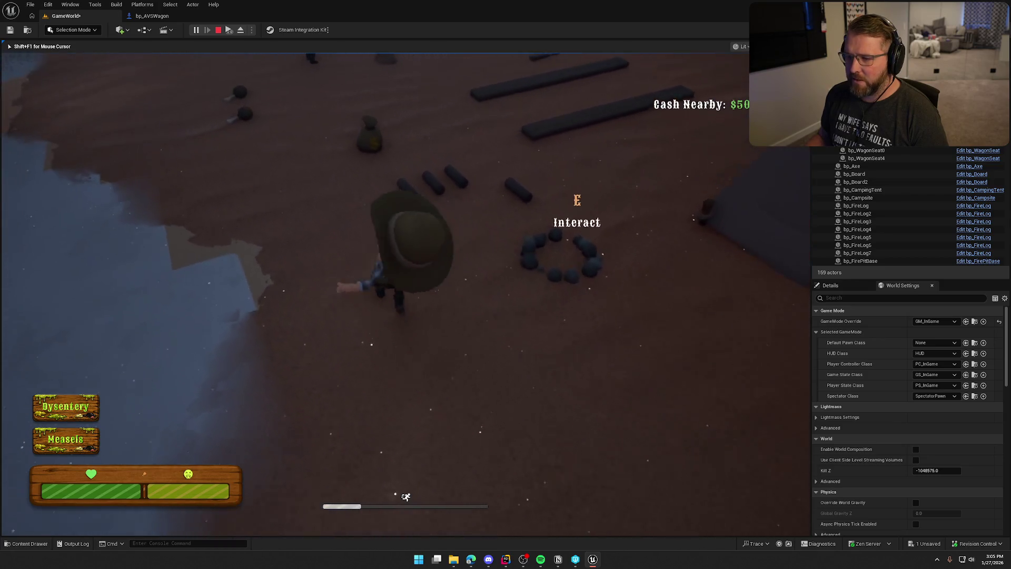
- Put a log into the fire pit and buy food at the stall, leaving $44 cash nearby
key(e)
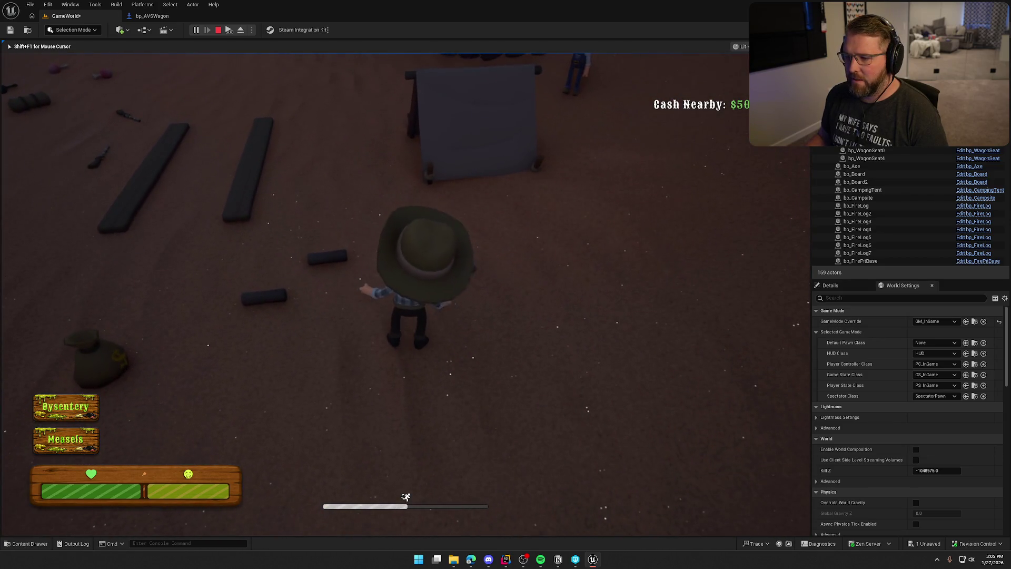
key(e)
key(e)
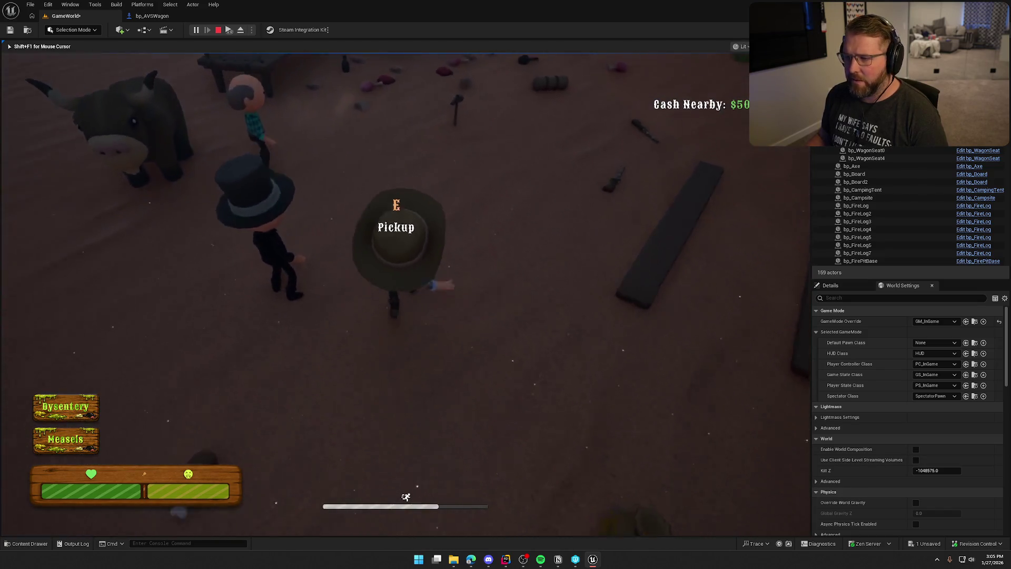
key(e)
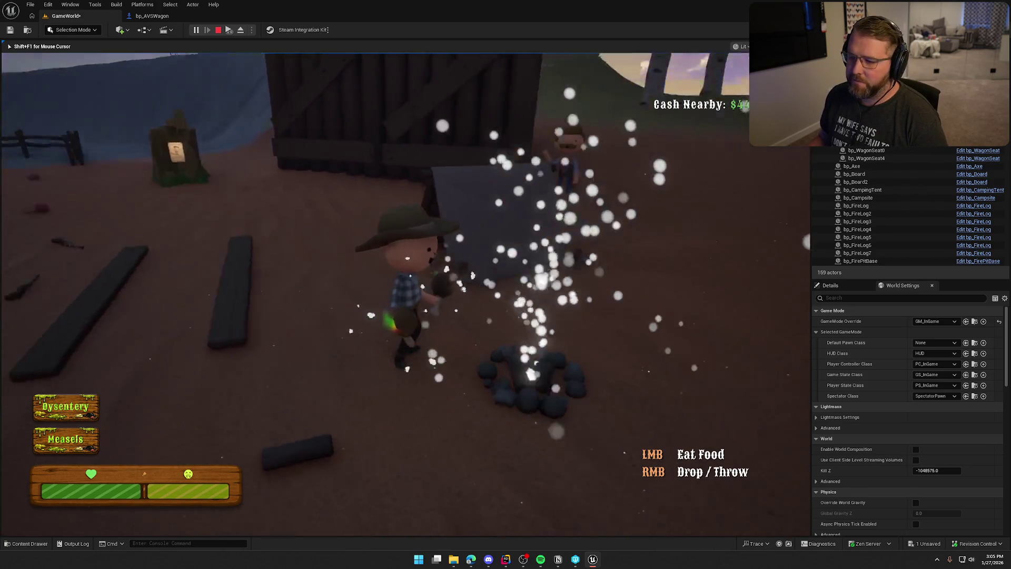
- Run from the campfire out across the open plain, contracting cholera on top of dysentery and measles
key(shift+w)
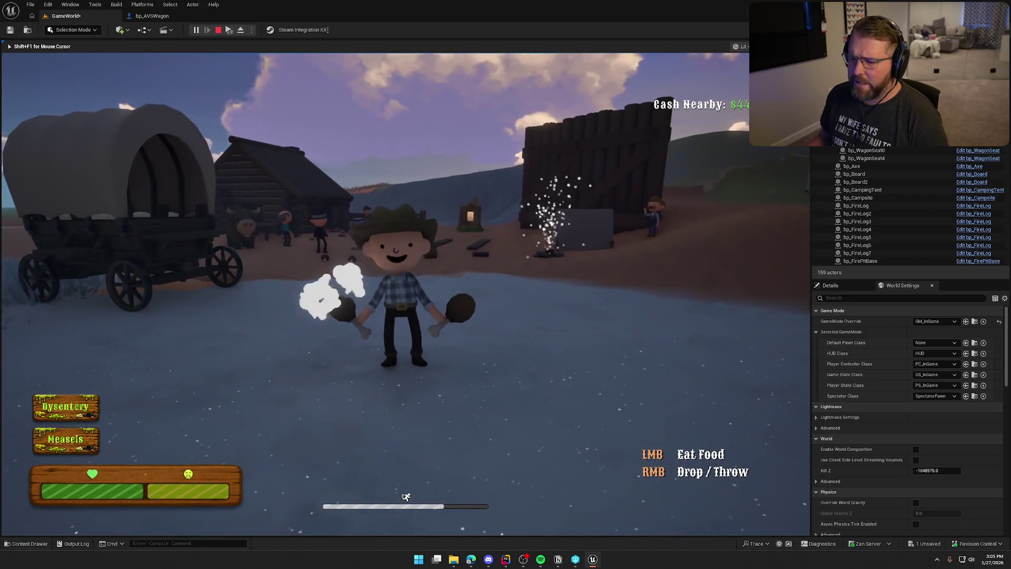
key(w)
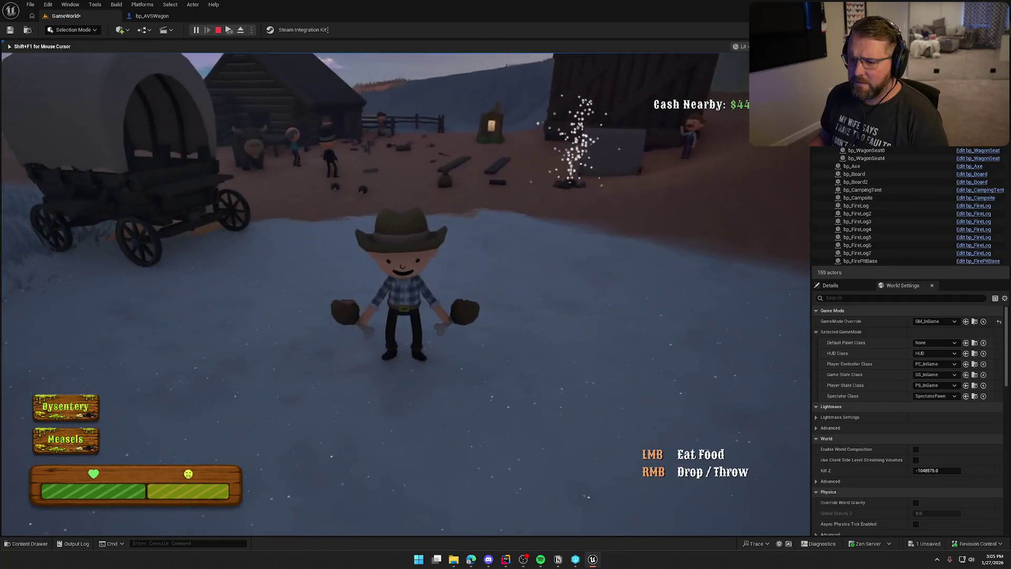
key(d)
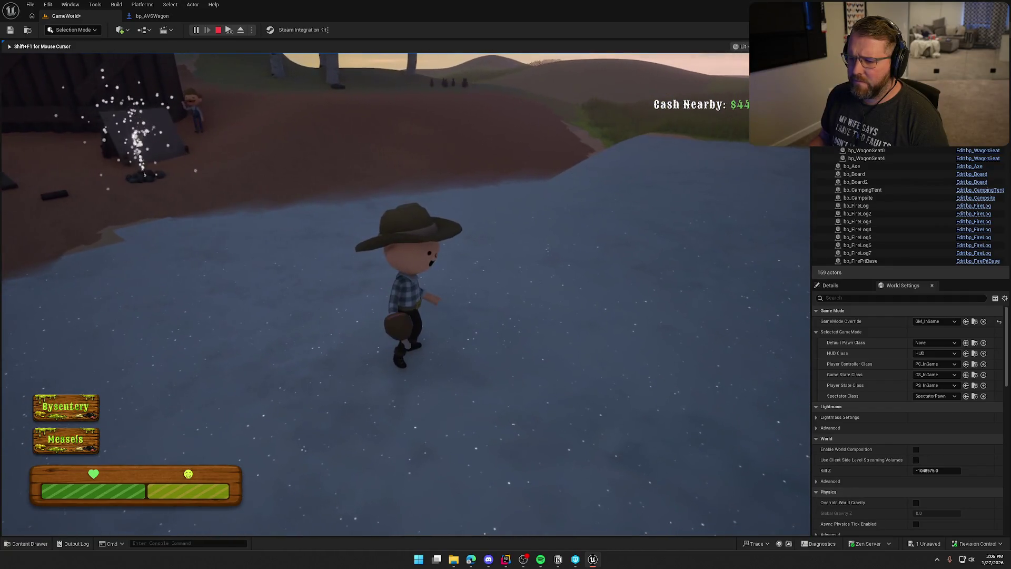
key(shift)
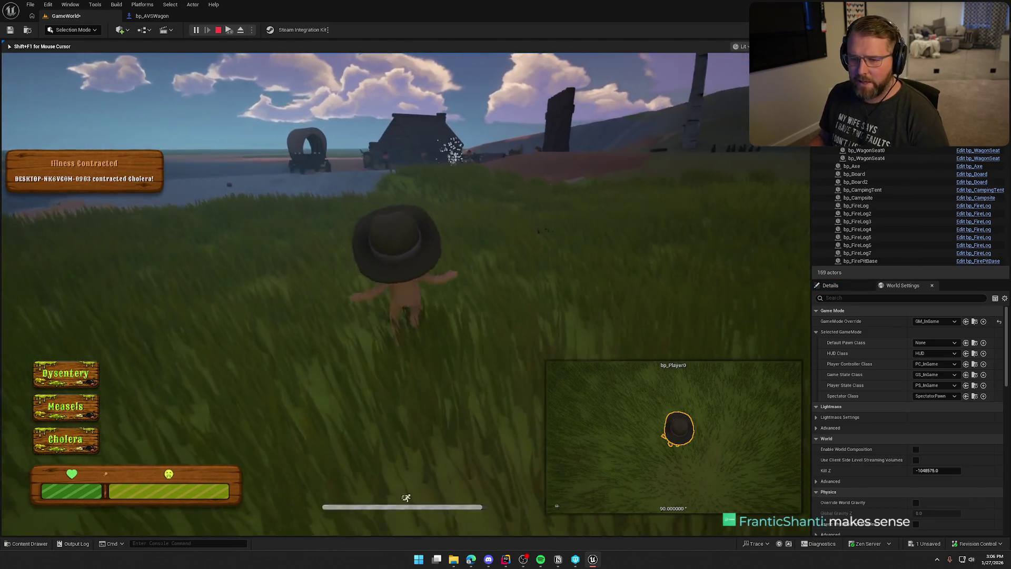
- Run back across the river to camp and sleep in the tent
key(w)
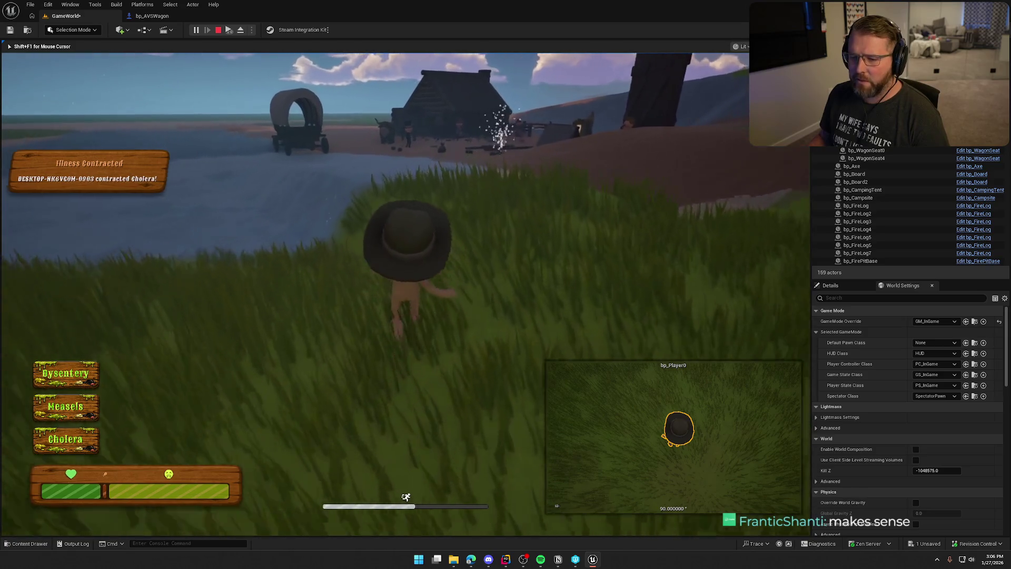
key(w)
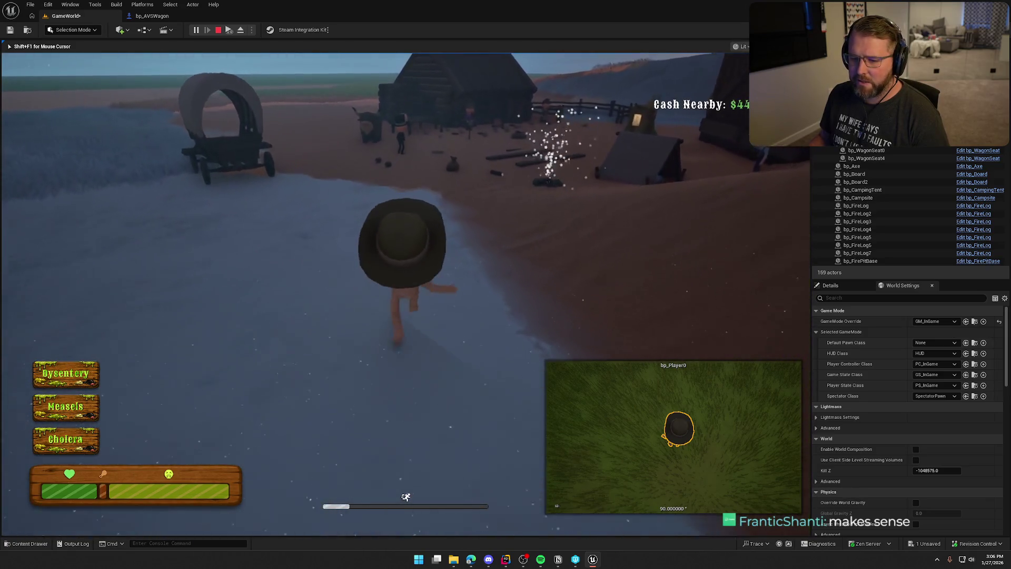
key(w)
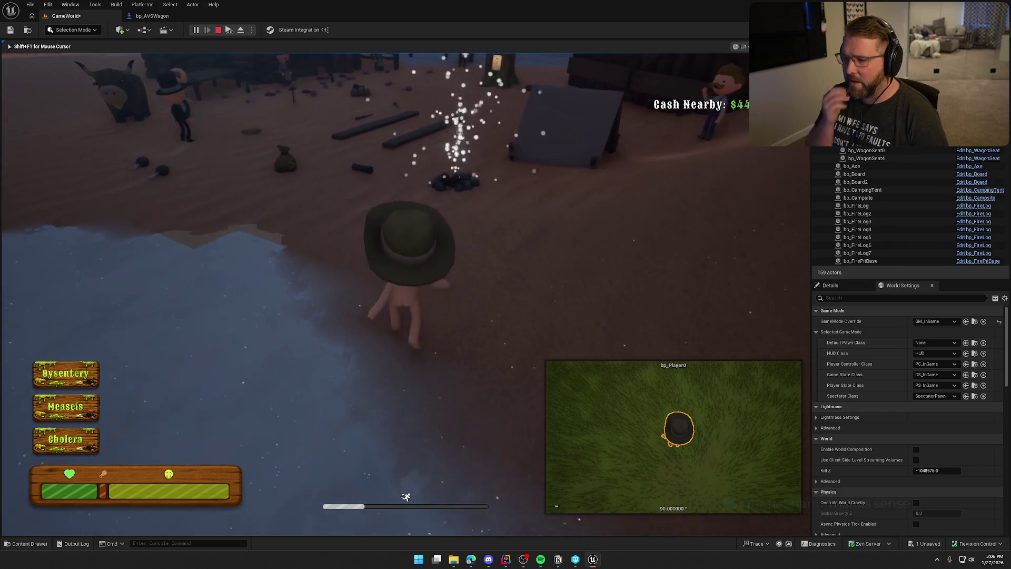
key(w)
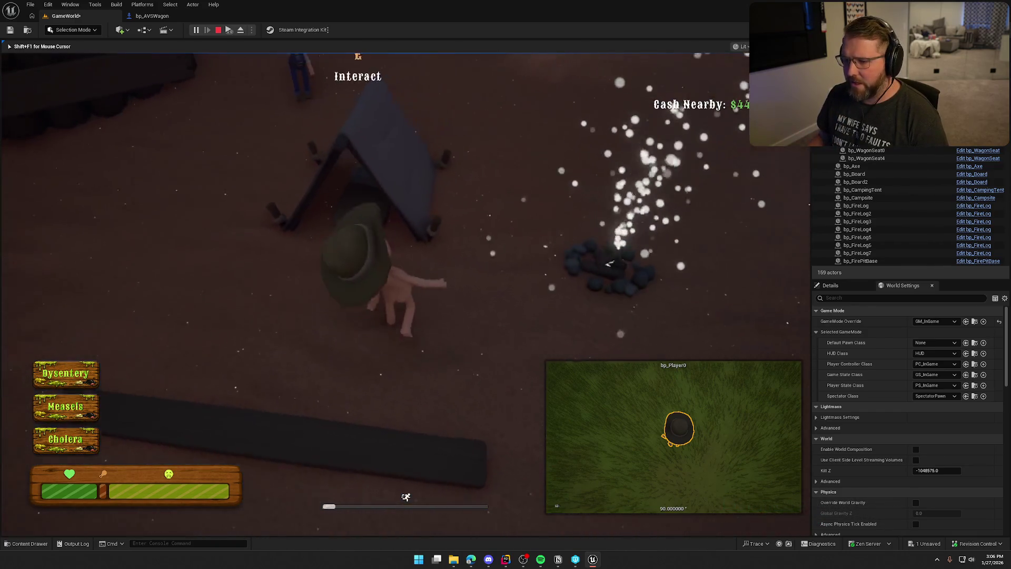
key(e)
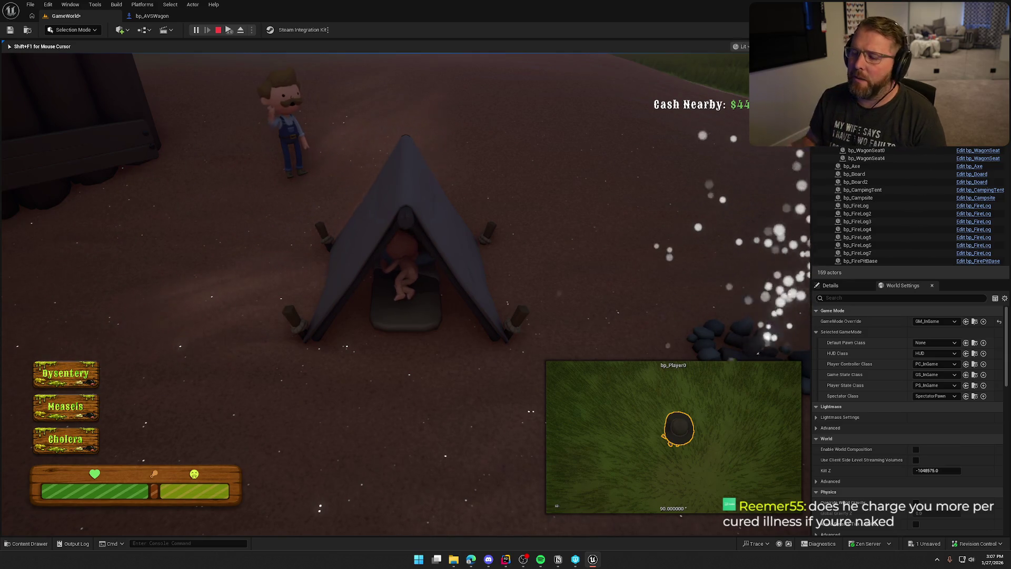
key(e)
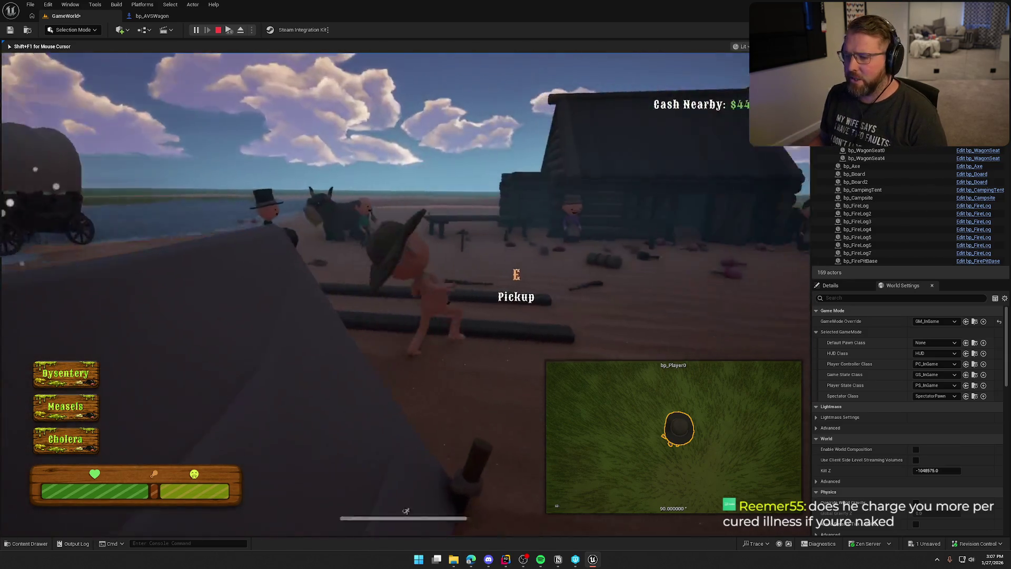
- Pay the doctor to cure all three illnesses, dropping cash from $44 to $14, then stop play-testing
key(shift+w)
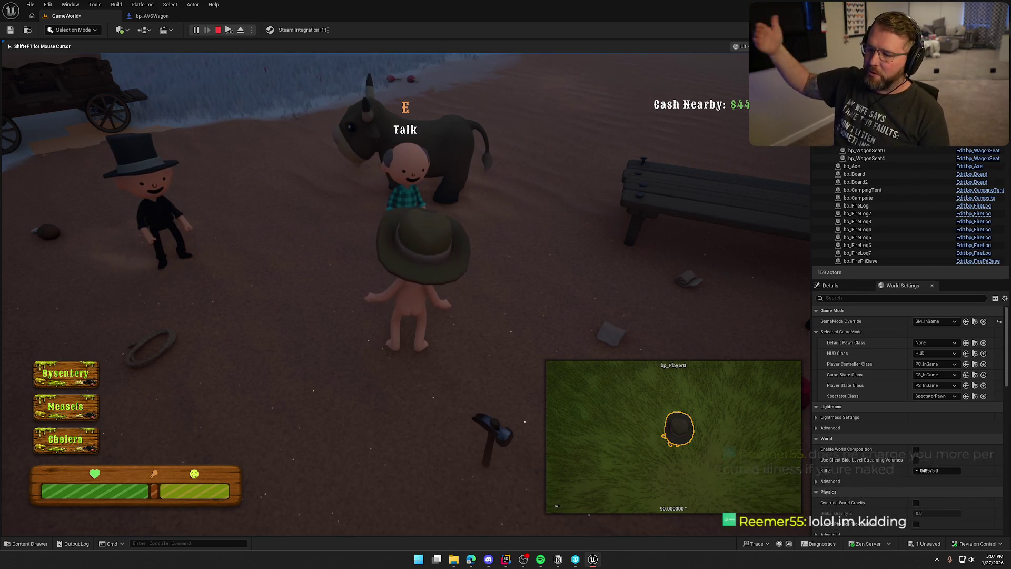
key(e)
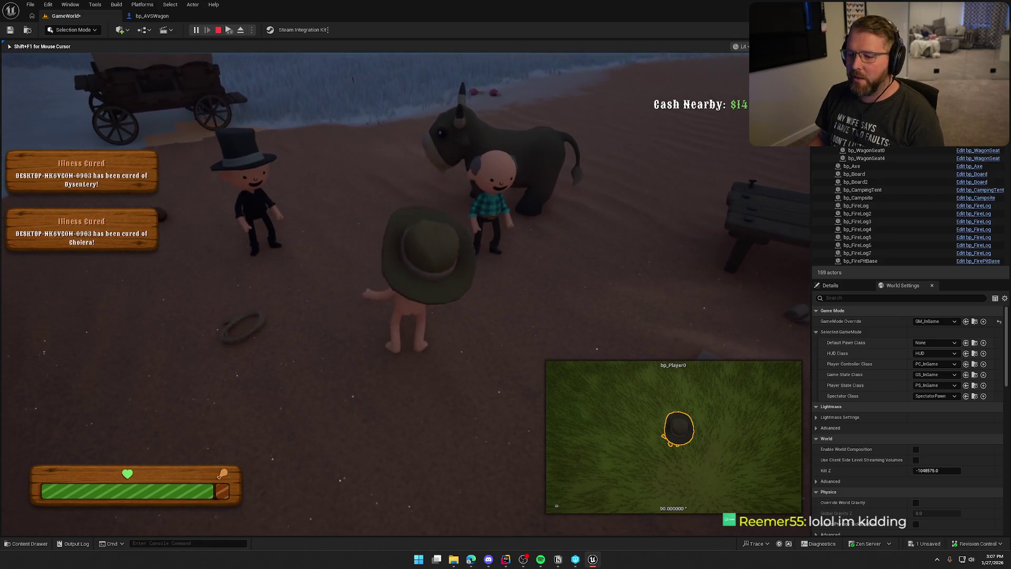
key(Escape)
key(ctrl+space)
- Save the GameWorld level and open the TrailMap level from the Maps folder
click(32, 475)
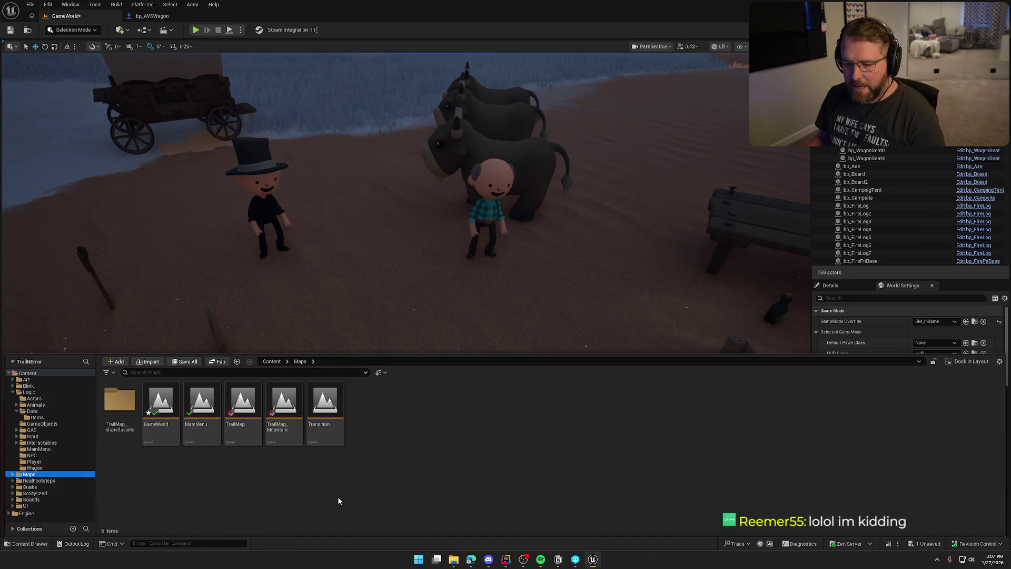
key(ctrl+s)
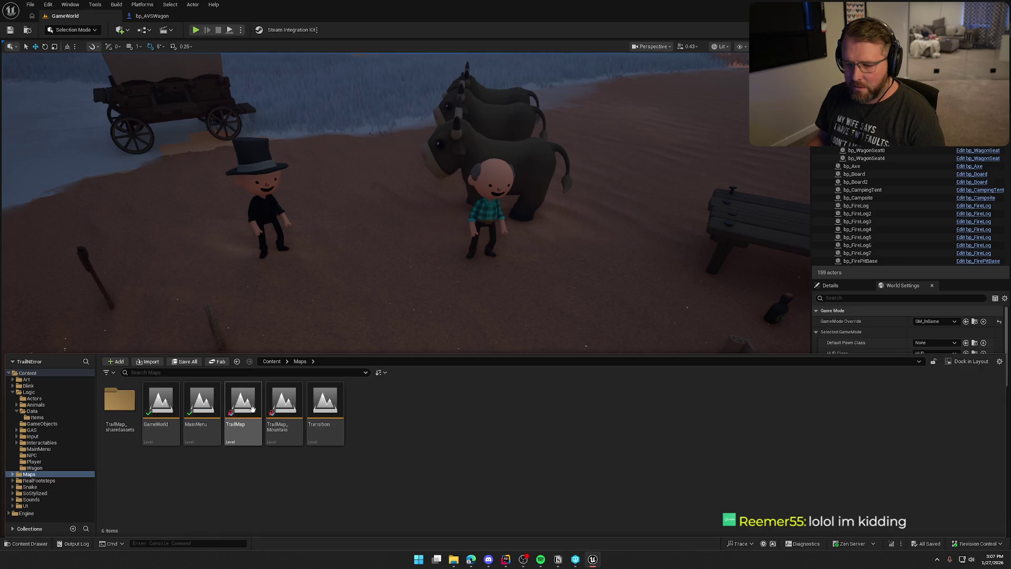
double_click(243, 403)
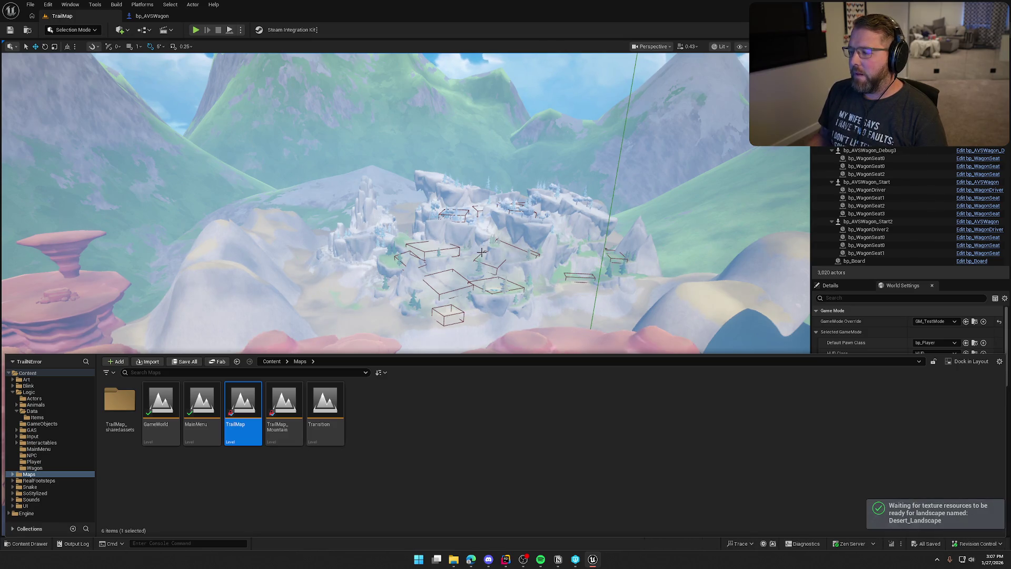
- Fly over the TrailMap desert rocks, focus on the stable character, and swing up to an aerial village view
drag(476, 253, 468, 106)
scroll(477, 105, up, 5)
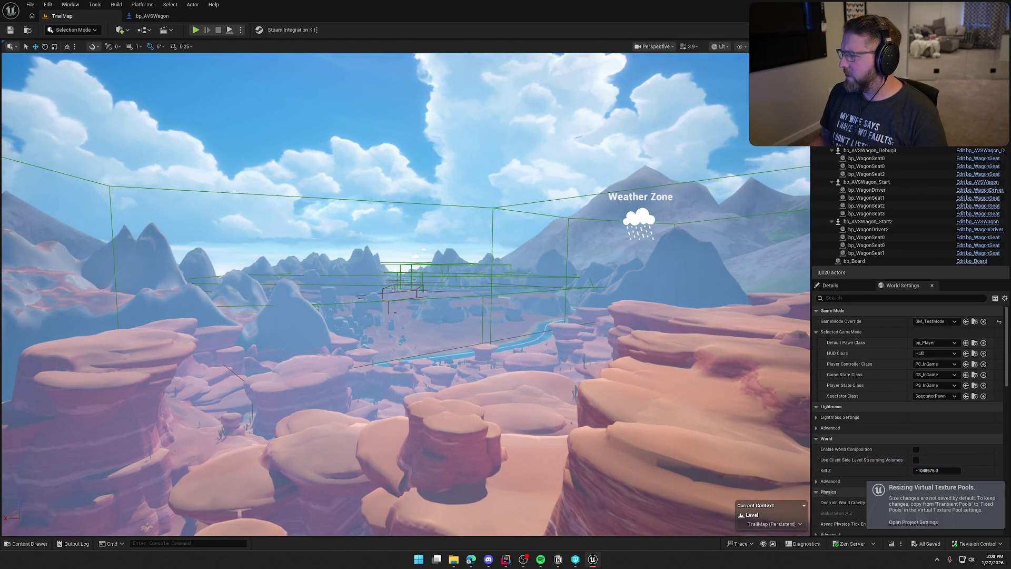
click(406, 271)
key(f)
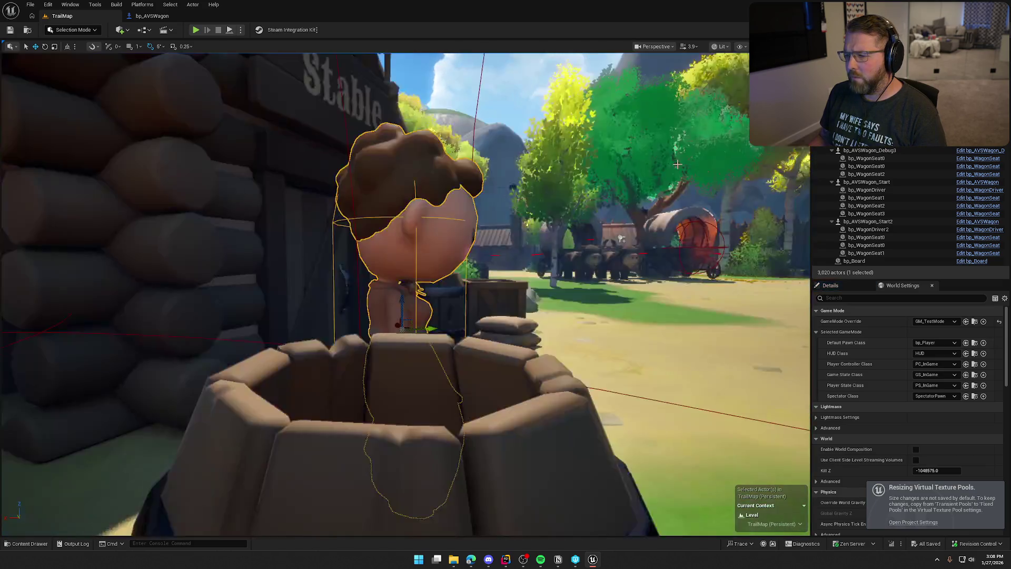
mouse_move(676, 166)
mouse_down()
mouse_move(676, 200)
mouse_move(674, 189)
mouse_move(706, 198)
mouse_up()
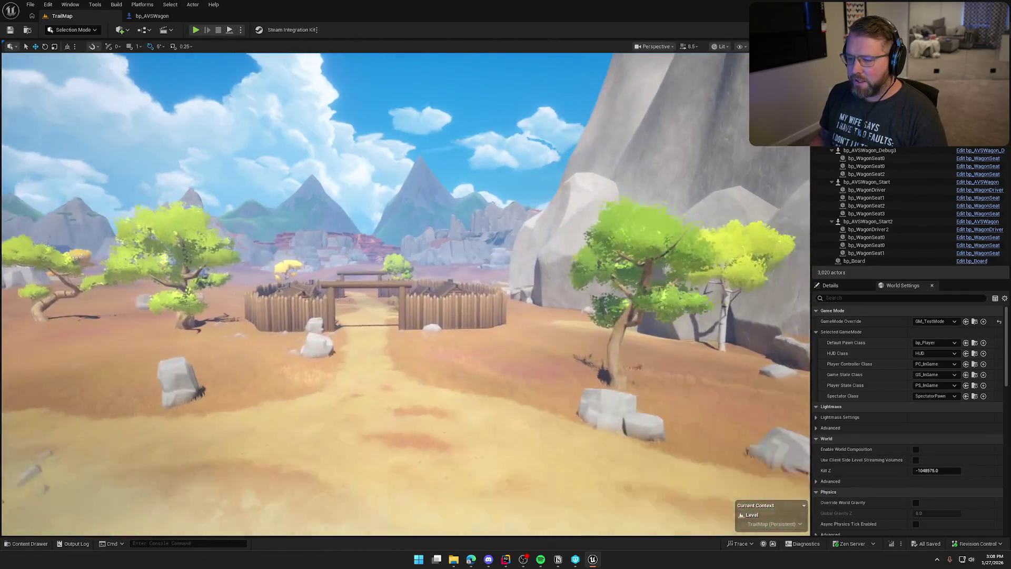
key(w)
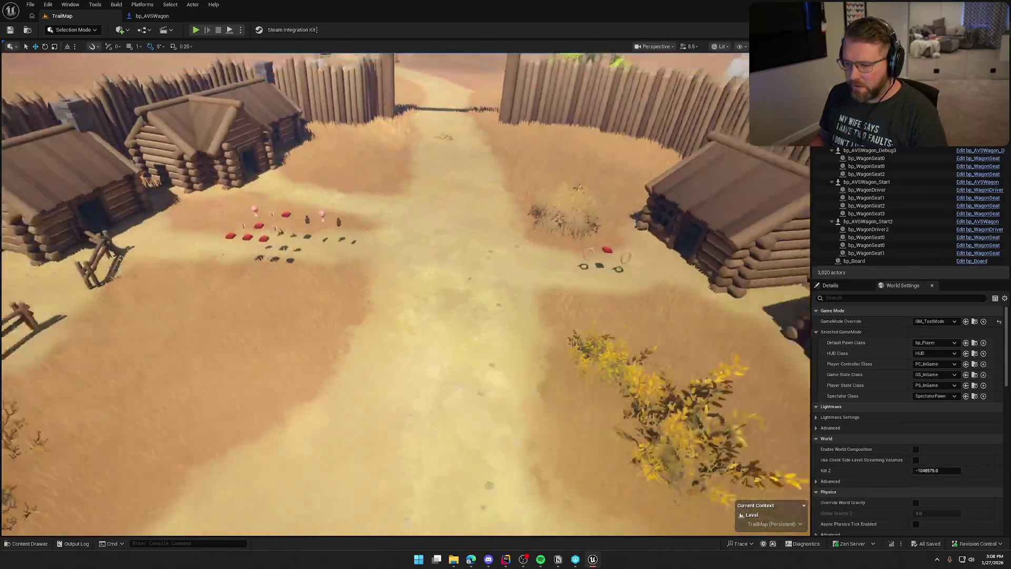
key(s)
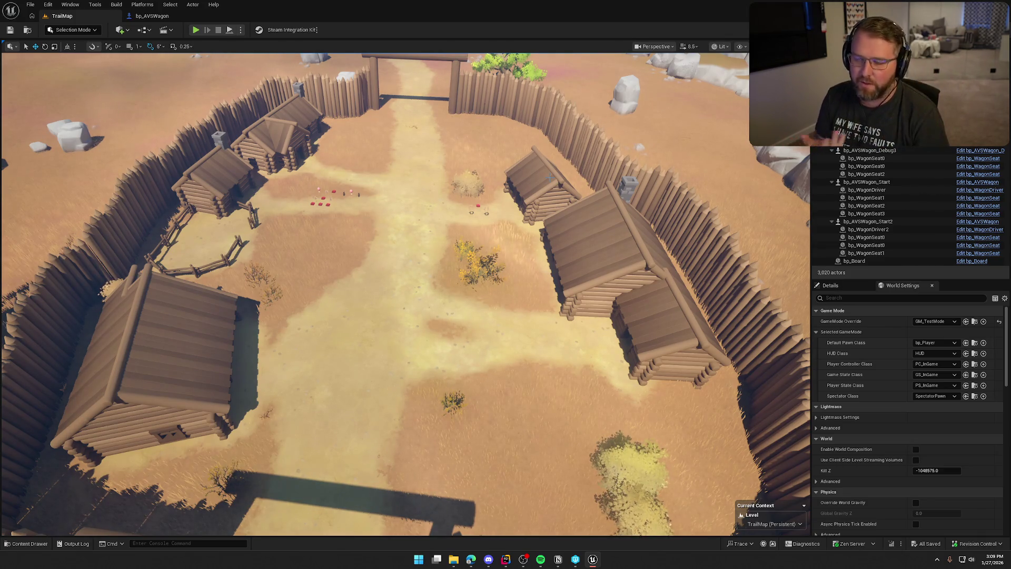
scroll(406, 295, down, 5)
scroll(406, 295, up, 4)
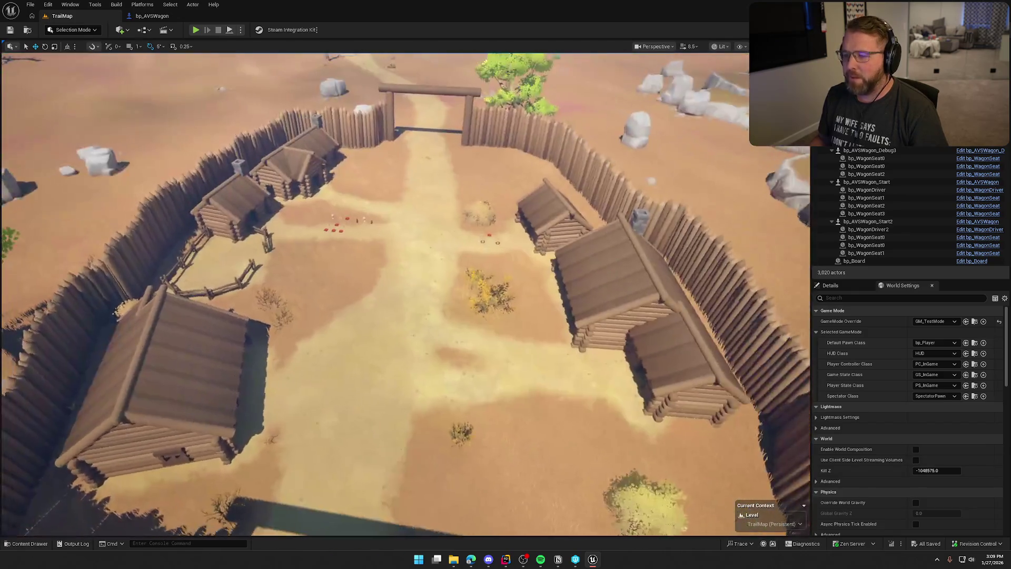
key(w)
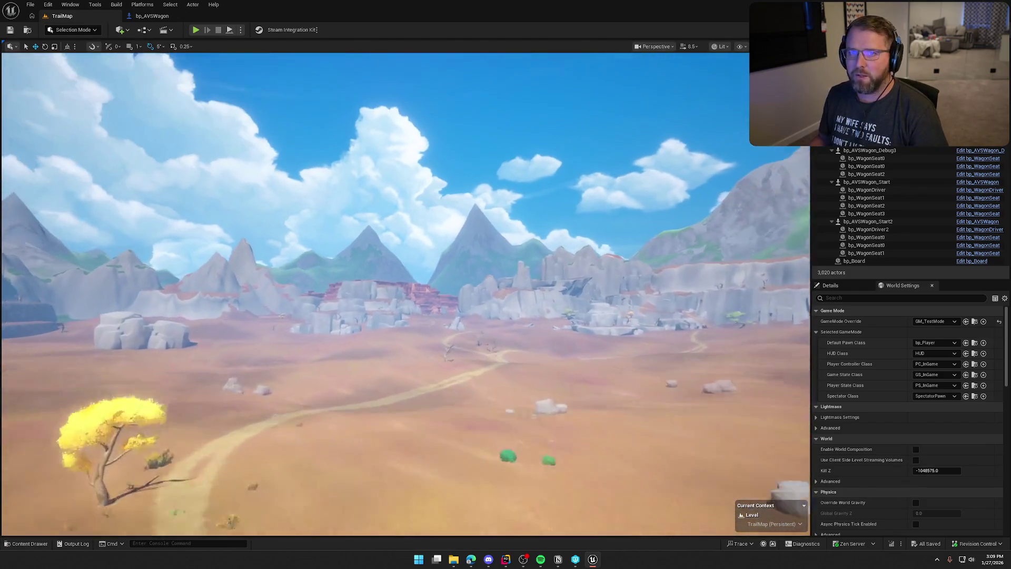
key(w)
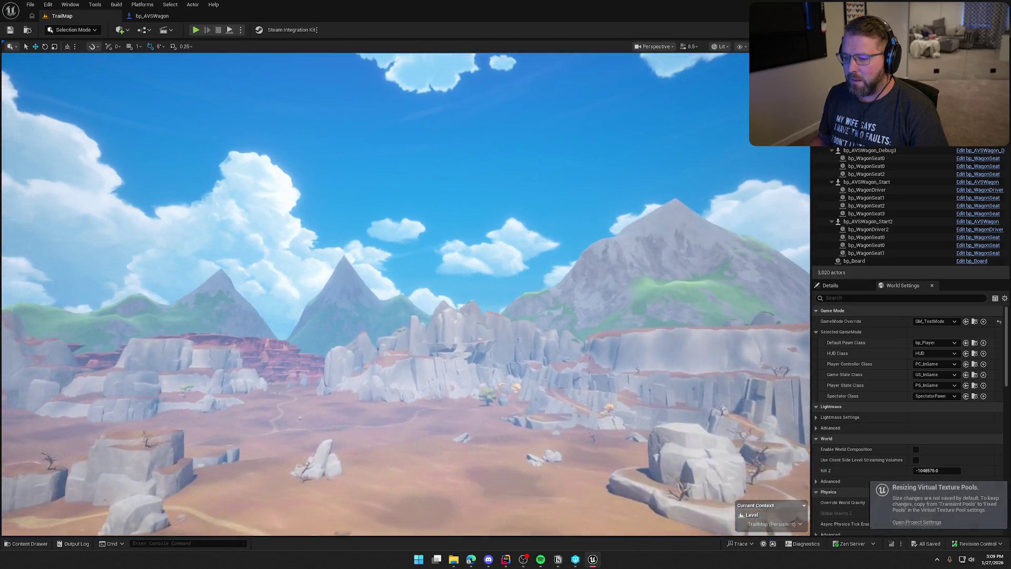
key(w)
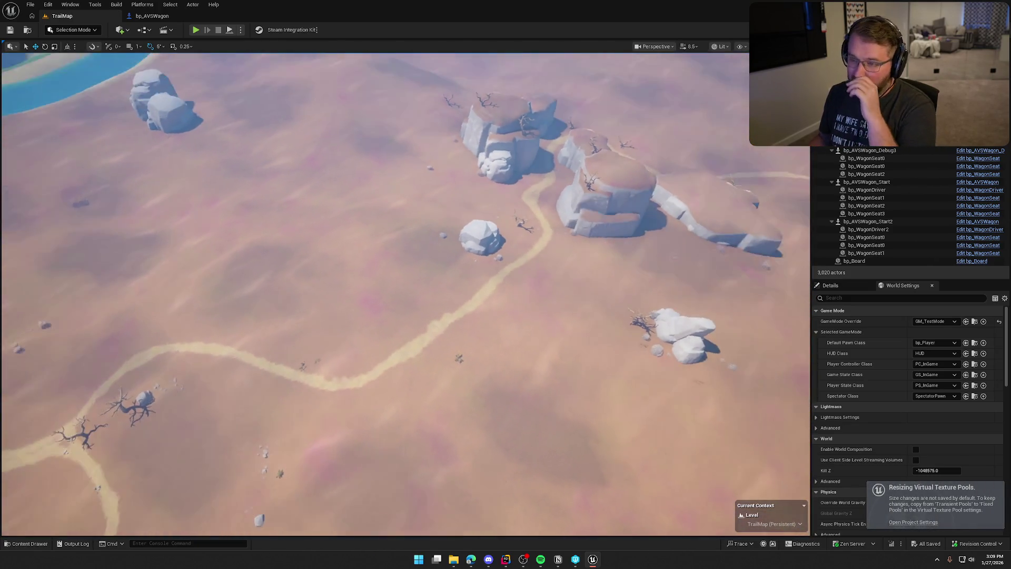
key(a)
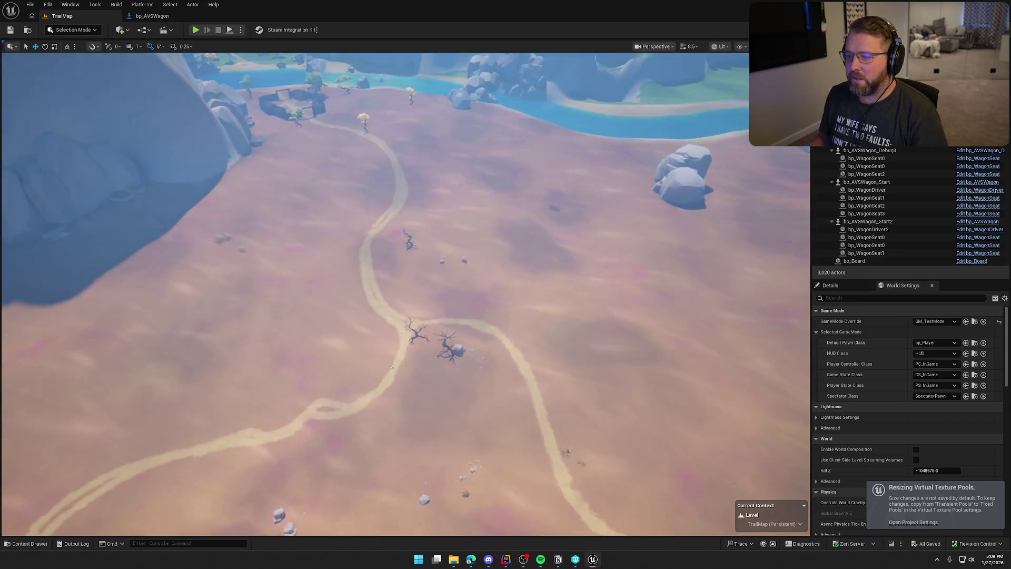
key(w)
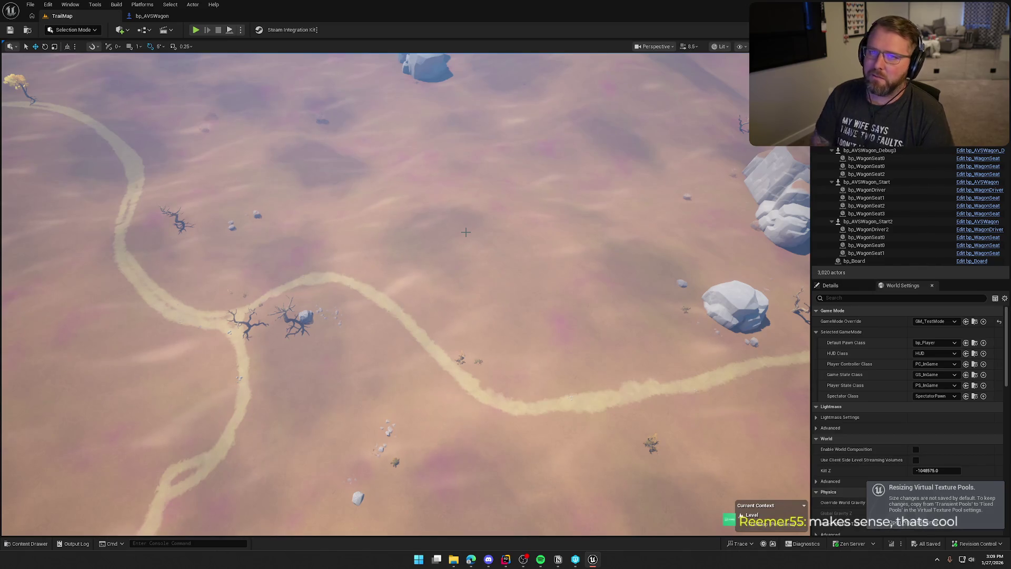
drag(466, 232, 466, 168)
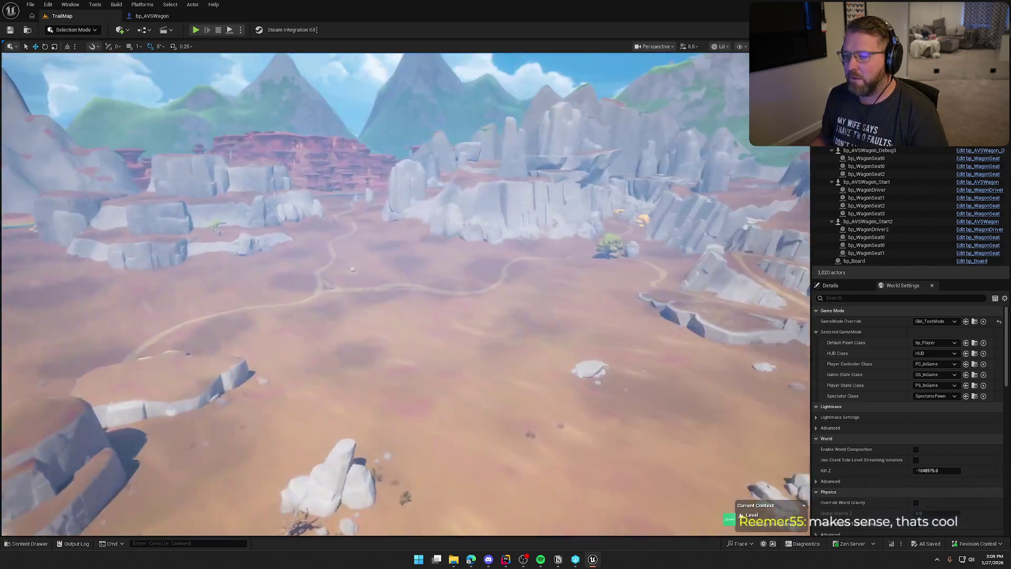
key(w)
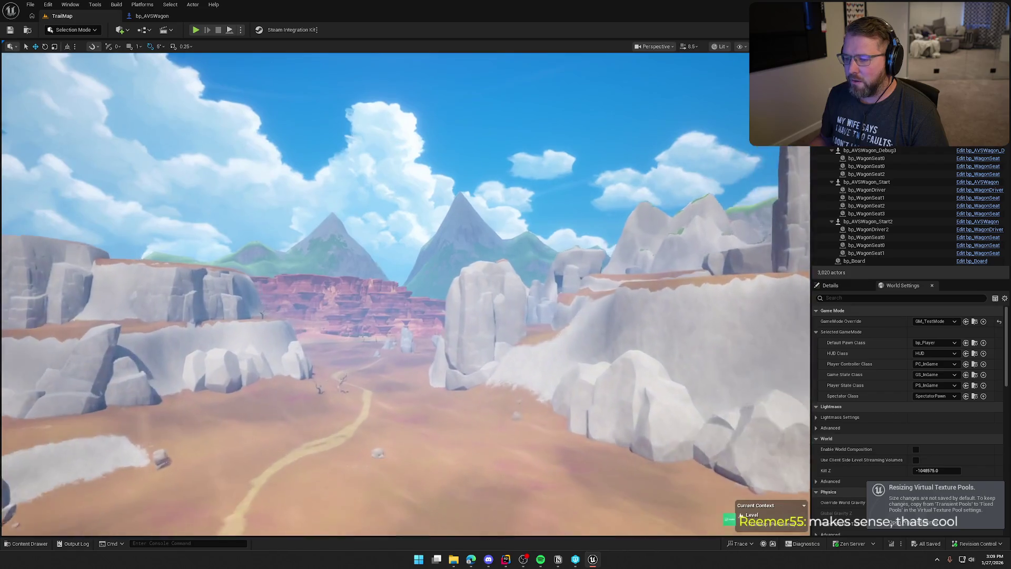
key(w)
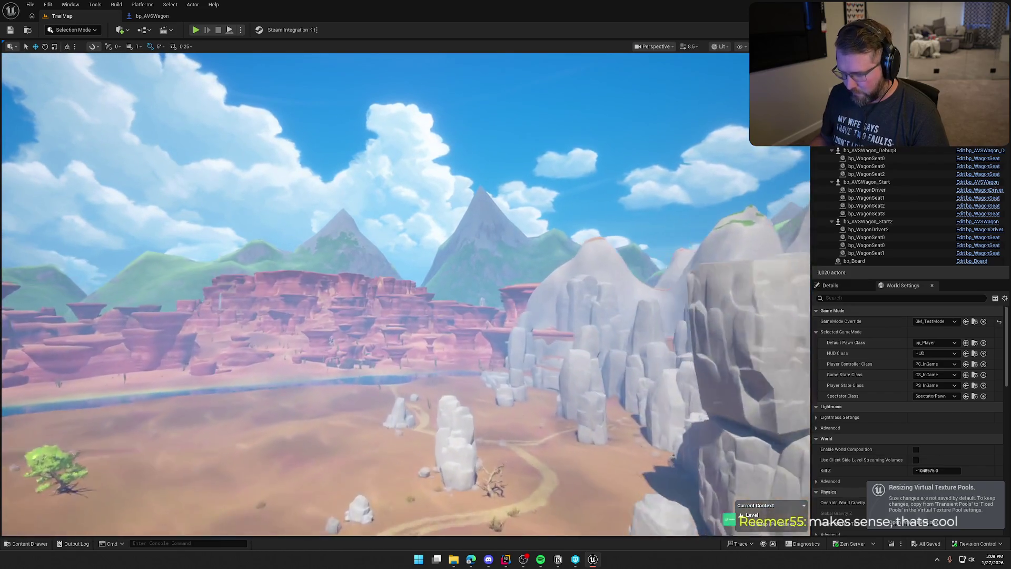
key(w)
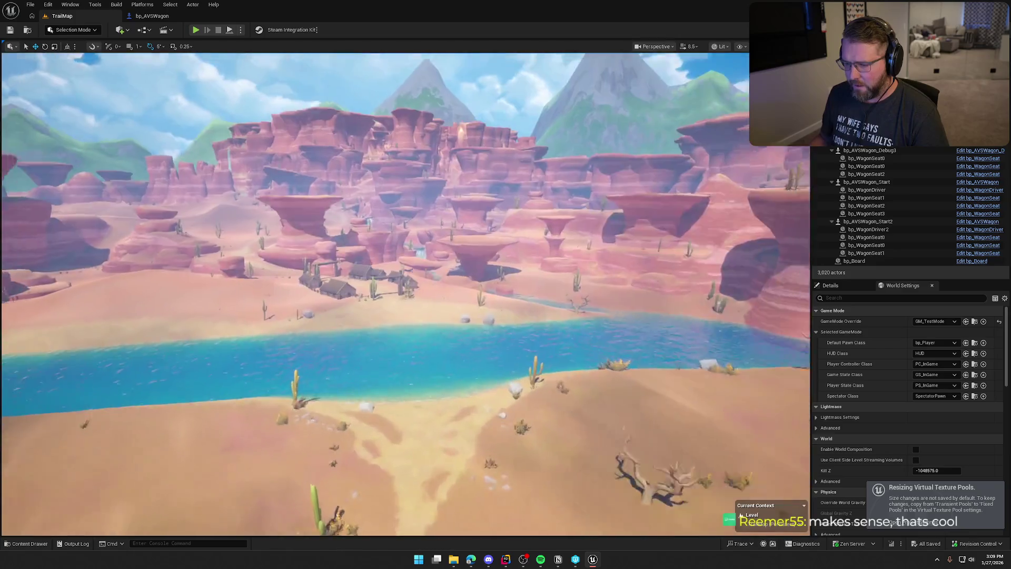
key(w)
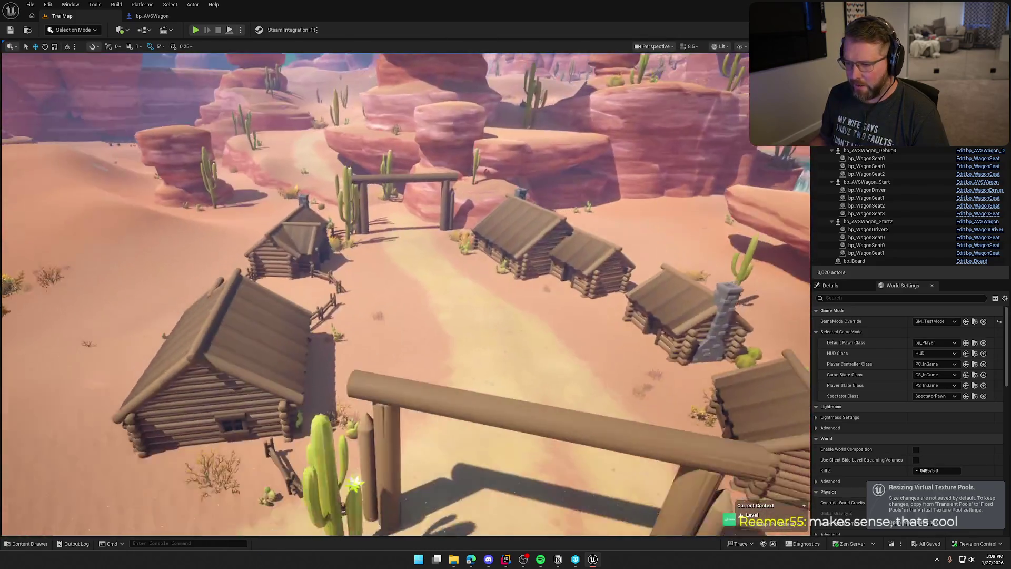
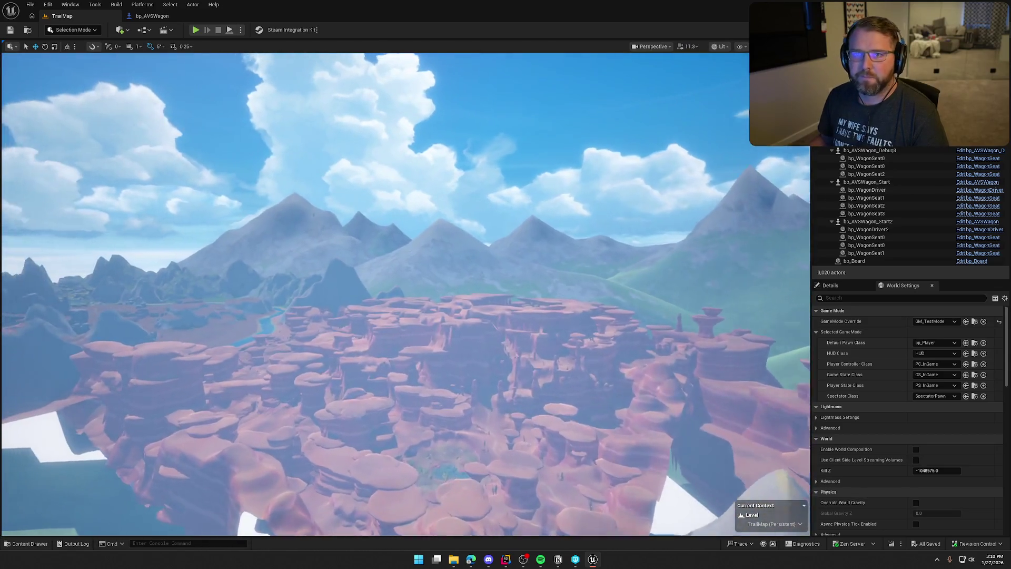
- Fly the editor camera from the canyon, down and along the road to the fort gate between the log cabins
scroll(406, 295, up, 1)
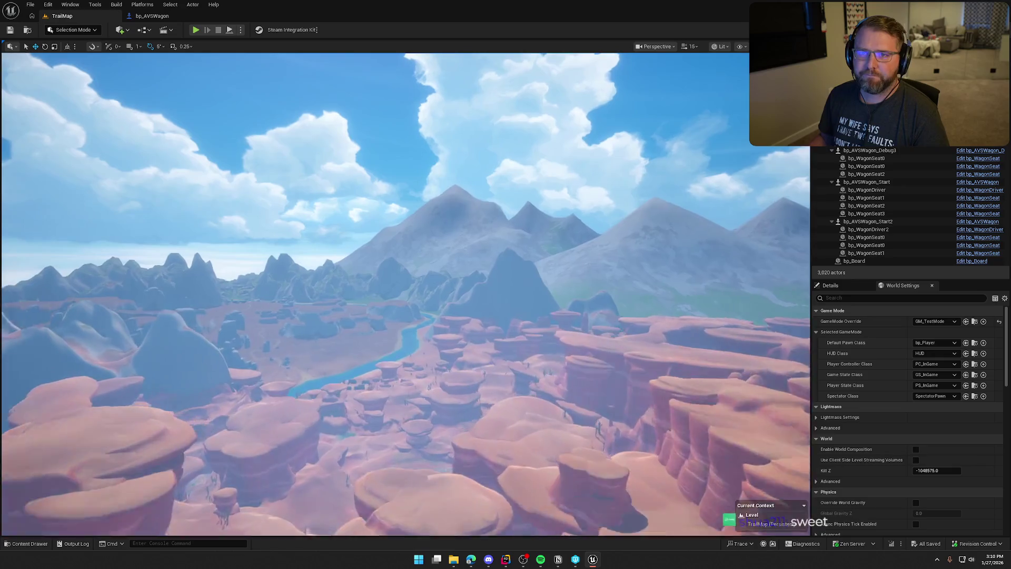
key(w)
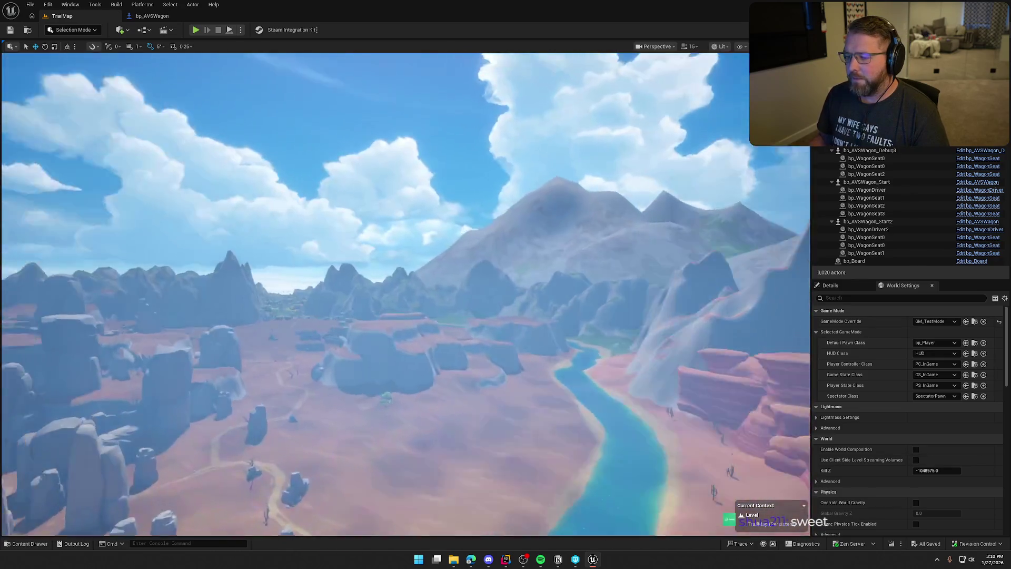
key(w)
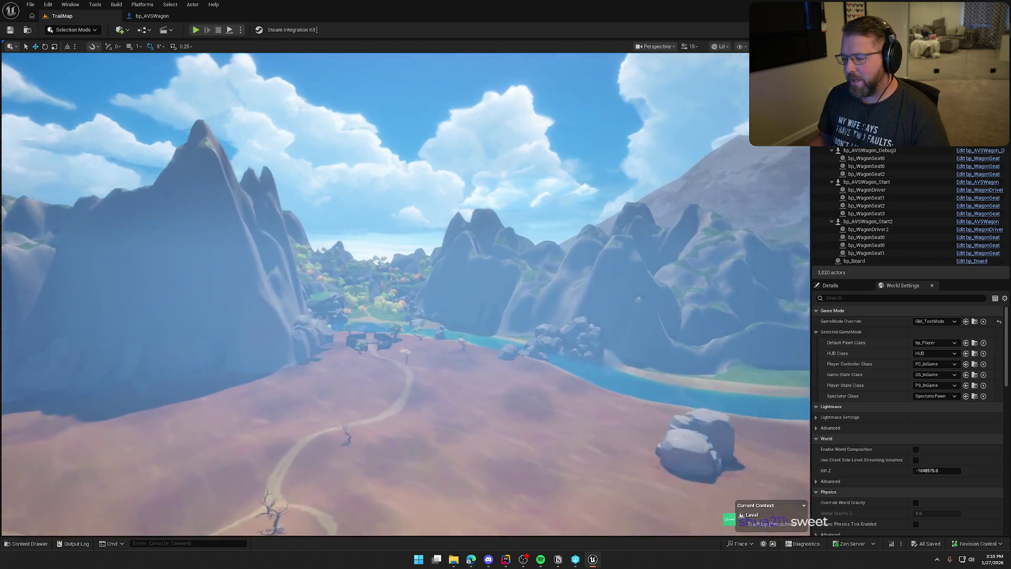
key(w)
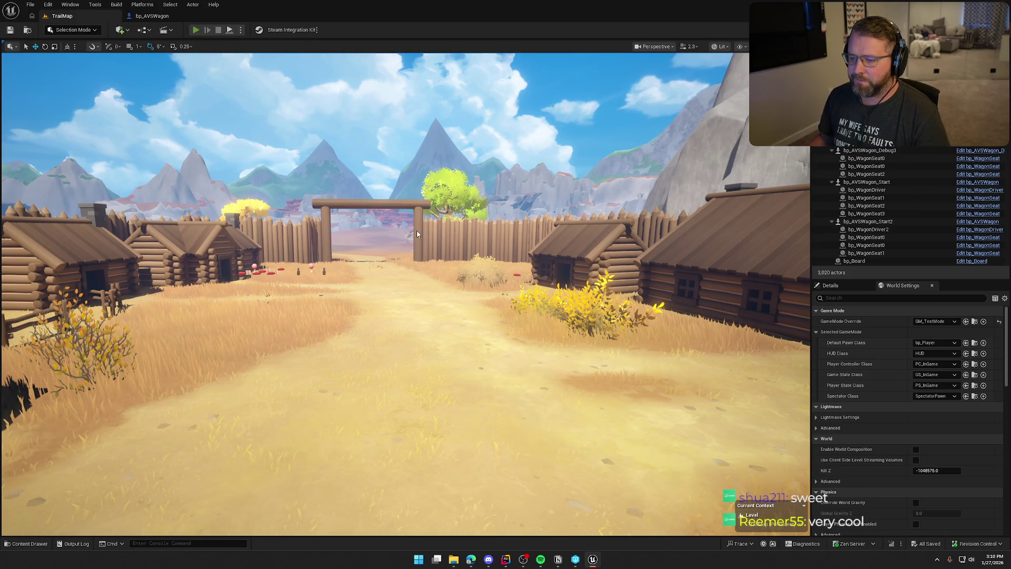
- Start a Play-In-Editor session and run the character through the fort gate into the grassland
key(alt+p)
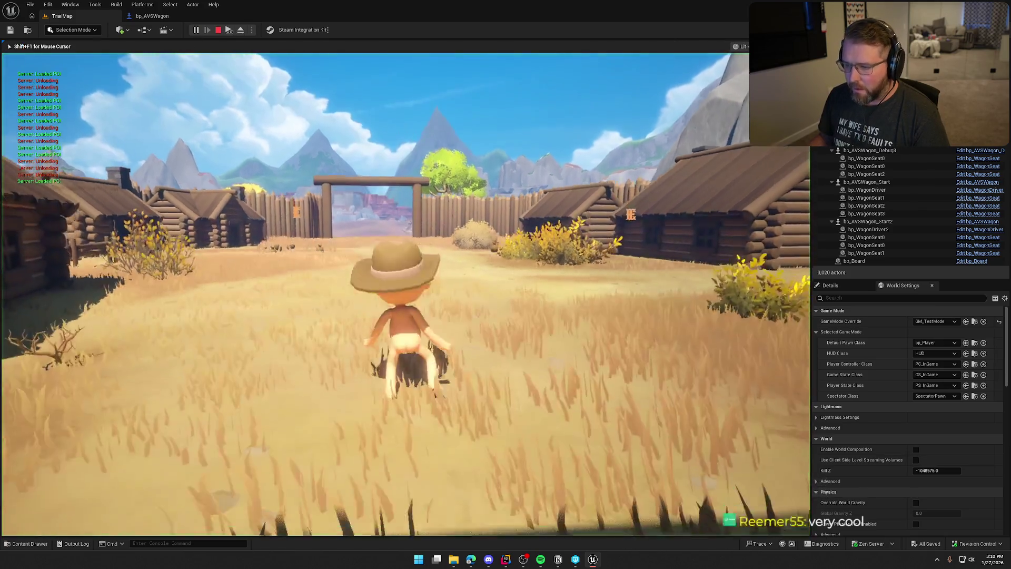
key(w)
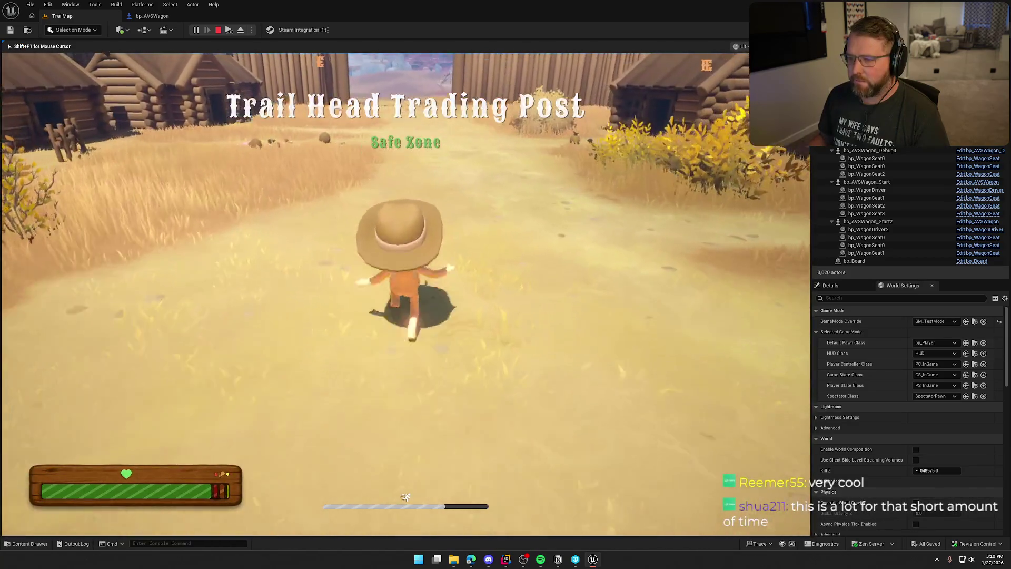
key(w)
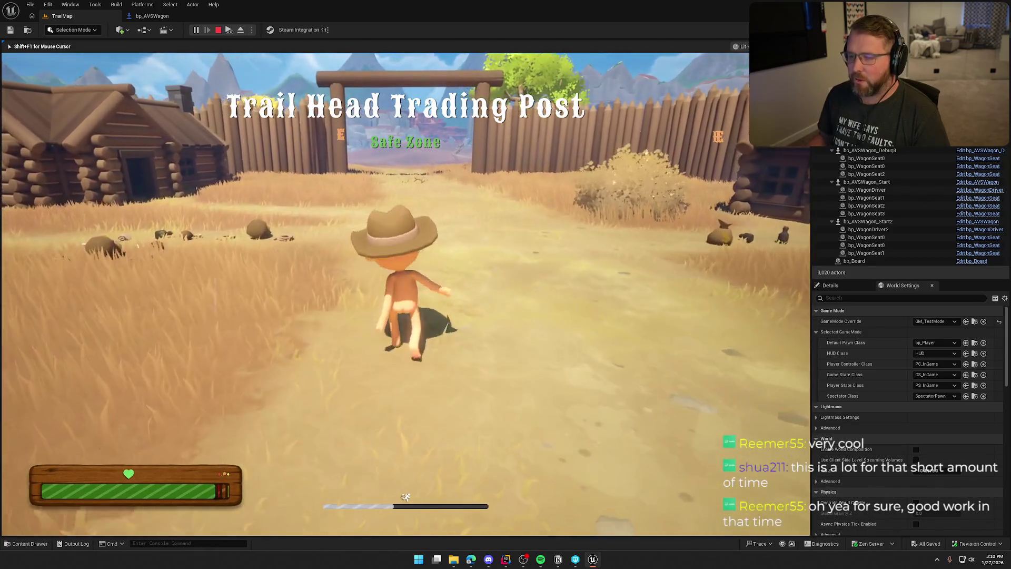
key(w)
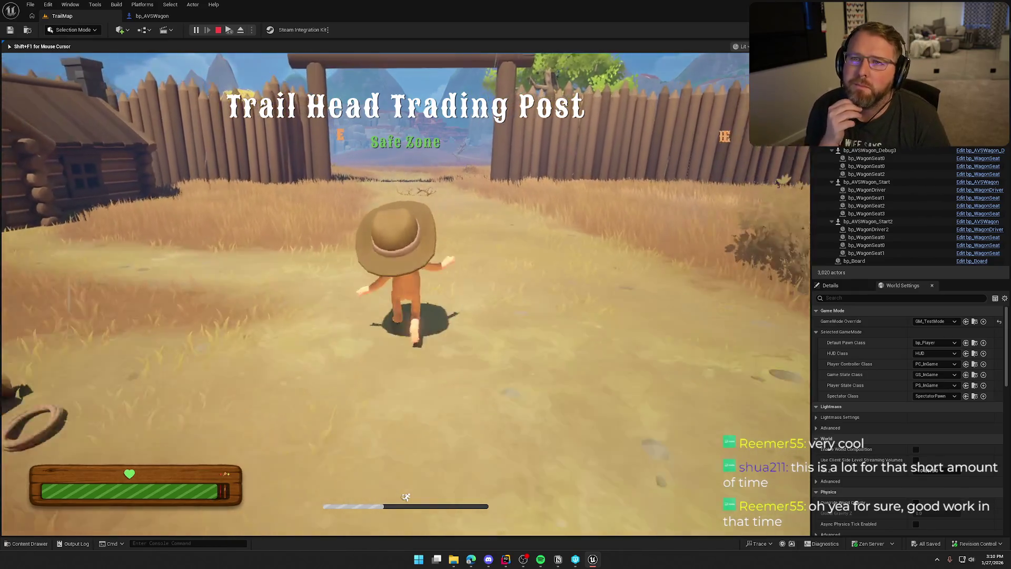
key(w)
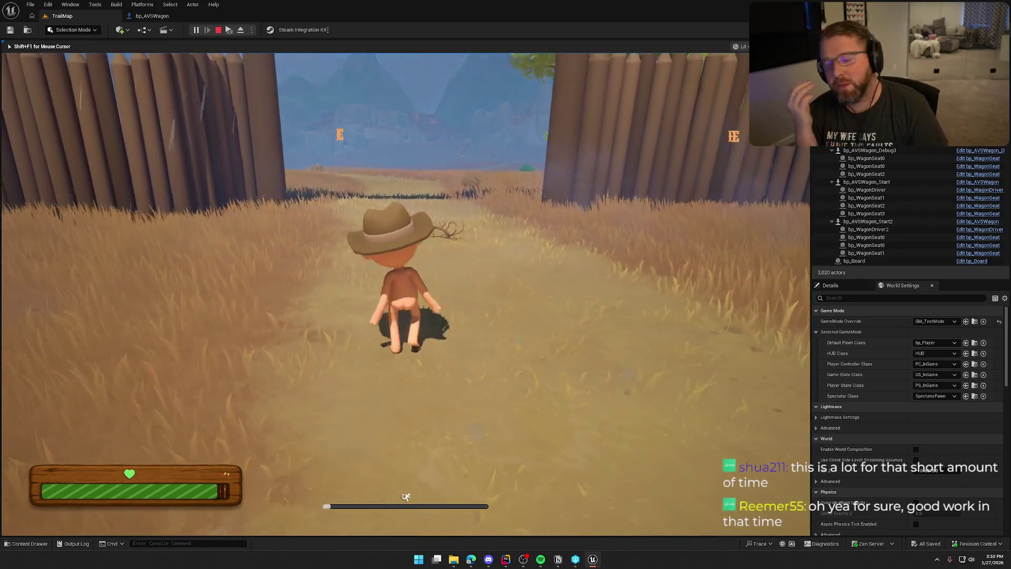
key(w)
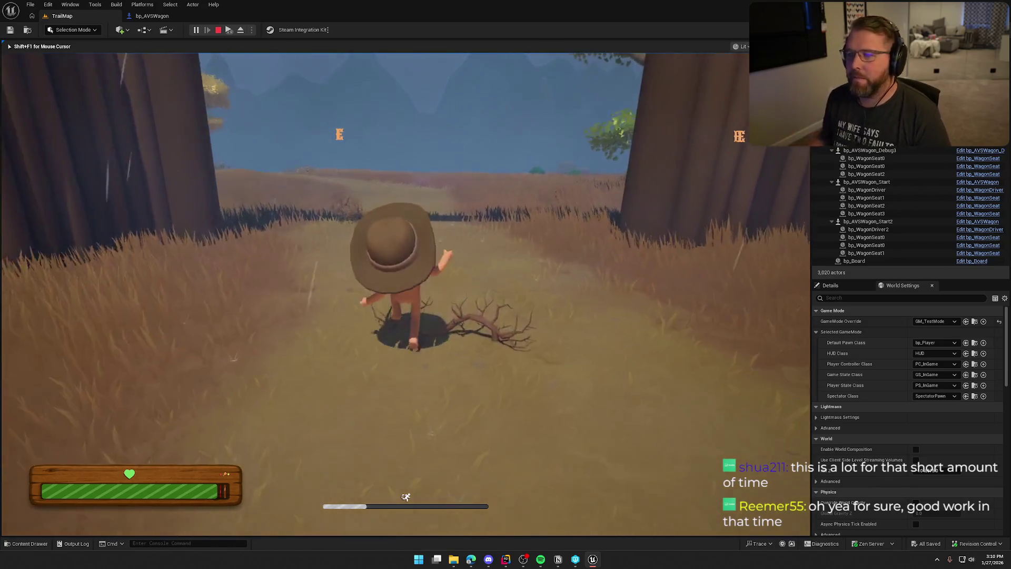
- Run the character away from the fort and down the trail, then up the slope
key(w)
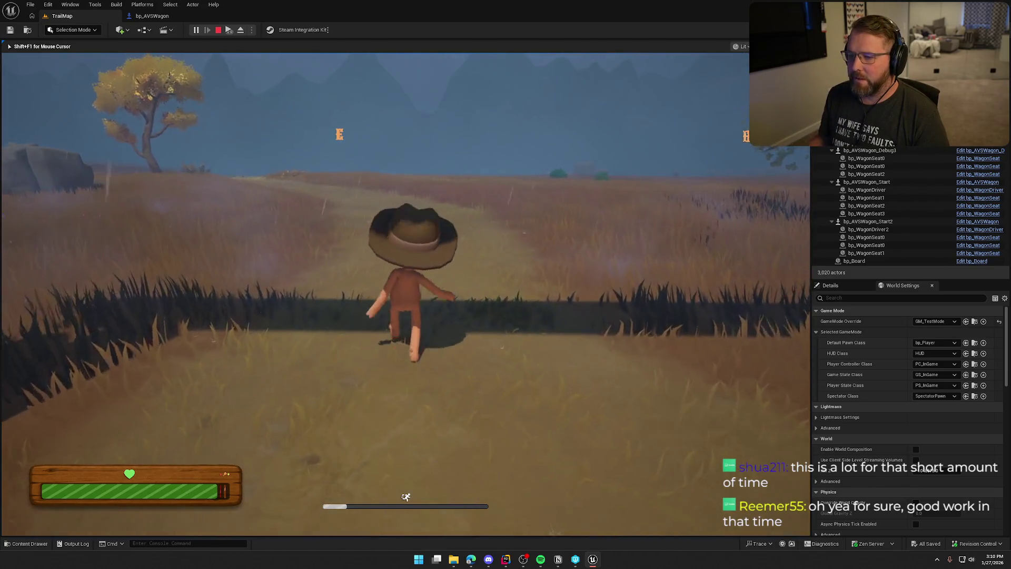
key(w)
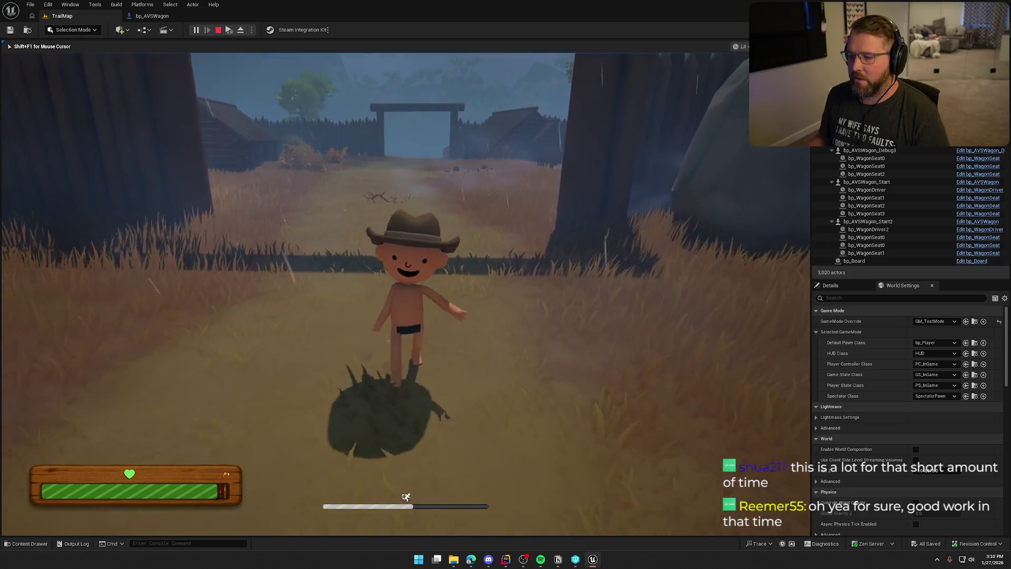
key(w)
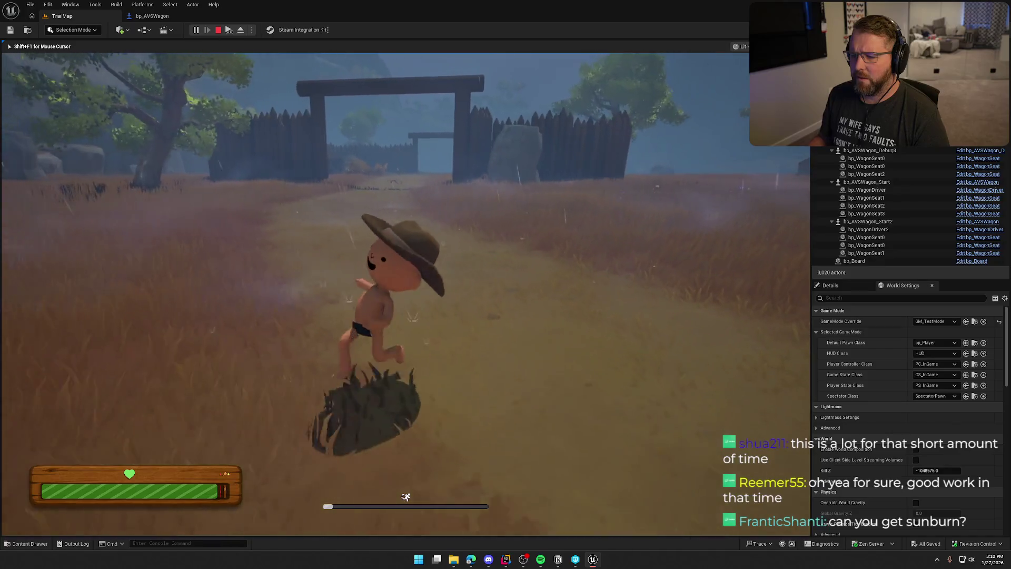
key(w)
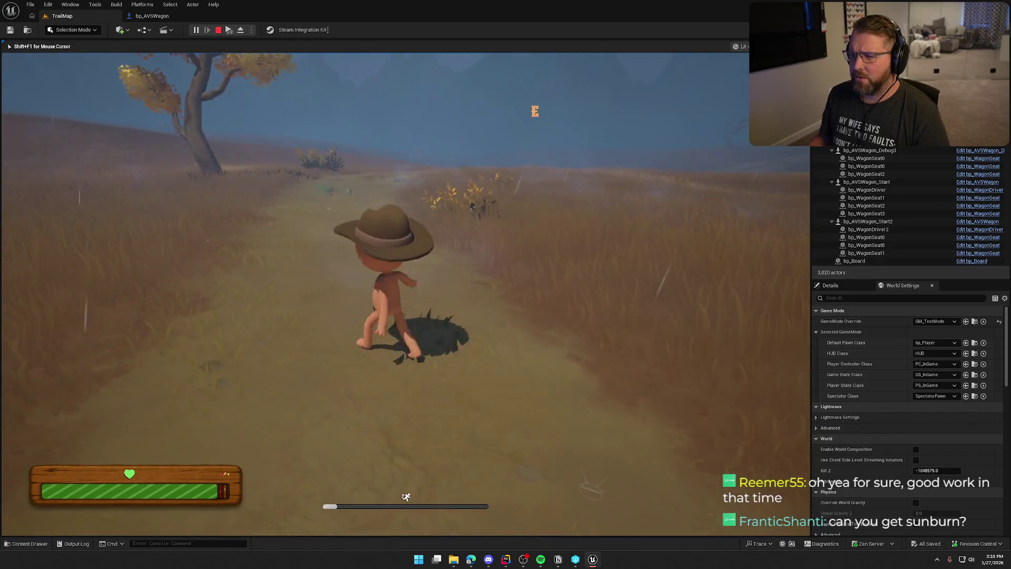
key(w)
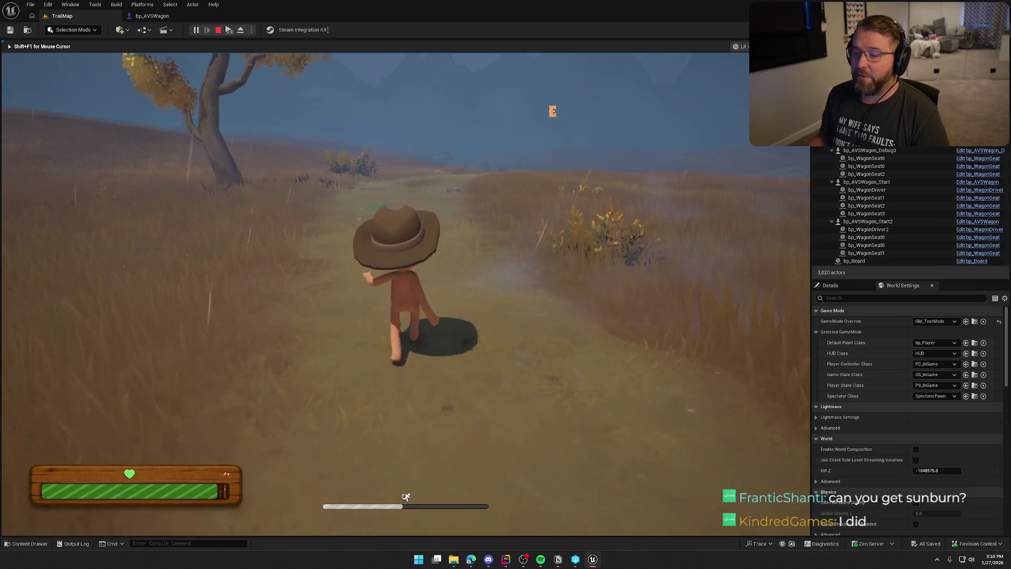
key(w)
key(w)
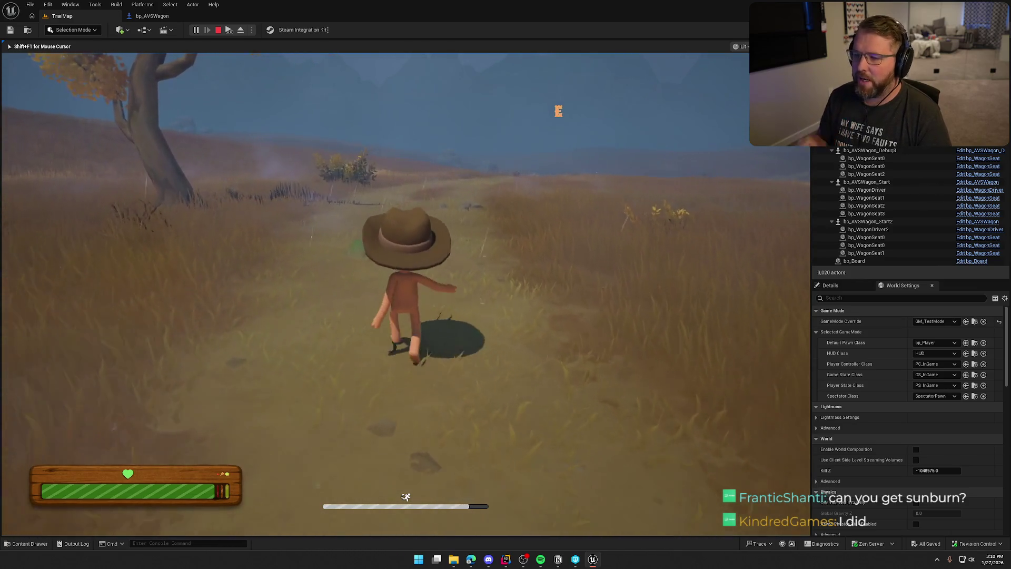
key(w)
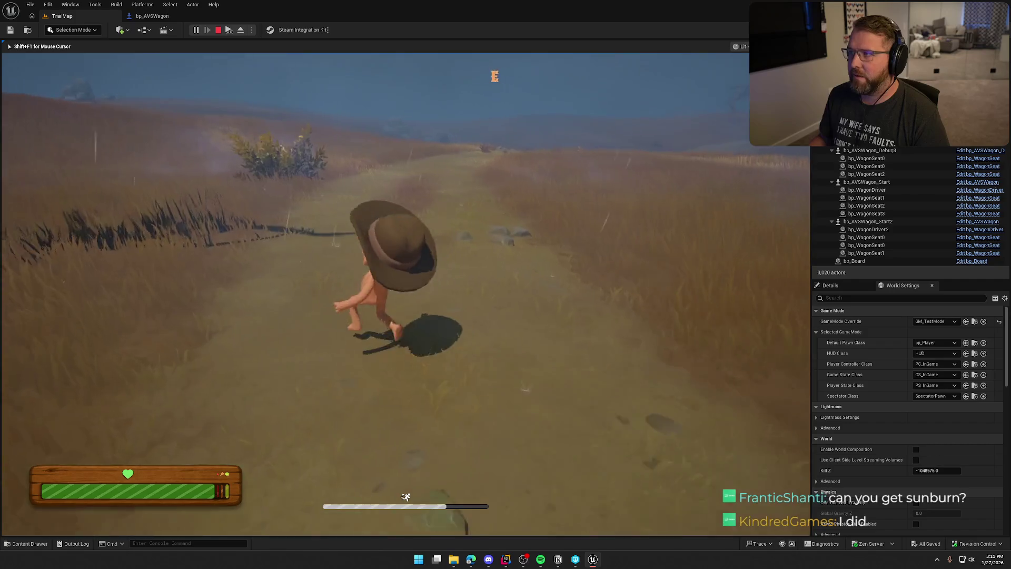
key(w)
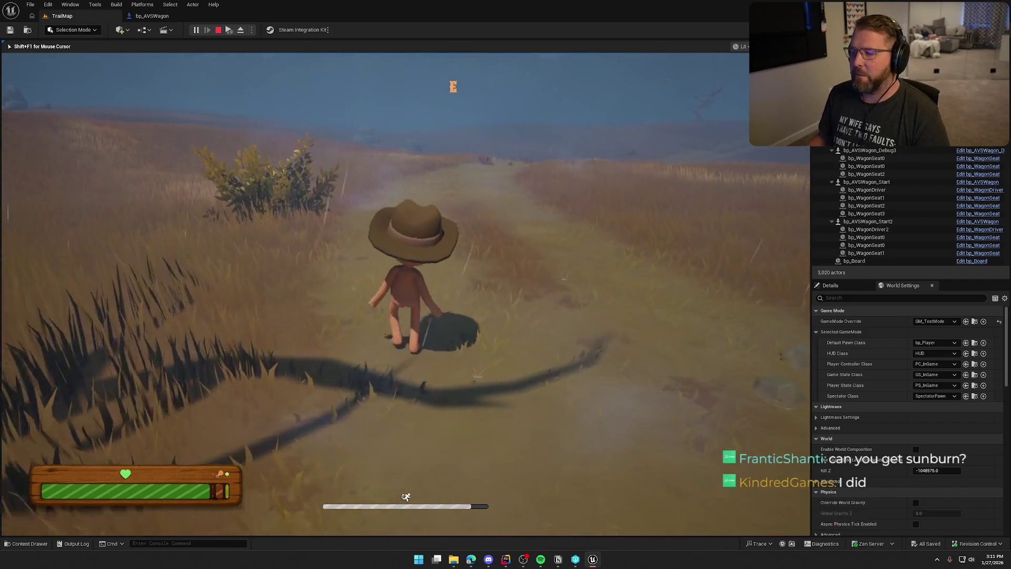
key(w)
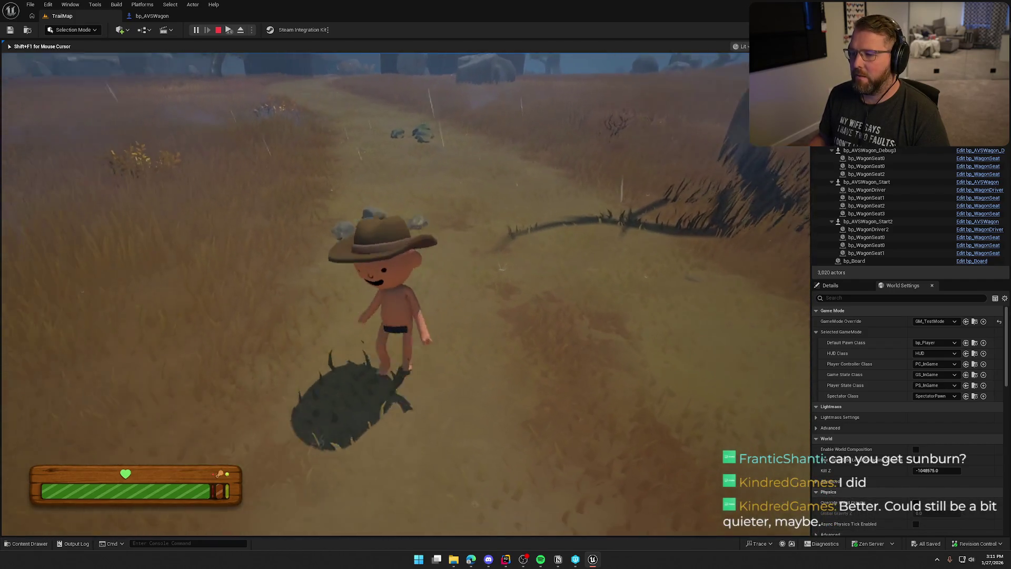
key(w)
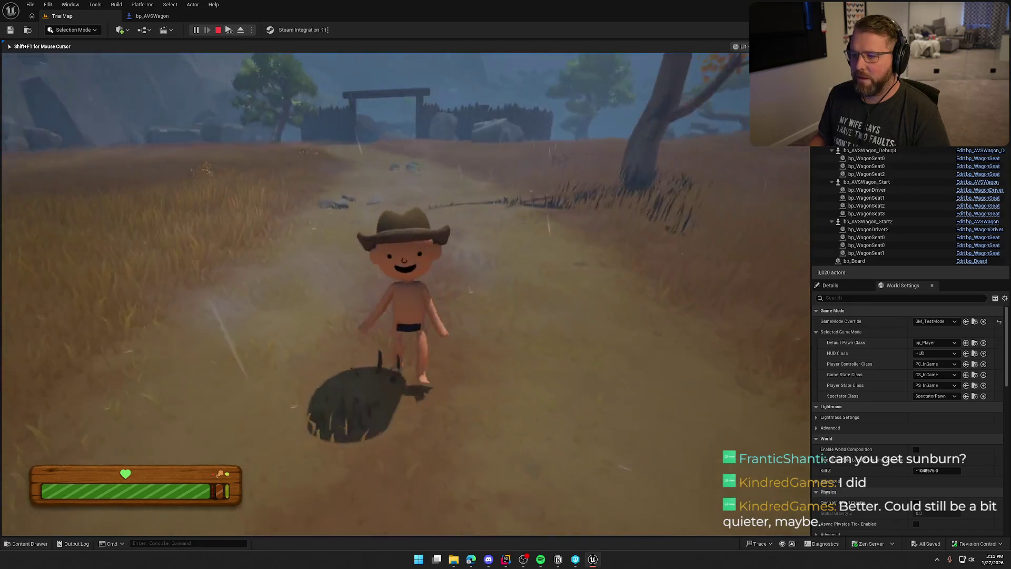
- Sprint the character up the trail through the storm, veering left along the way
key(shift)
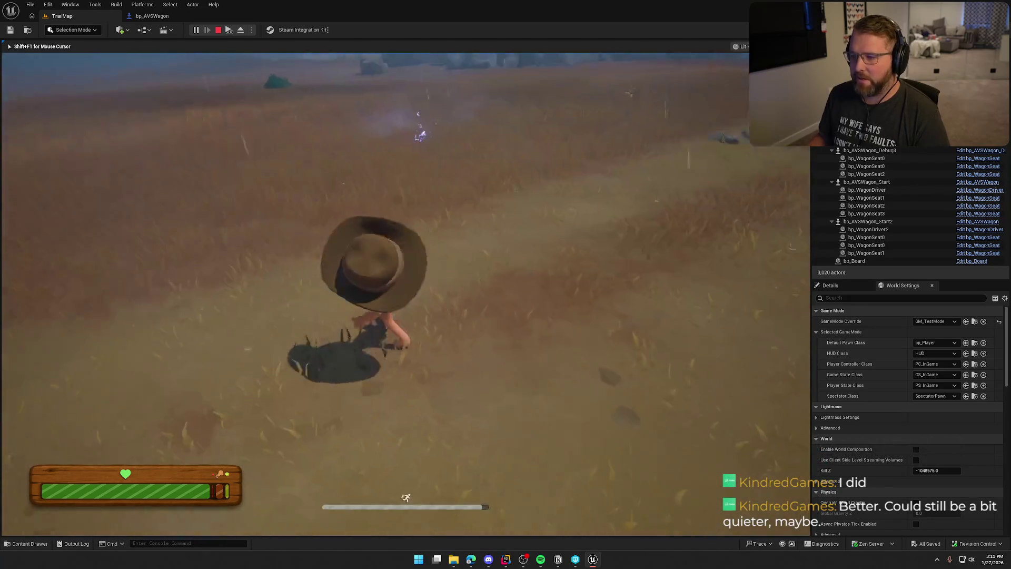
key(w)
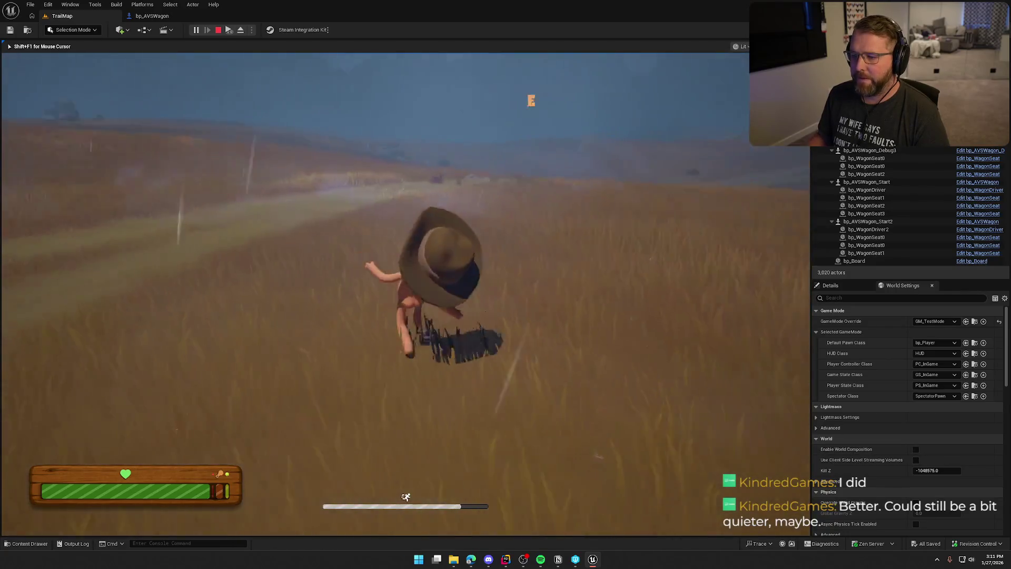
key(w)
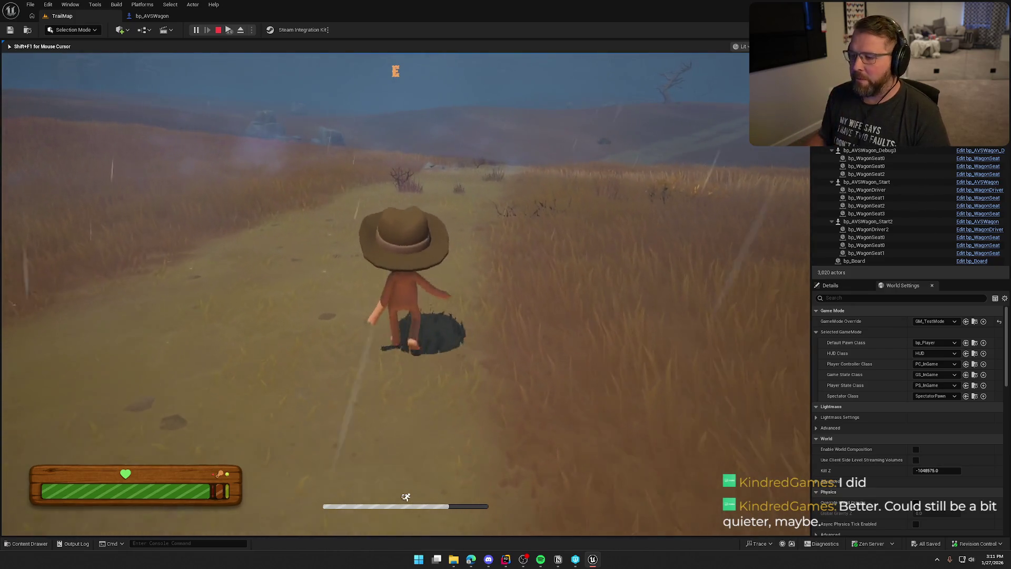
key(a)
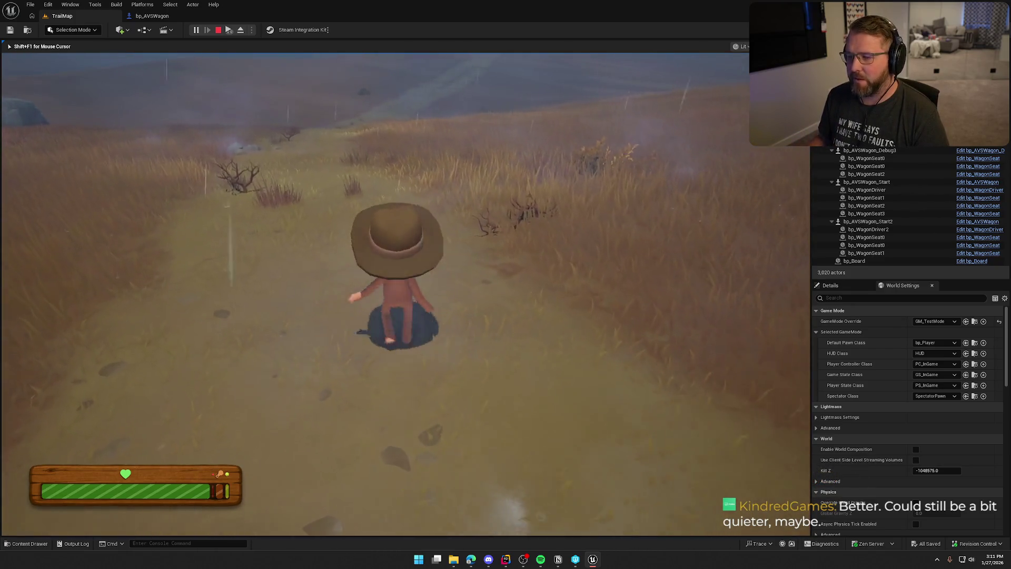
key(shift+w)
key(w)
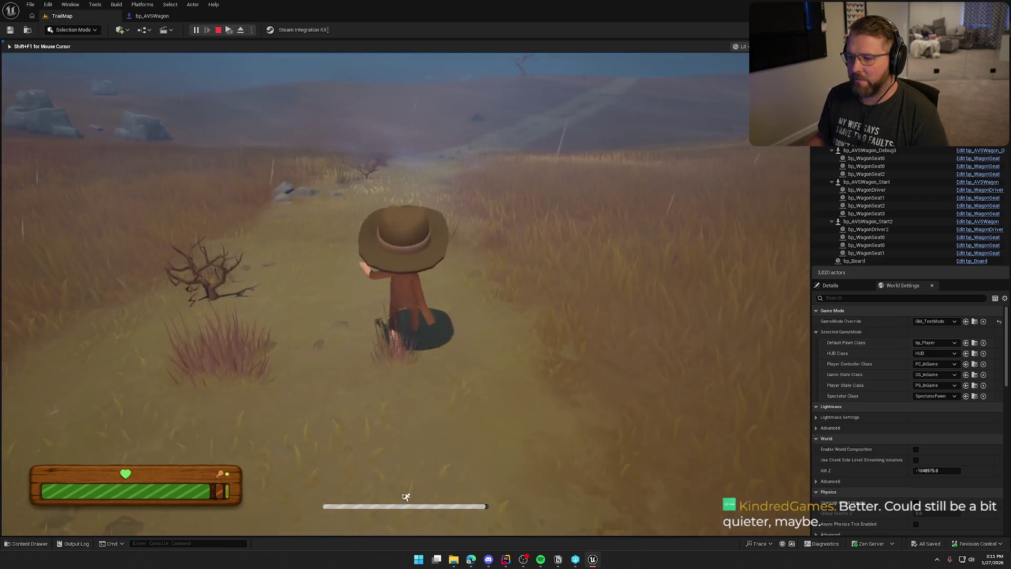
key(w)
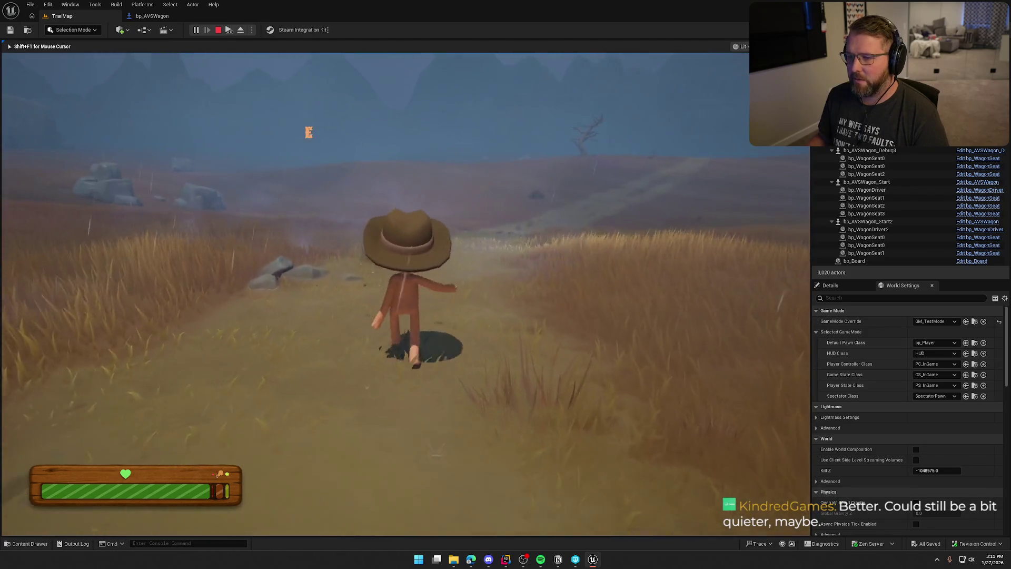
key(w)
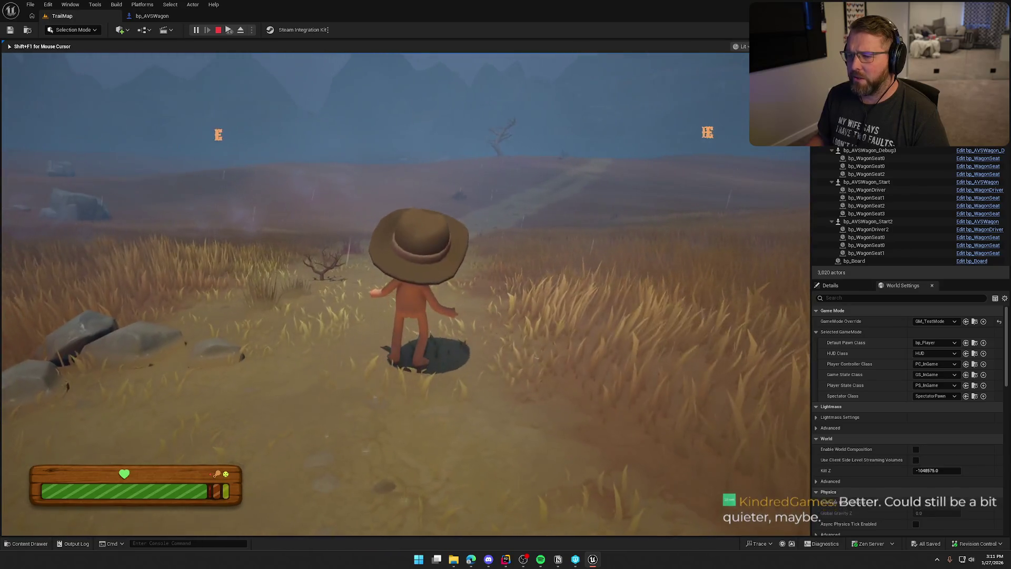
key(w)
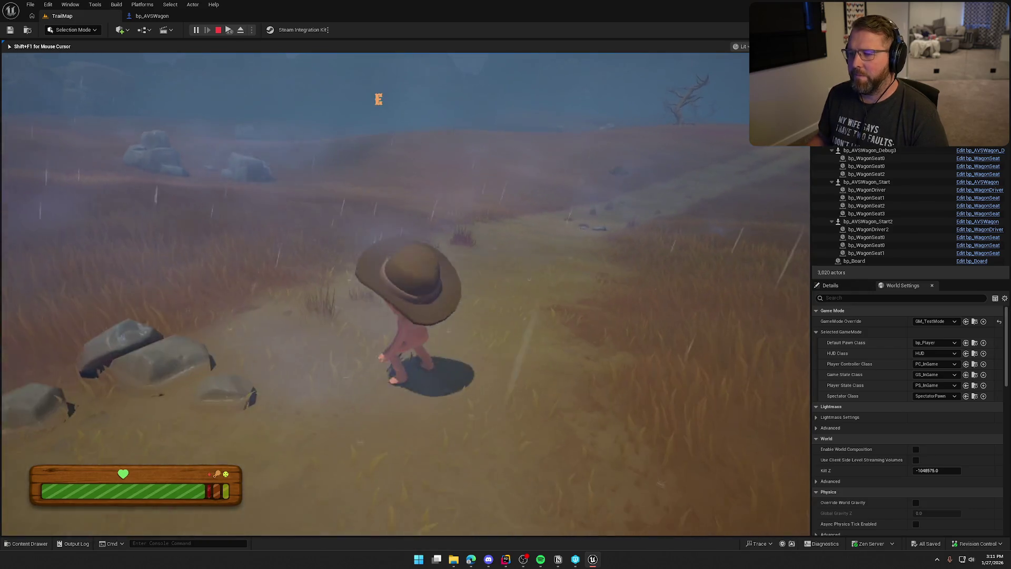
- Sprint the character through the grass past a bush, then end the play test with Esc
key(shift)
key(w)
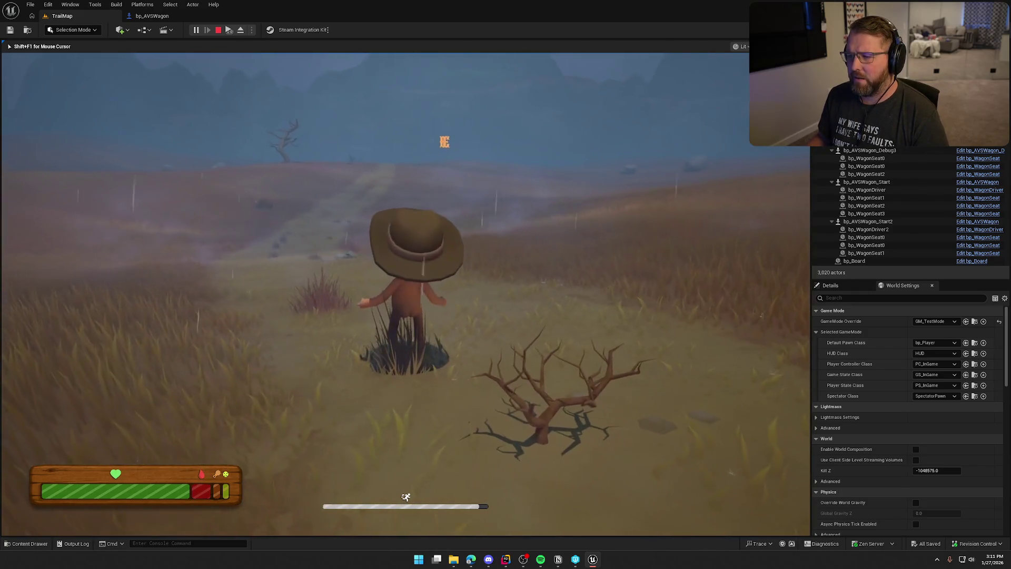
key(w)
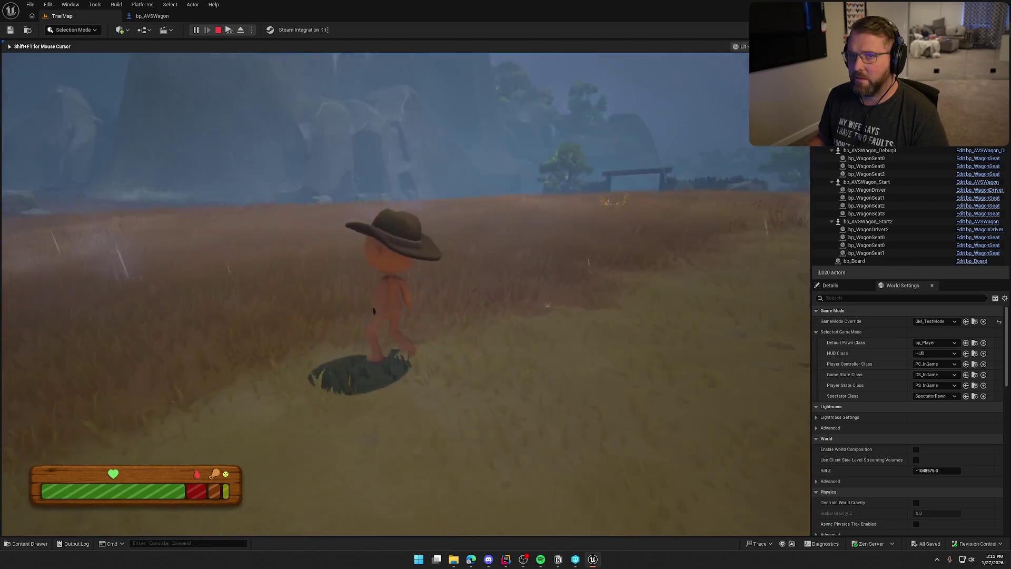
key(shift)
key(a)
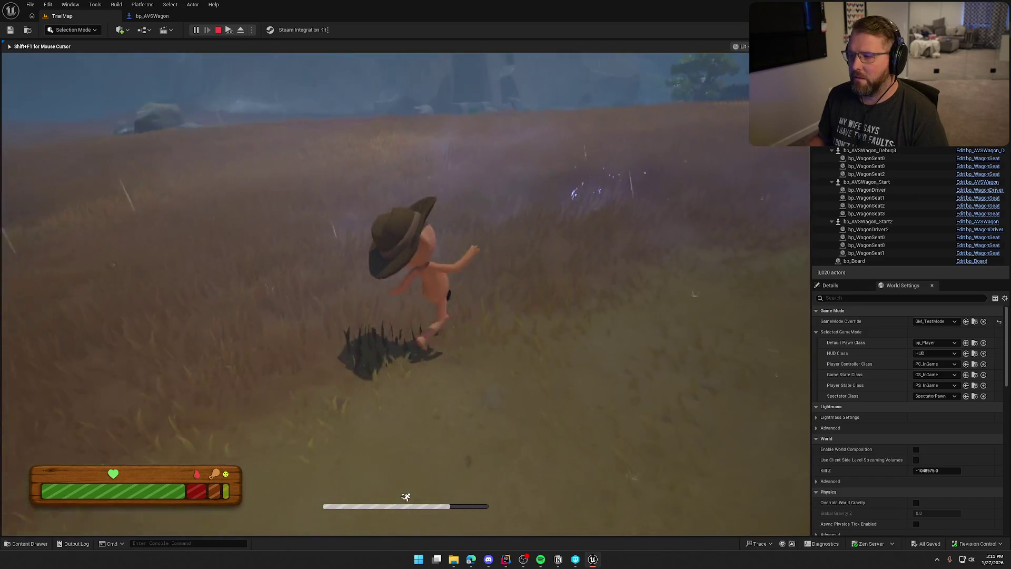
key(w)
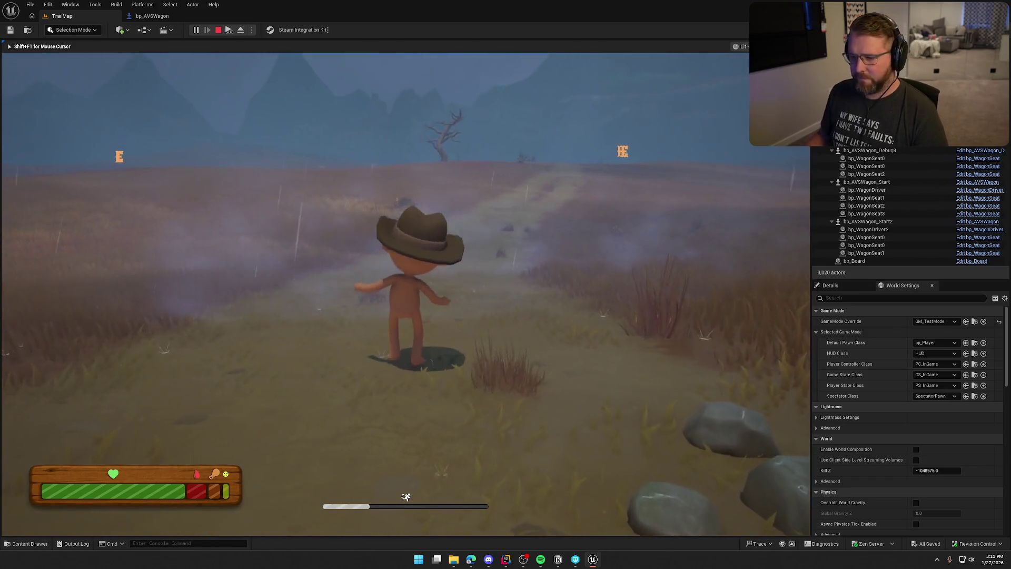
key(Escape)
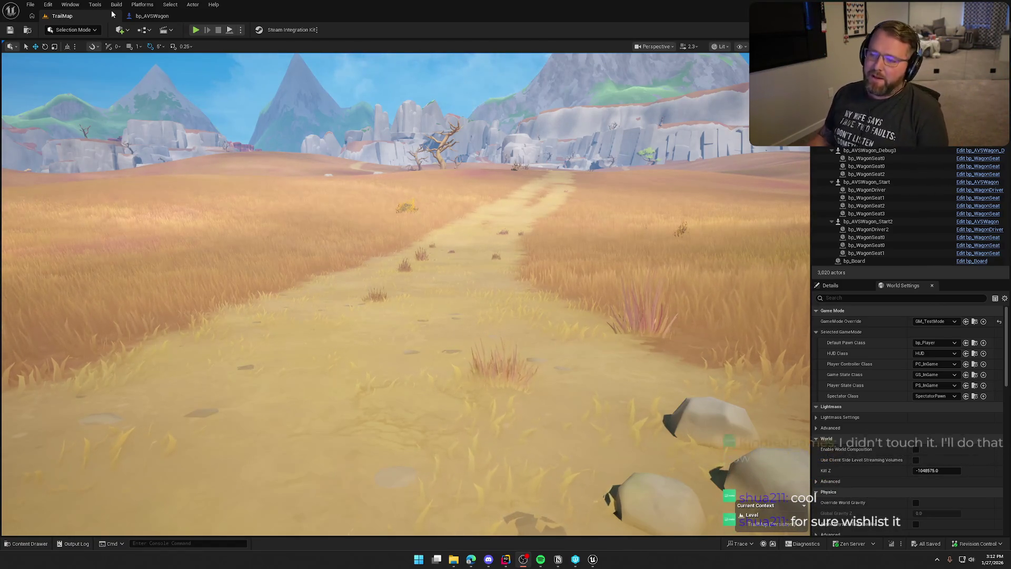
- Bring up the Content Drawer on the Maps folder with GameWorld, MainMenu, TrailMap, TrailMap_Mountain and Transition
key(ctrl+space)
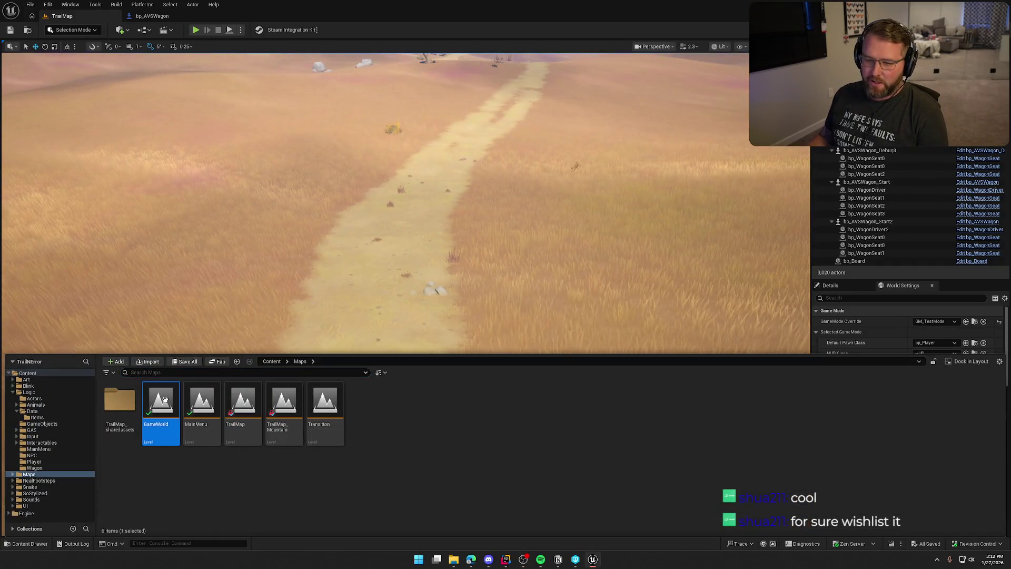
- Load the GameWorld level, switch to game view, and look around the riverside camp with wagon and oxen
double_click(165, 400)
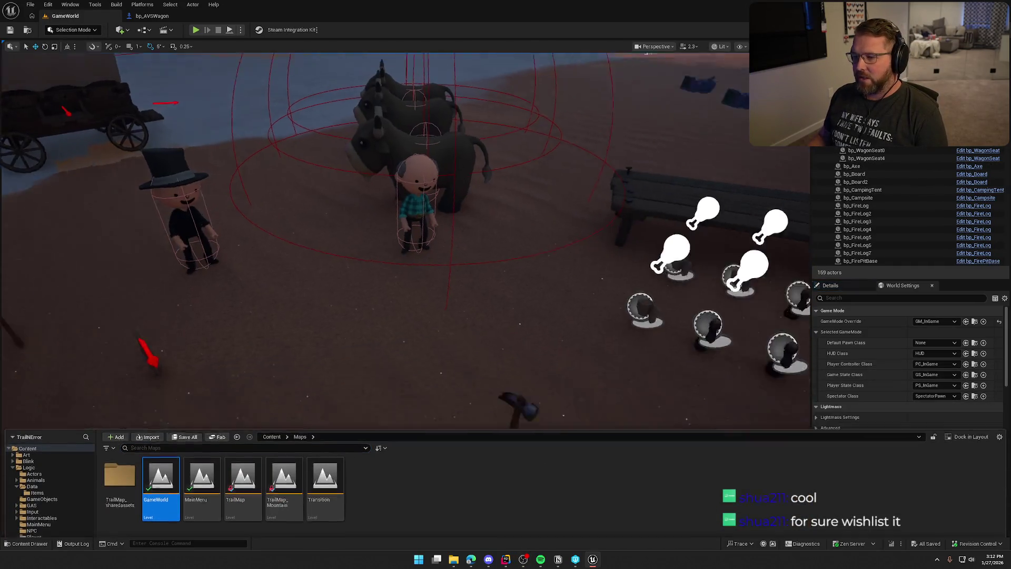
scroll(575, 62, down, 2)
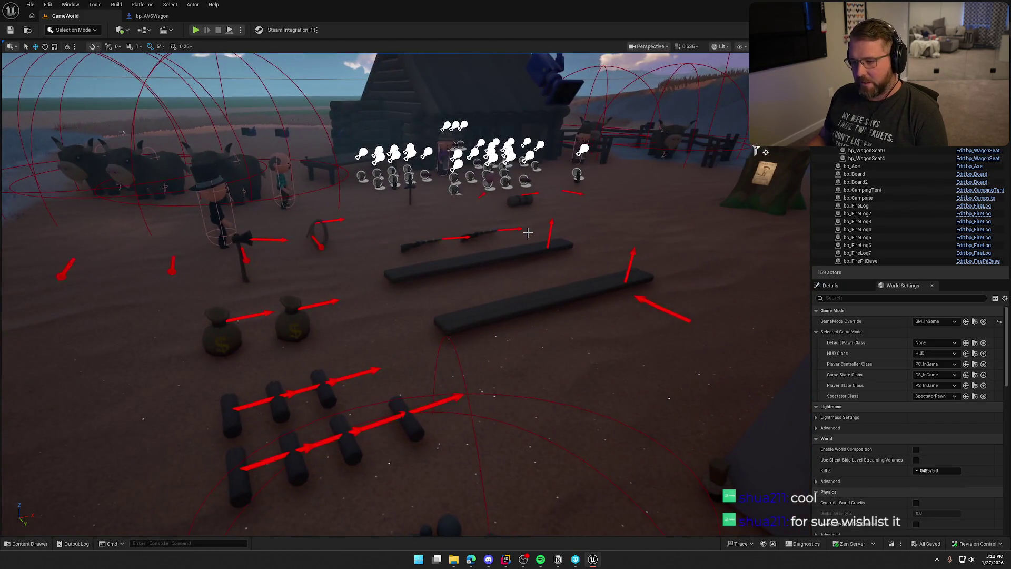
key(g)
scroll(406, 295, up, 3)
mouse_move(405, 295)
mouse_down()
mouse_move(369, 284)
mouse_move(411, 297)
mouse_move(400, 311)
mouse_up()
drag(527, 232, 528, 232)
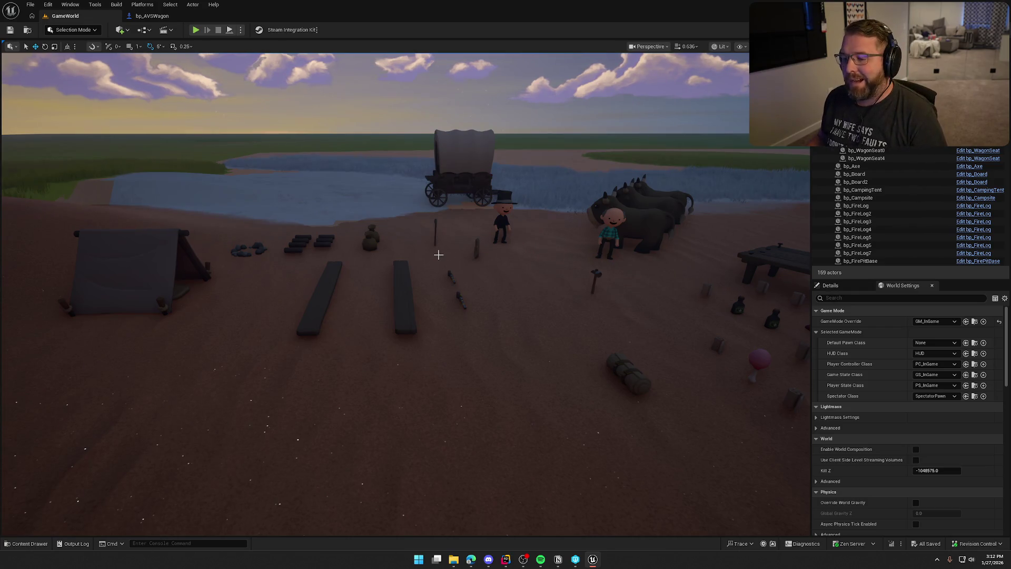
drag(439, 255, 441, 256)
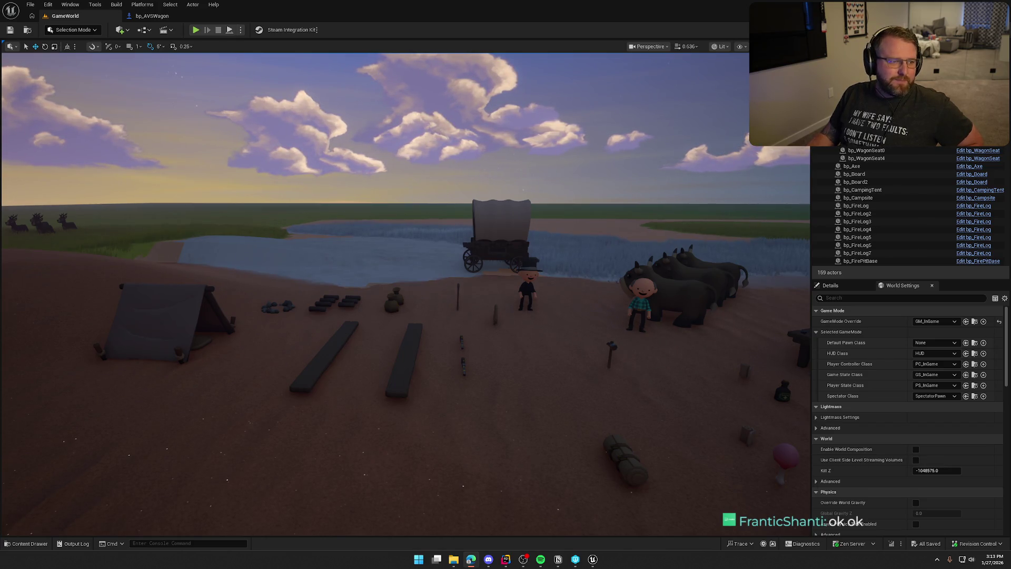
drag(95, 378, 248, 342)
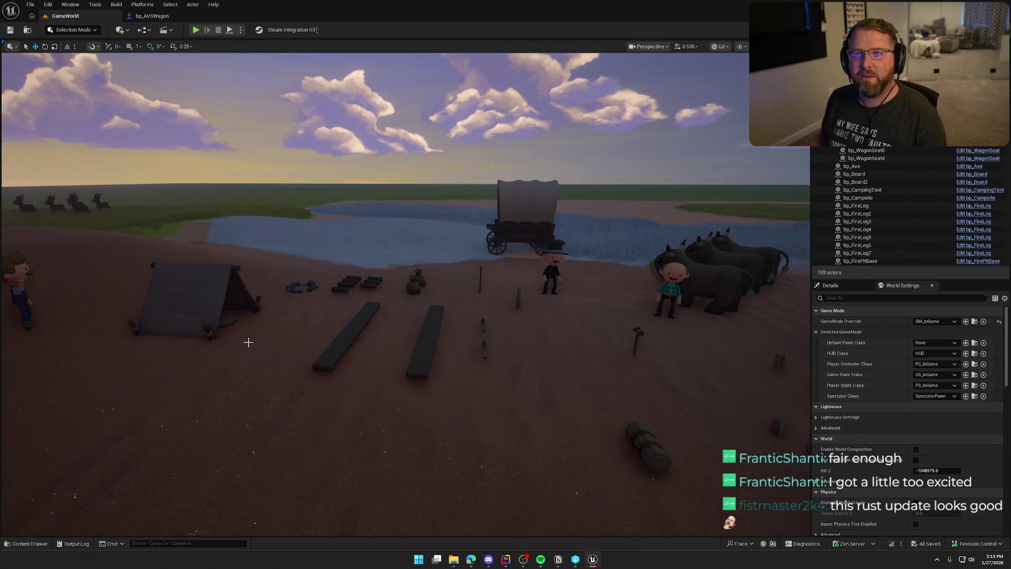
mouse_move(482, 337)
mouse_down()
mouse_move(522, 337)
mouse_move(482, 337)
mouse_up()
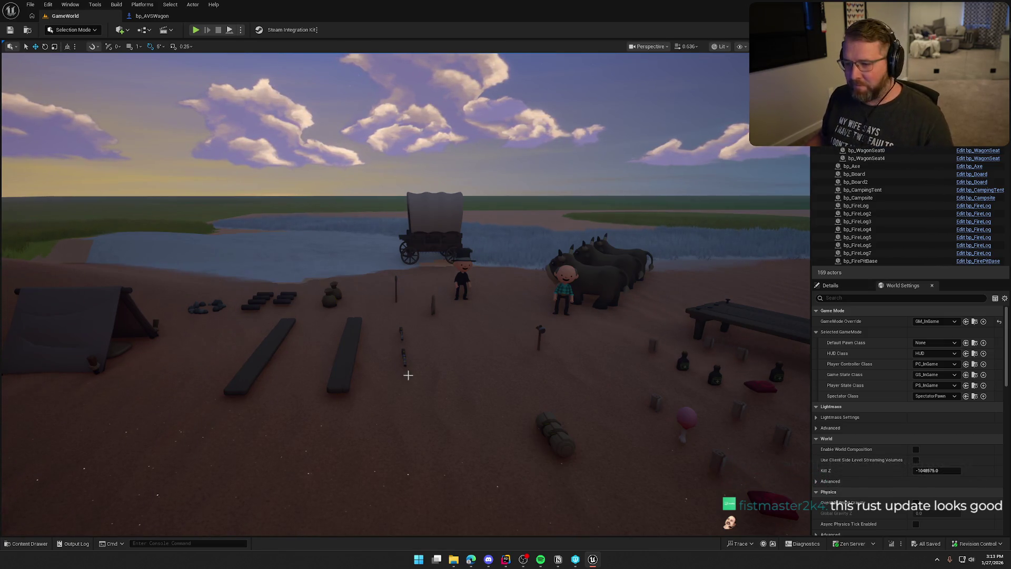
drag(357, 243, 358, 205)
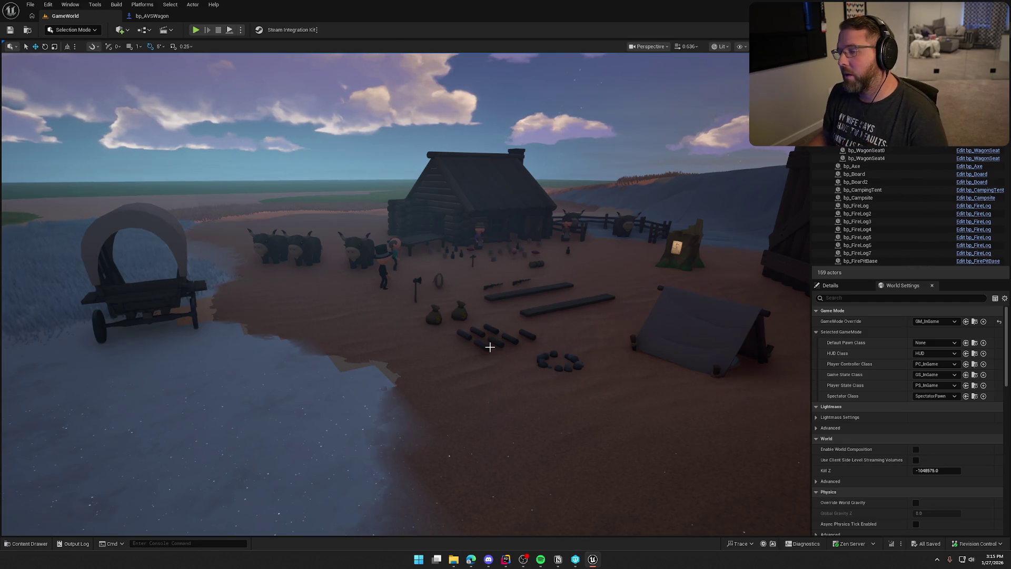
- Fly over the camp toward the cabin and fence, briefly opening and closing the Content Drawer
mouse_move(413, 361)
mouse_down()
mouse_move(490, 339)
mouse_move(498, 247)
mouse_move(482, 331)
mouse_move(430, 347)
mouse_up()
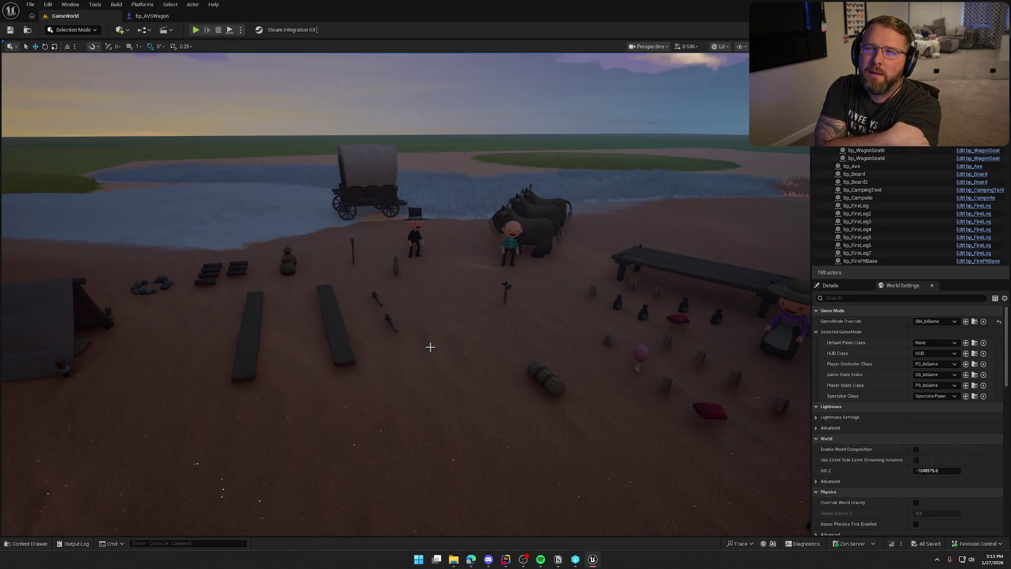
mouse_move(431, 347)
mouse_down()
mouse_move(457, 314)
mouse_move(432, 310)
mouse_move(474, 321)
mouse_move(424, 340)
mouse_up()
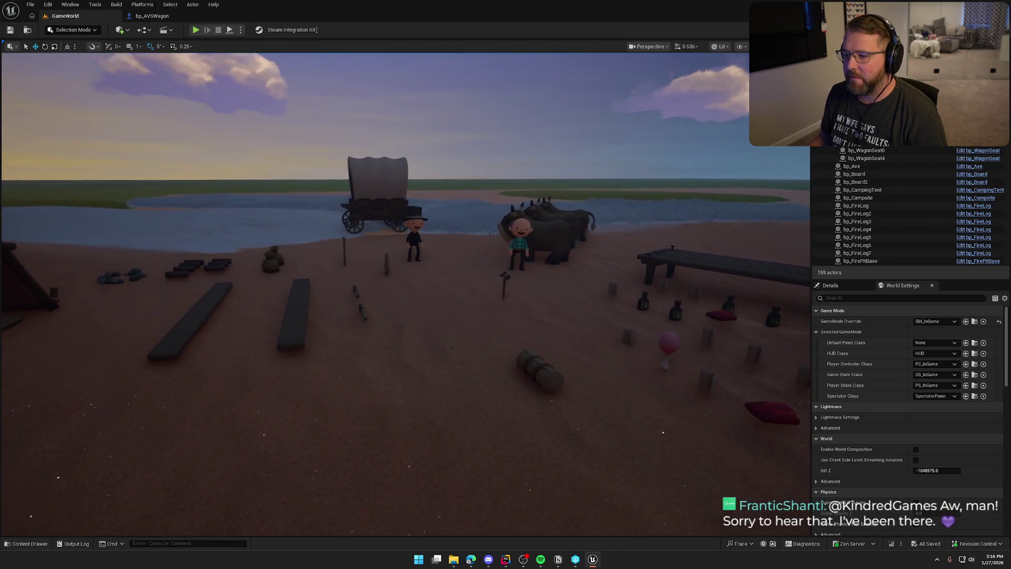
drag(282, 161, 356, 215)
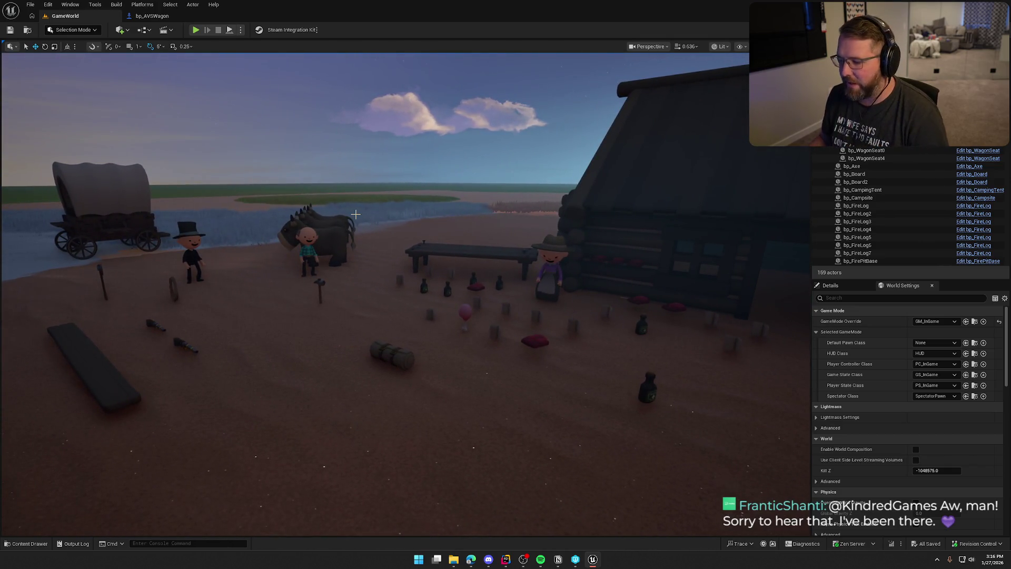
key(ctrl+space)
click(452, 490)
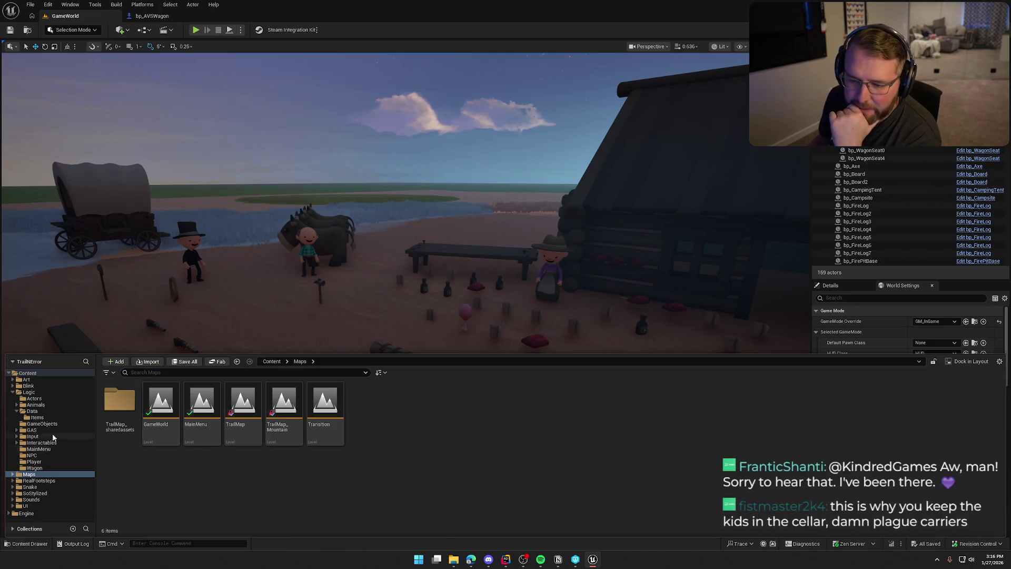
click(13, 392)
click(460, 226)
- Switch the side panel to the Details tab and move the view around the wagon and characters
drag(460, 226, 464, 230)
click(831, 285)
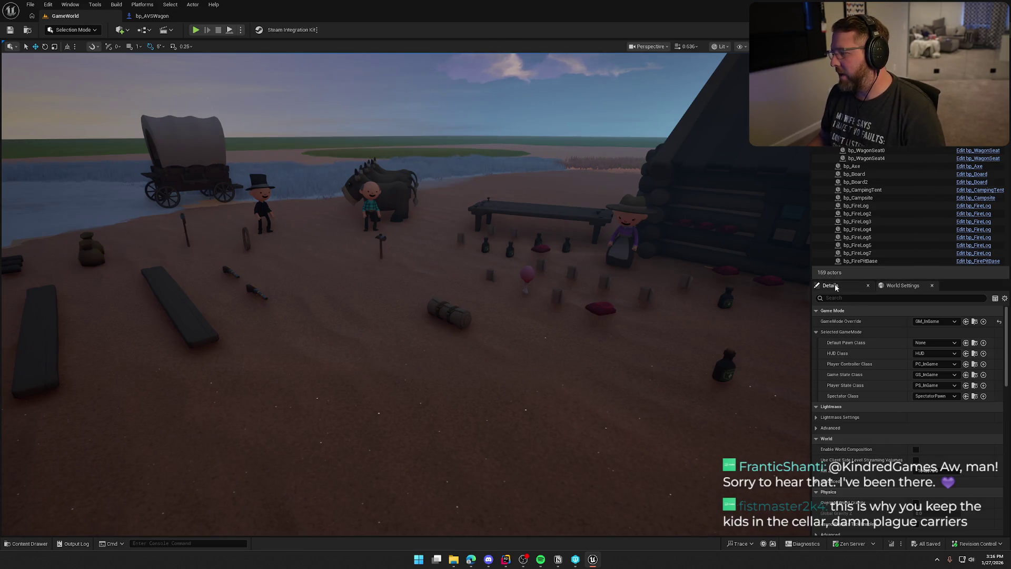
mouse_move(594, 264)
mouse_down()
mouse_move(594, 298)
mouse_move(593, 266)
mouse_up()
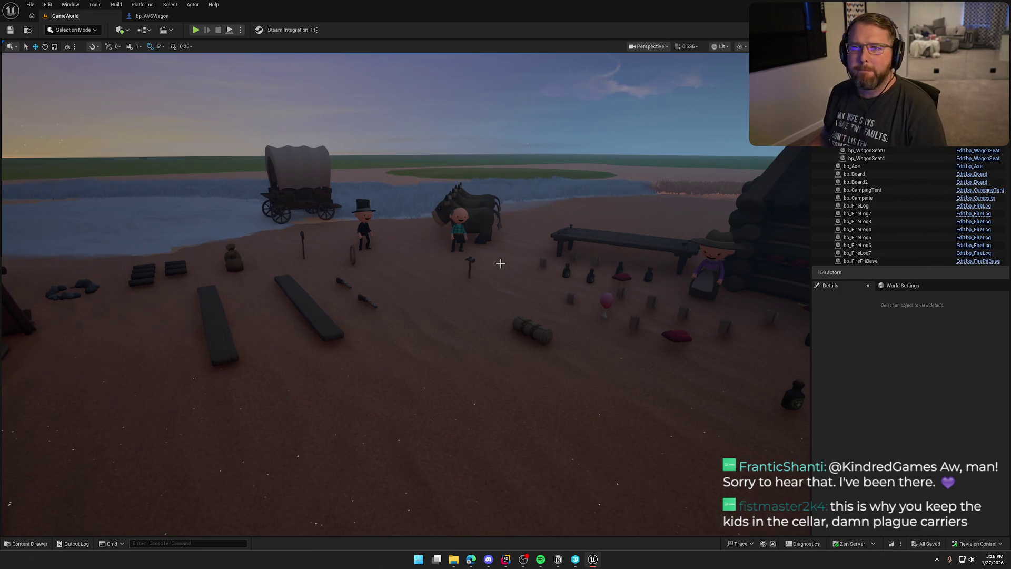
mouse_move(501, 263)
mouse_down()
mouse_move(501, 240)
mouse_move(526, 255)
mouse_up()
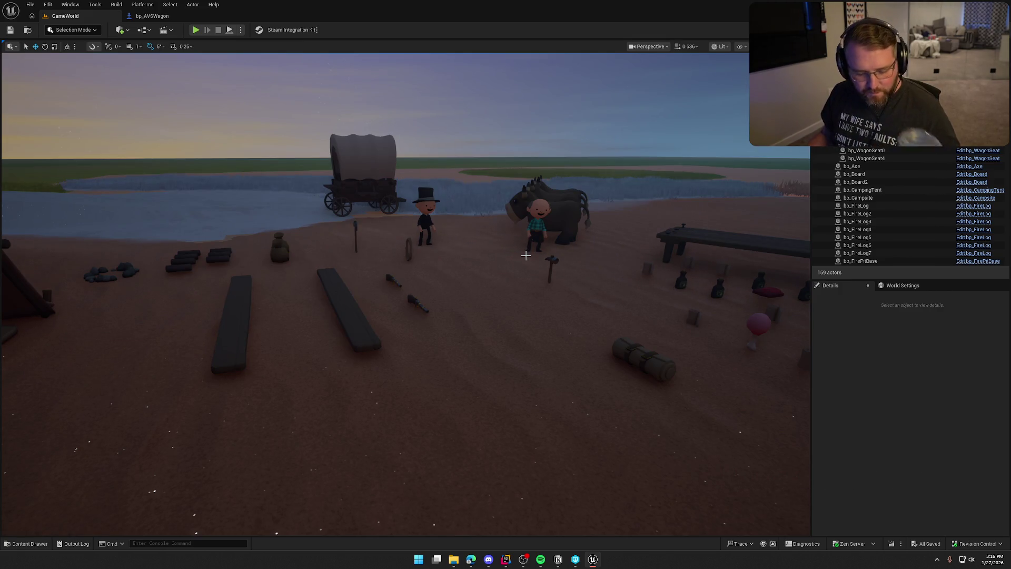
key(Right)
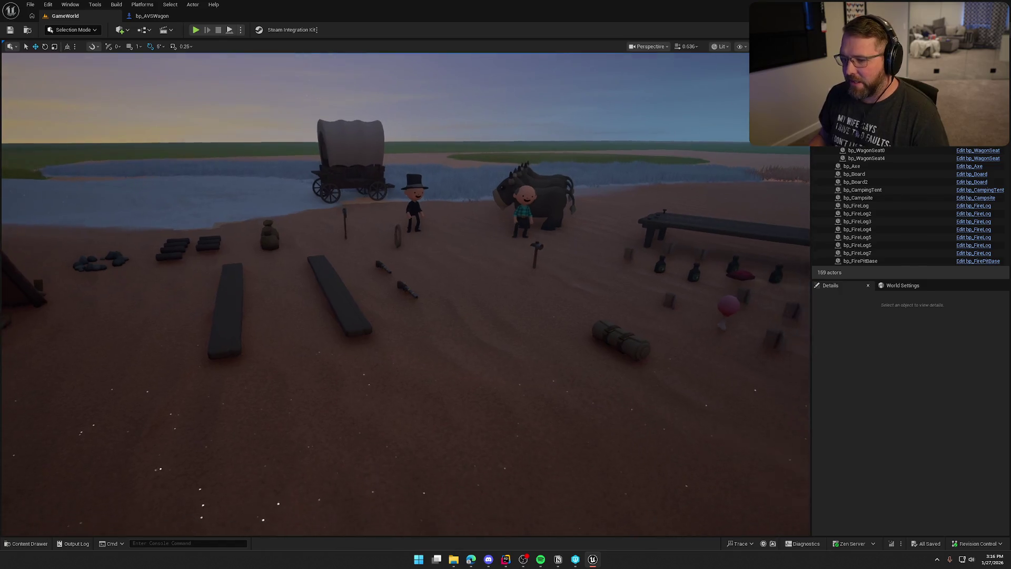
key(Down)
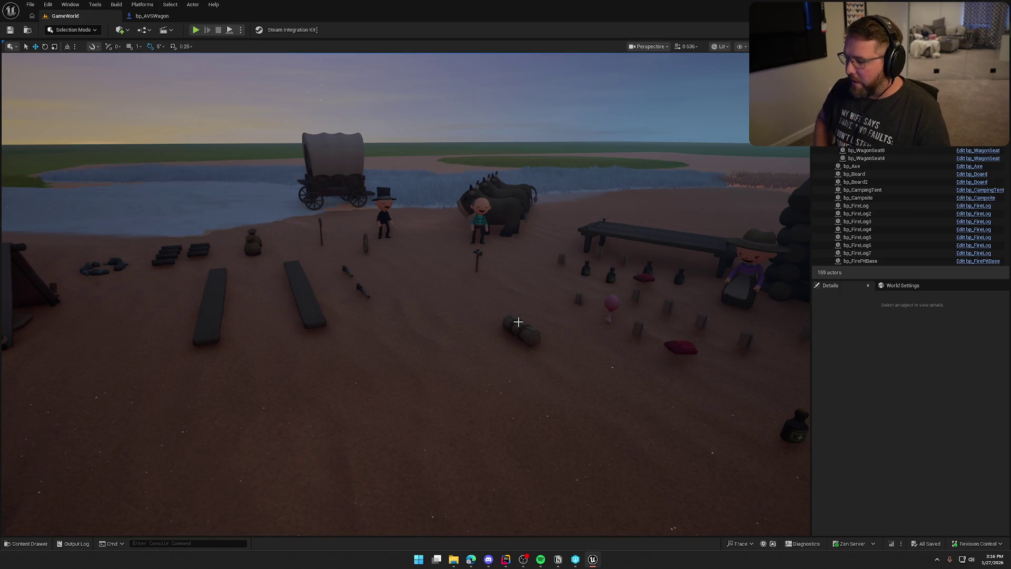
- Reframe the camp from higher up toward the wagon and oxen, with the Content Drawer reopened on Maps
scroll(528, 309, down, 5)
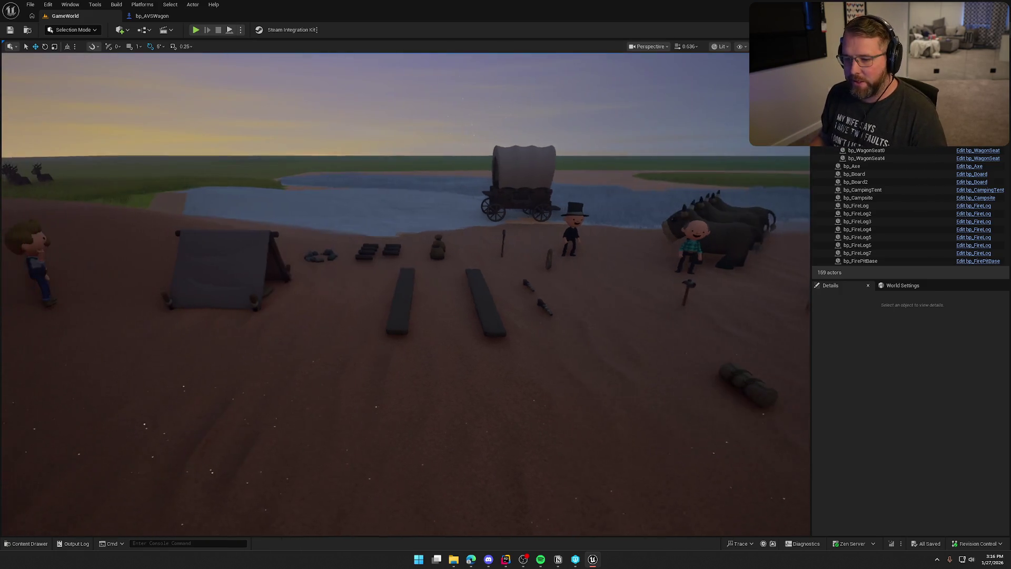
key(a)
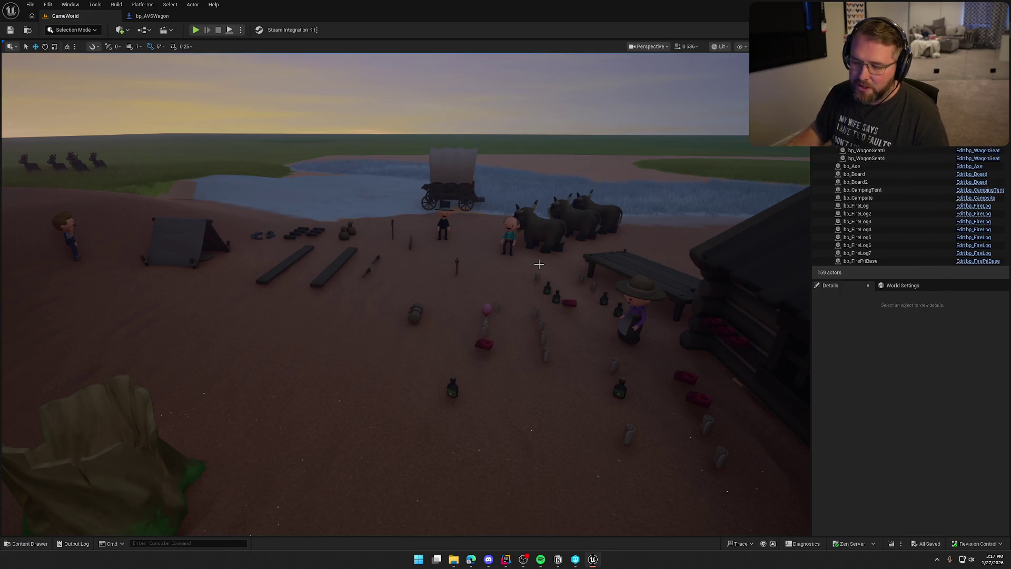
mouse_move(488, 238)
mouse_down()
mouse_move(495, 247)
mouse_move(487, 231)
mouse_up()
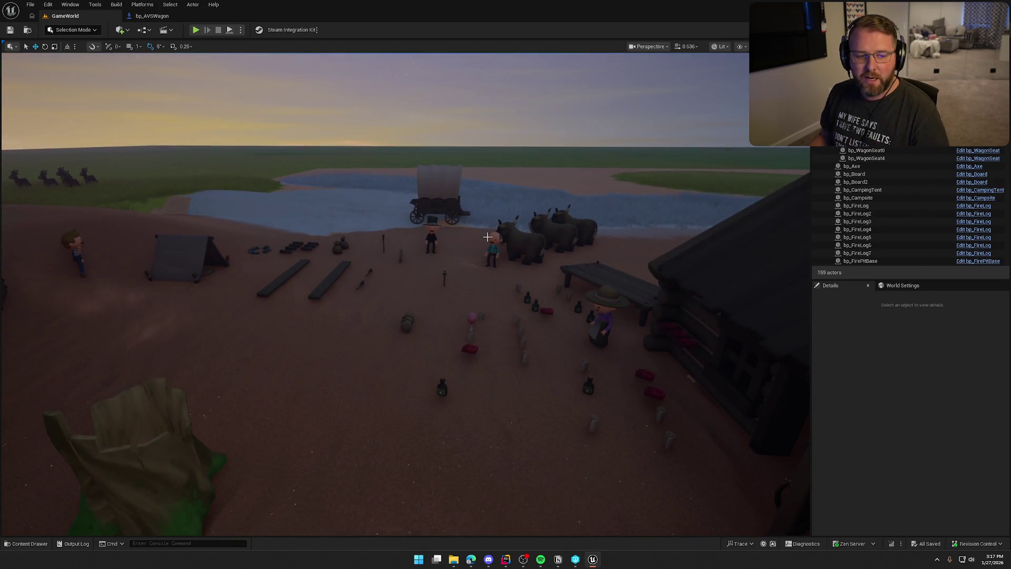
drag(487, 237, 447, 241)
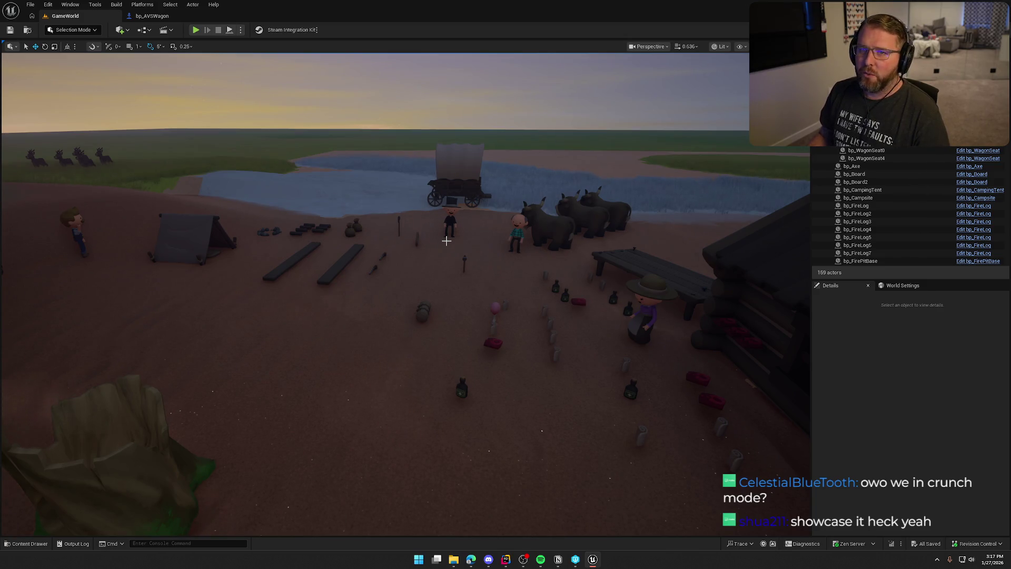
drag(468, 270, 469, 269)
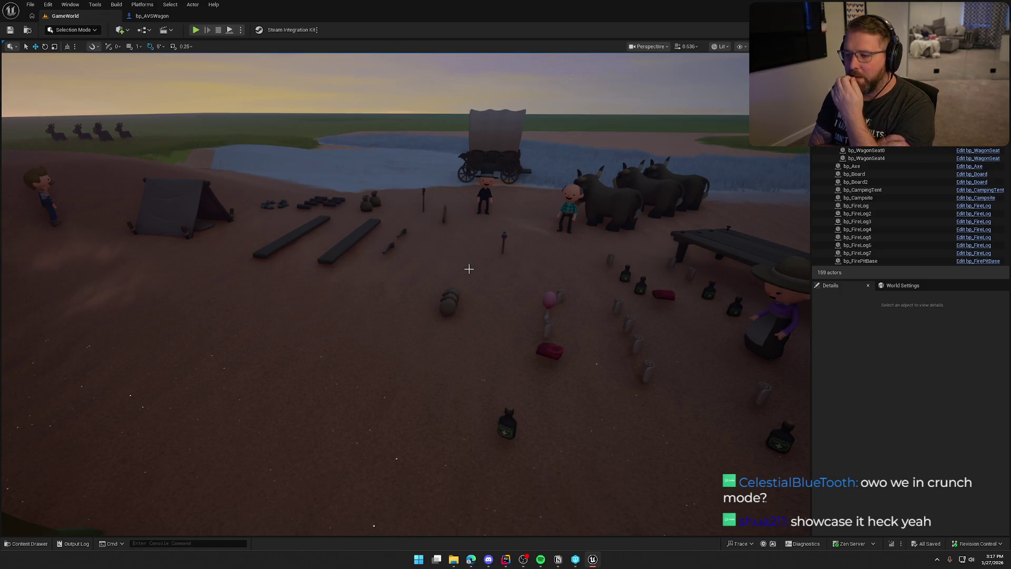
mouse_move(469, 269)
mouse_down()
mouse_move(487, 269)
mouse_move(471, 274)
mouse_move(472, 306)
mouse_up()
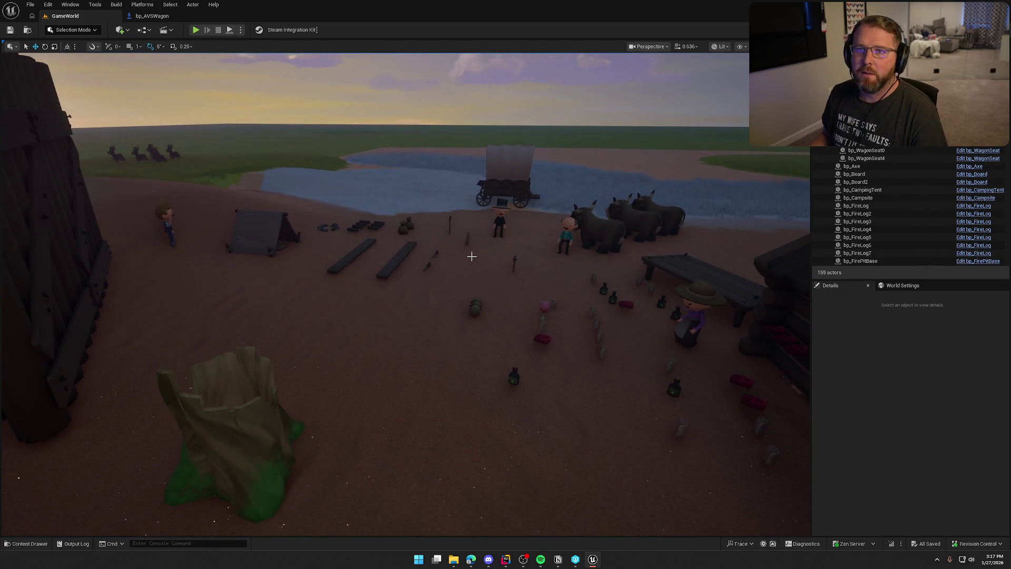
mouse_move(486, 257)
mouse_down()
mouse_move(487, 239)
mouse_move(479, 271)
mouse_up()
key(ctrl+space)
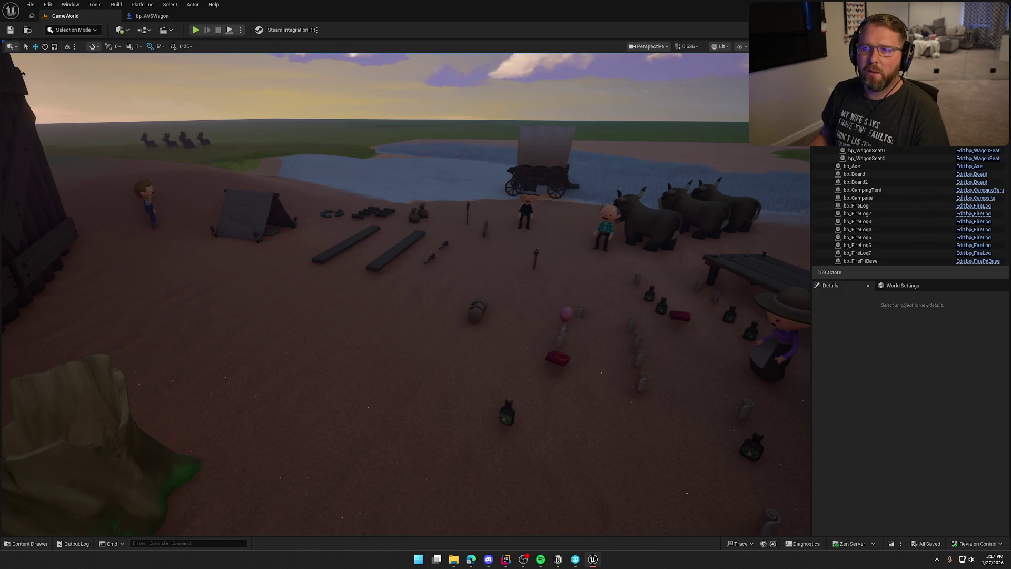
drag(431, 264, 432, 284)
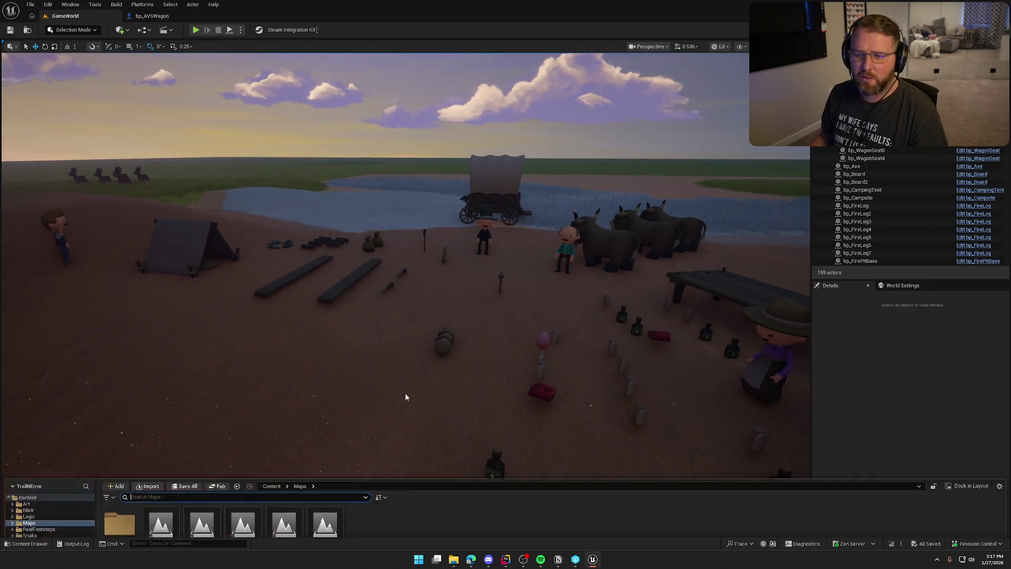
key(ctrl+space)
click(31, 393)
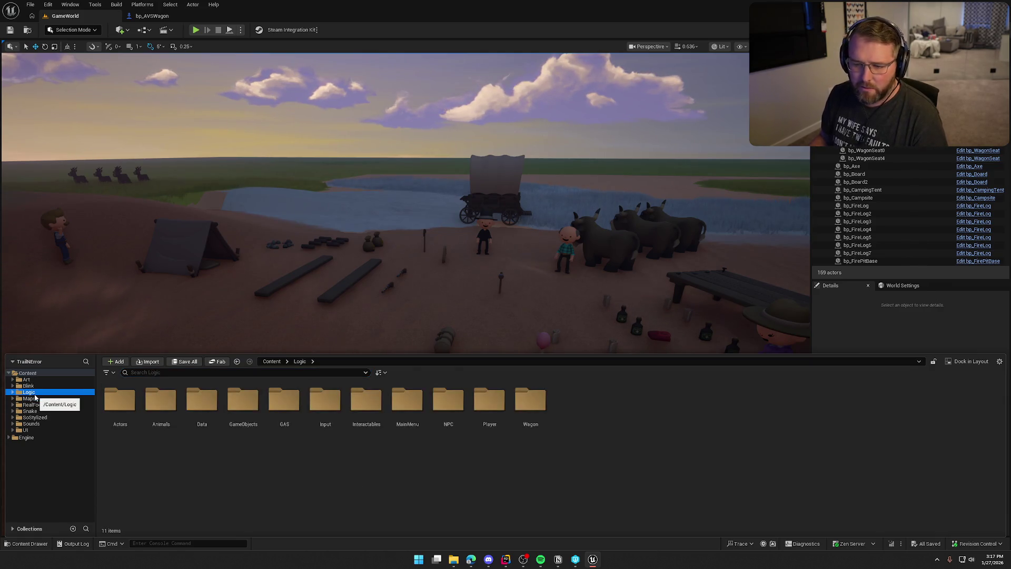
drag(422, 316, 422, 285)
scroll(405, 293, down, 4)
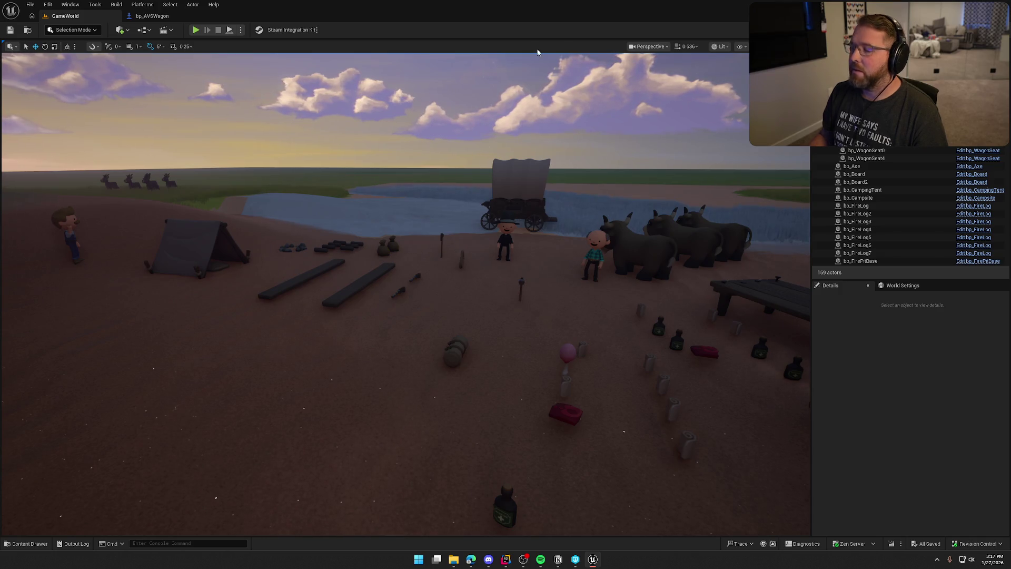
scroll(441, 204, up, 4)
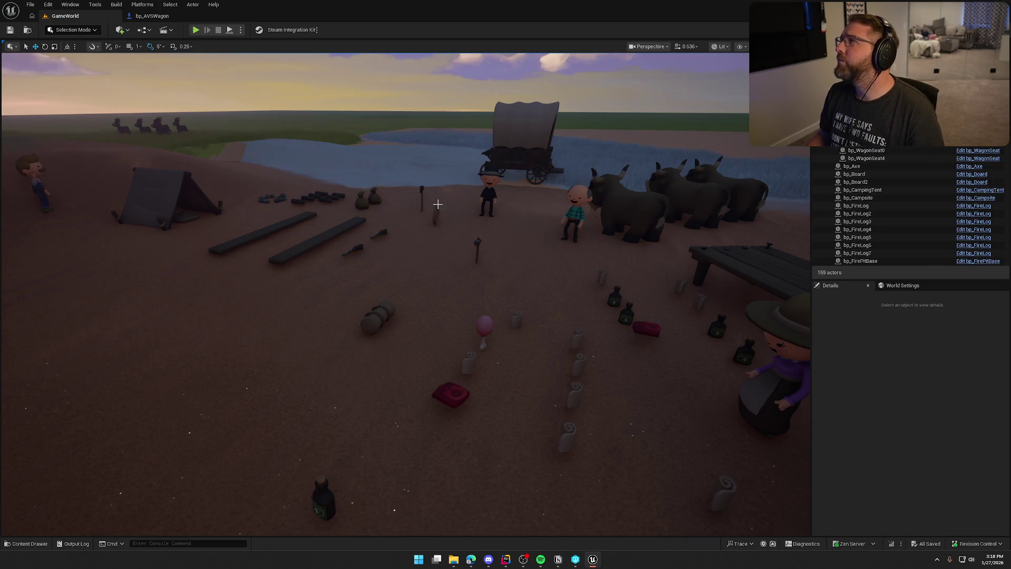
key(Left)
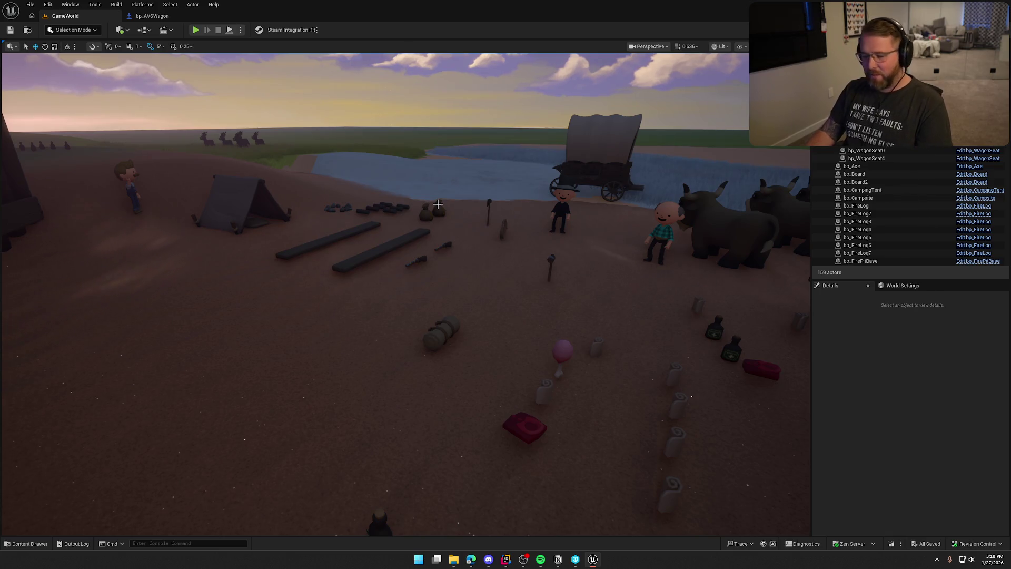
drag(384, 335, 392, 321)
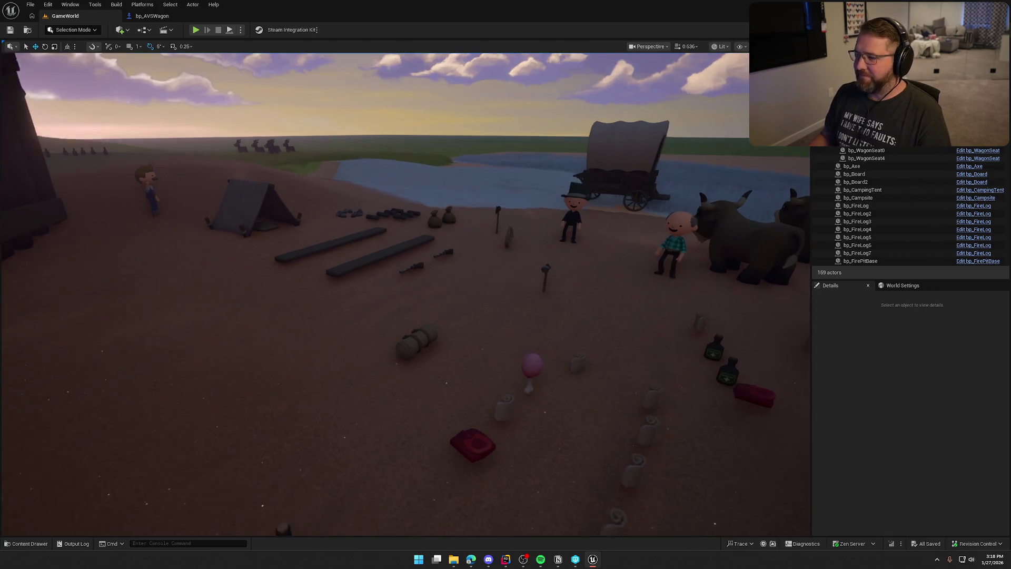
key(ctrl+space)
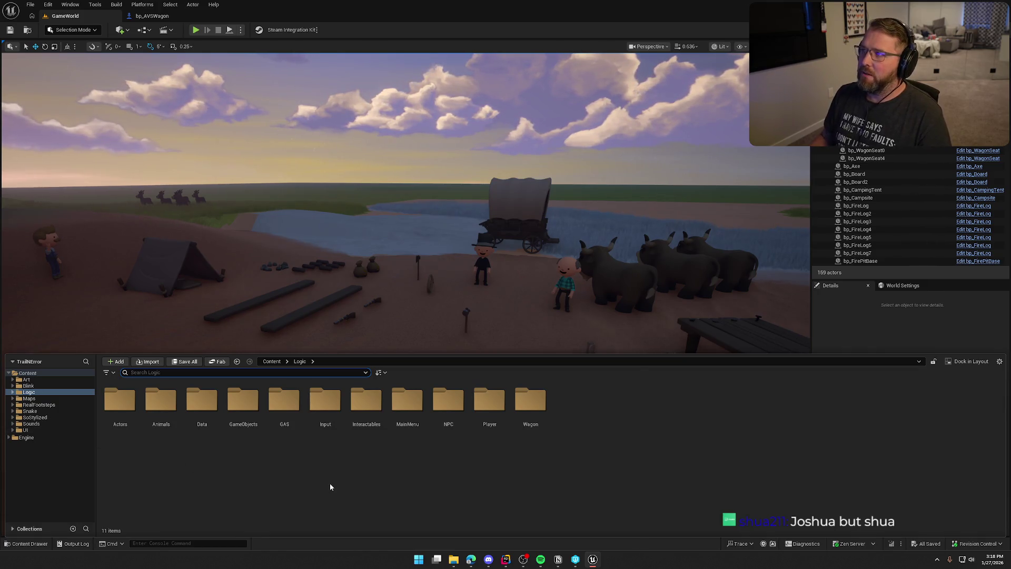
drag(328, 350, 305, 310)
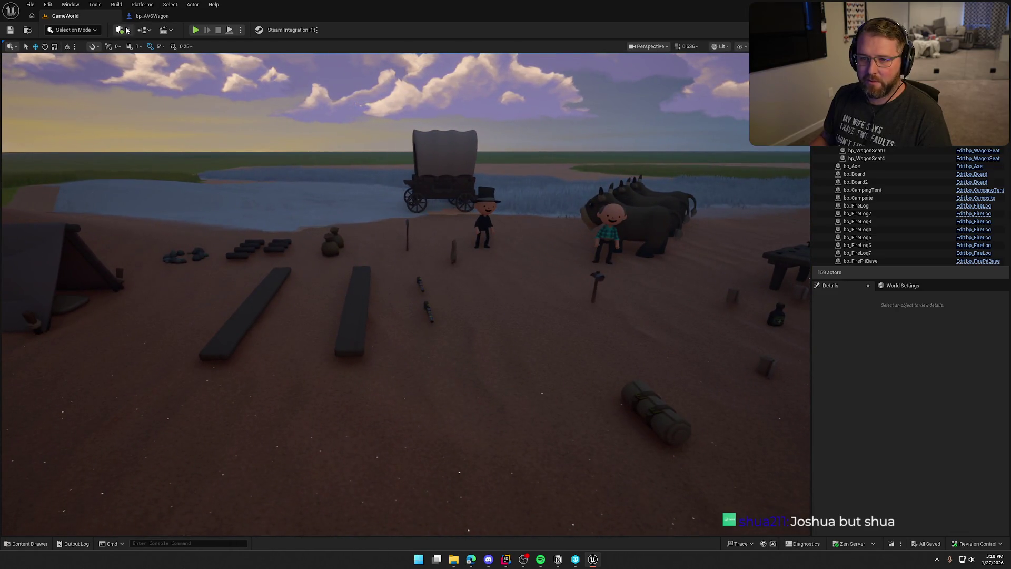
click(154, 16)
- Scroll around the bp_AVSWagon event graph nodes, then return to the GameWorld level
scroll(565, 263, down, 5)
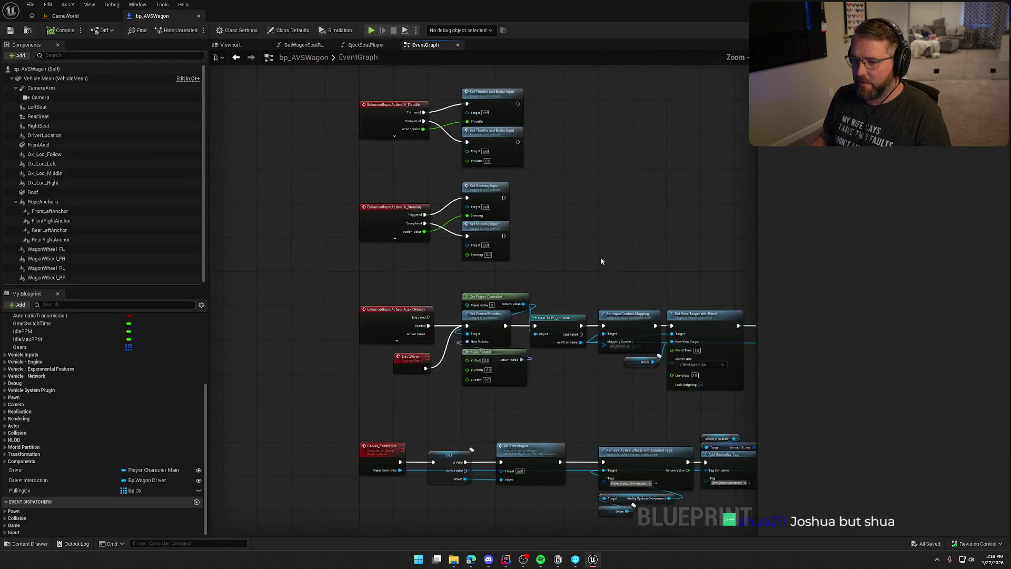
scroll(586, 362, up, 6)
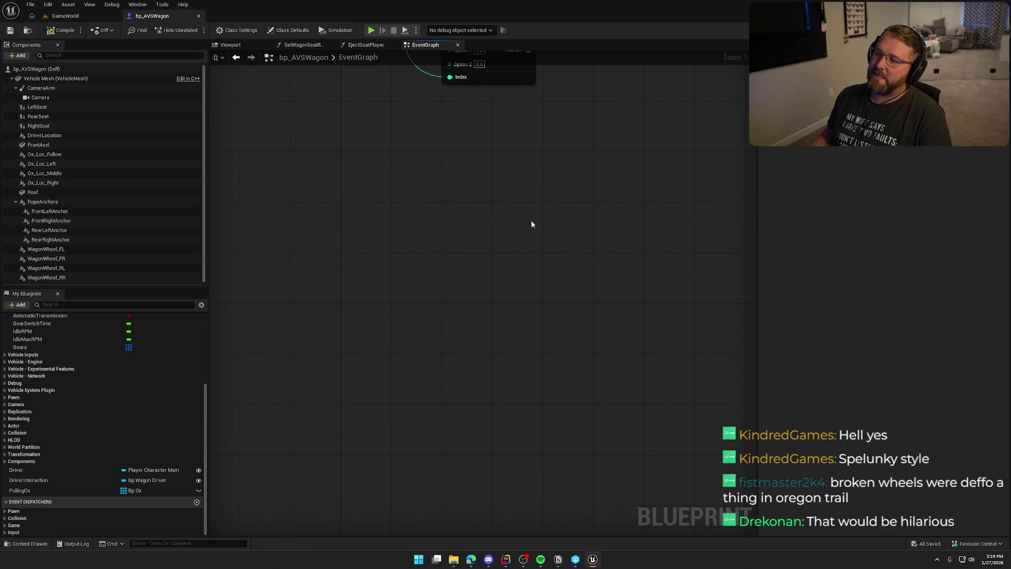
click(65, 16)
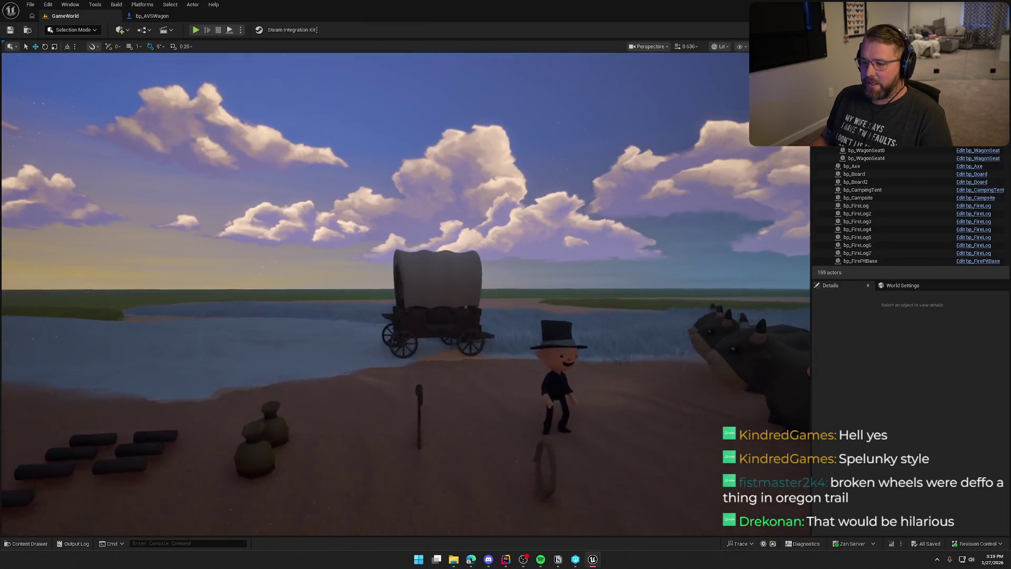
- Select a money bag placed in the camp and locate its bp_MoneyBag blueprint in the content browser
key(w)
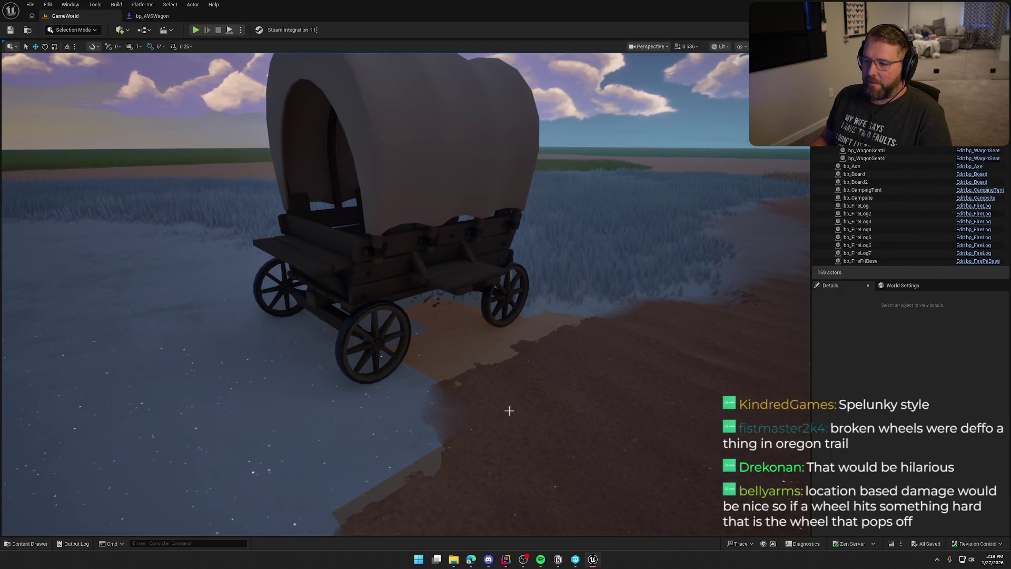
drag(483, 413, 483, 413)
drag(394, 425, 393, 424)
key(ctrl+space)
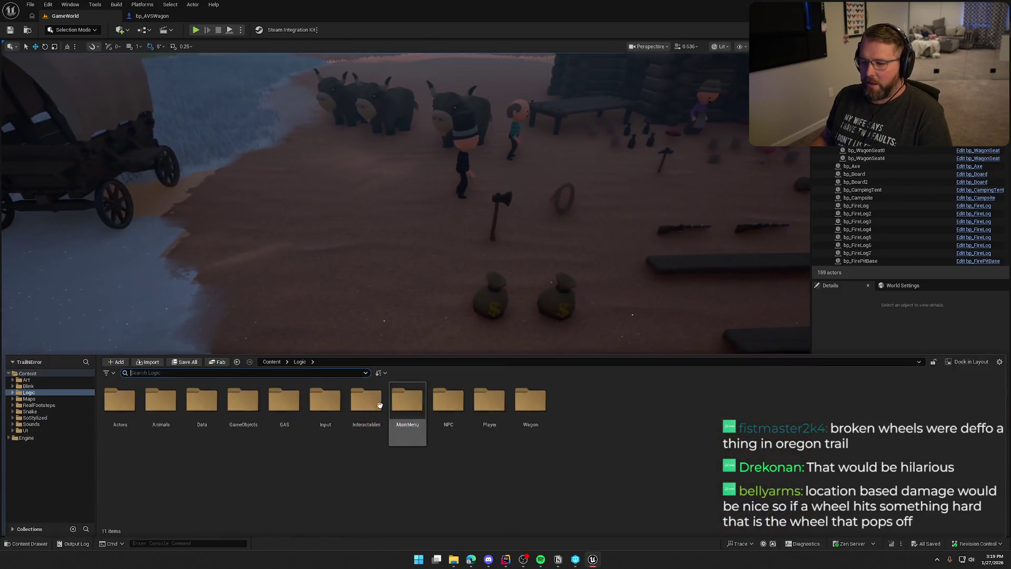
click(486, 297)
key(ctrl+b)
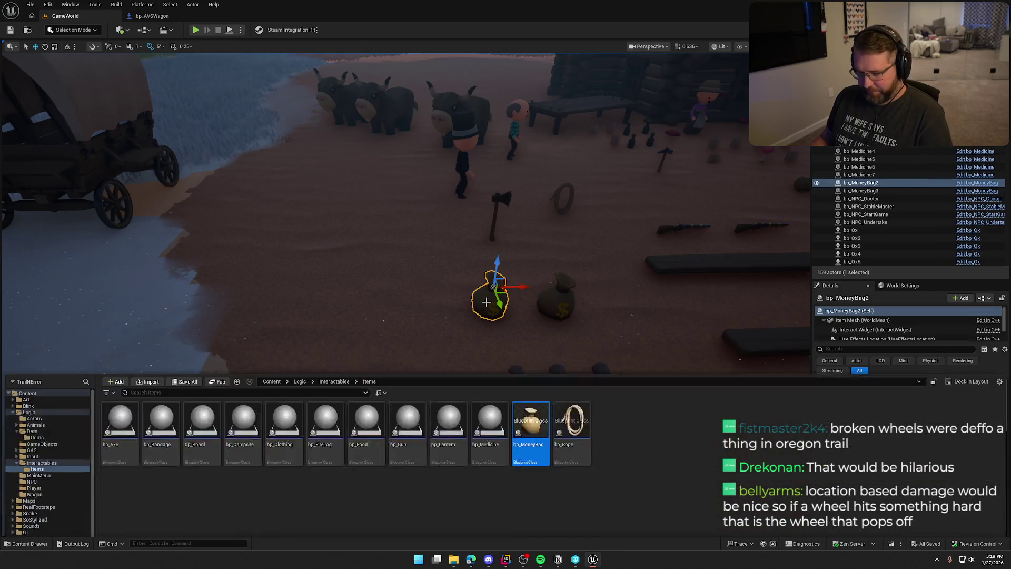
- Duplicate bp_MoneyBag as bp_WagonWheel in Items and open the new blueprint
click(521, 407)
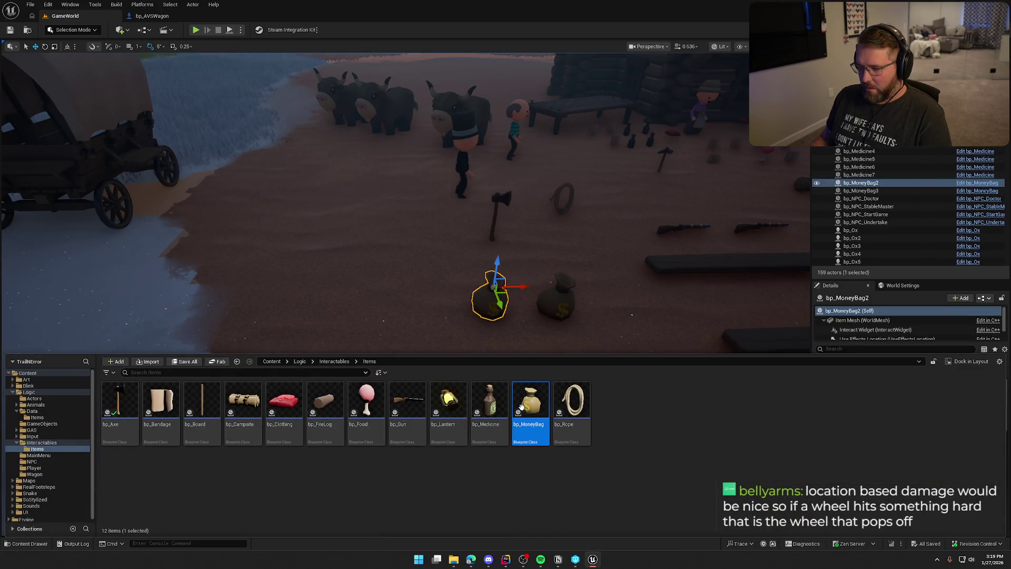
key(ctrl+d)
text(bp)
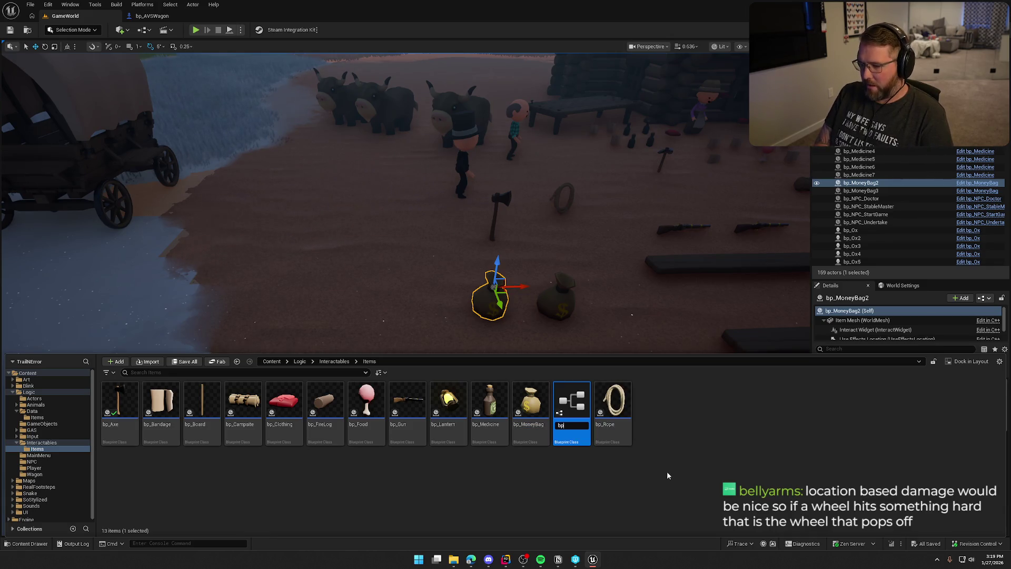
text(WagonWheel)
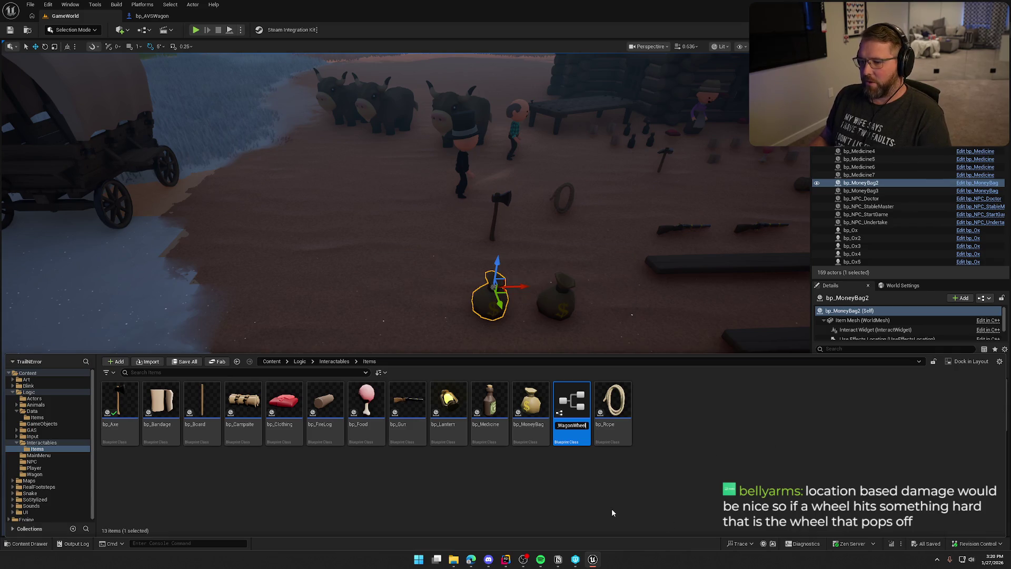
key(Return)
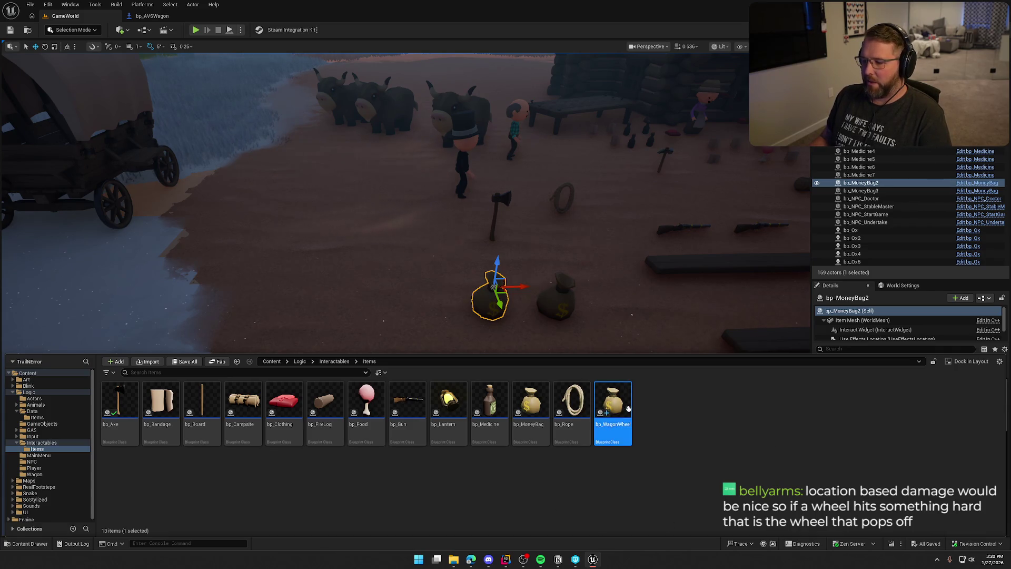
key(ctrl+space)
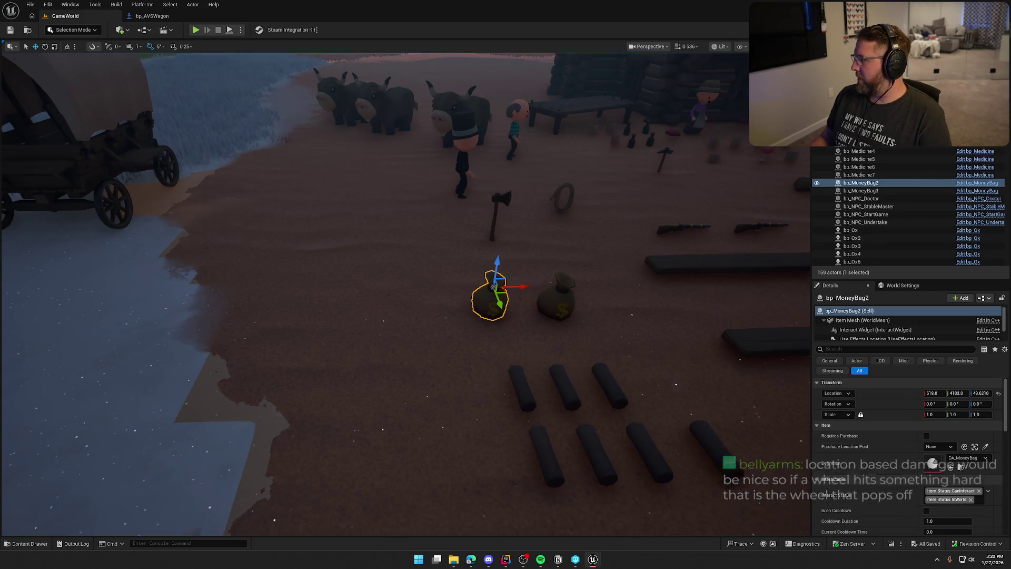
scroll(332, 210, up, 3)
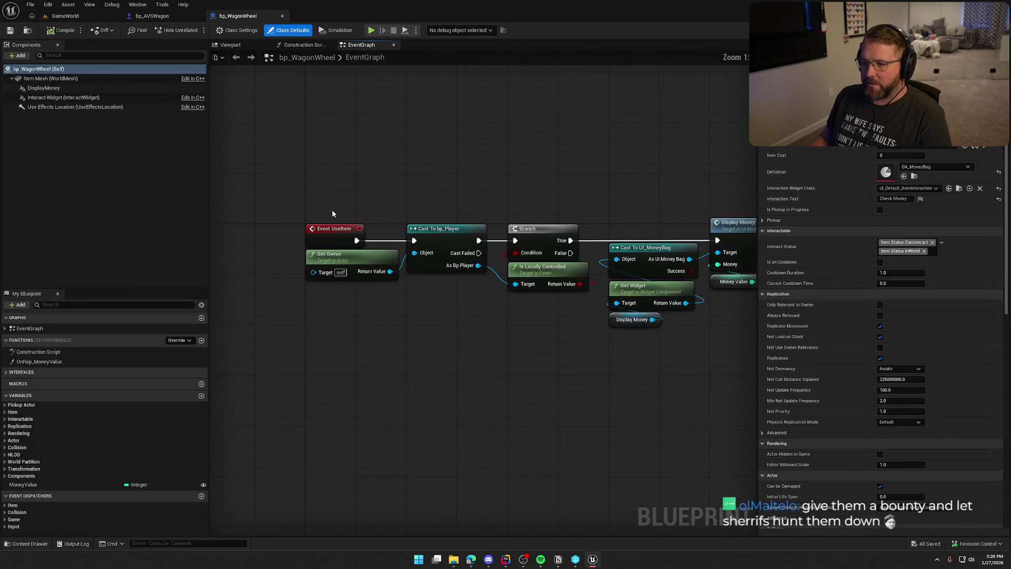
- Delete all nodes from bp_WagonWheel's event graph and save the blueprint
drag(657, 333, 221, 151)
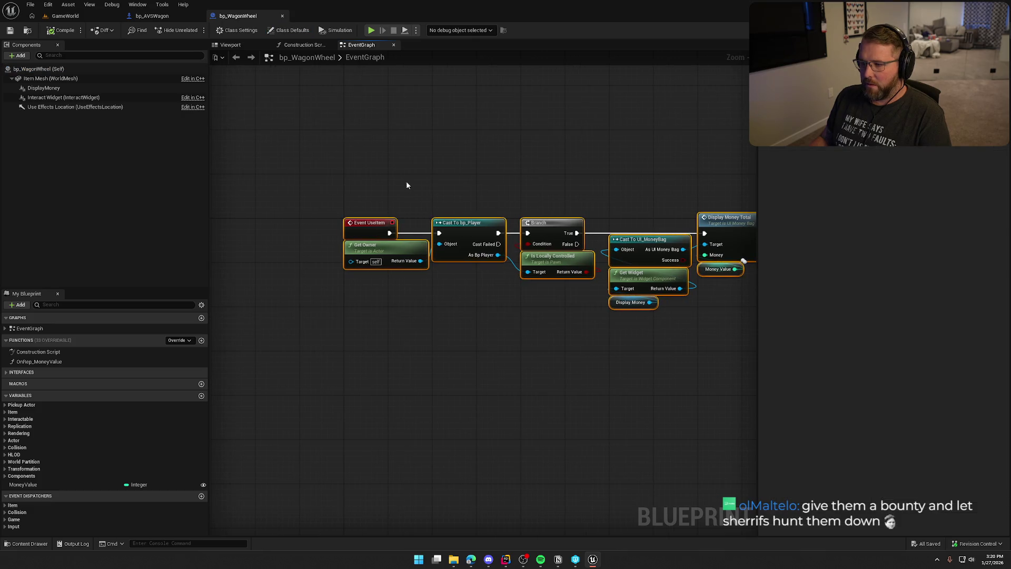
key(Delete)
key(ctrl+s)
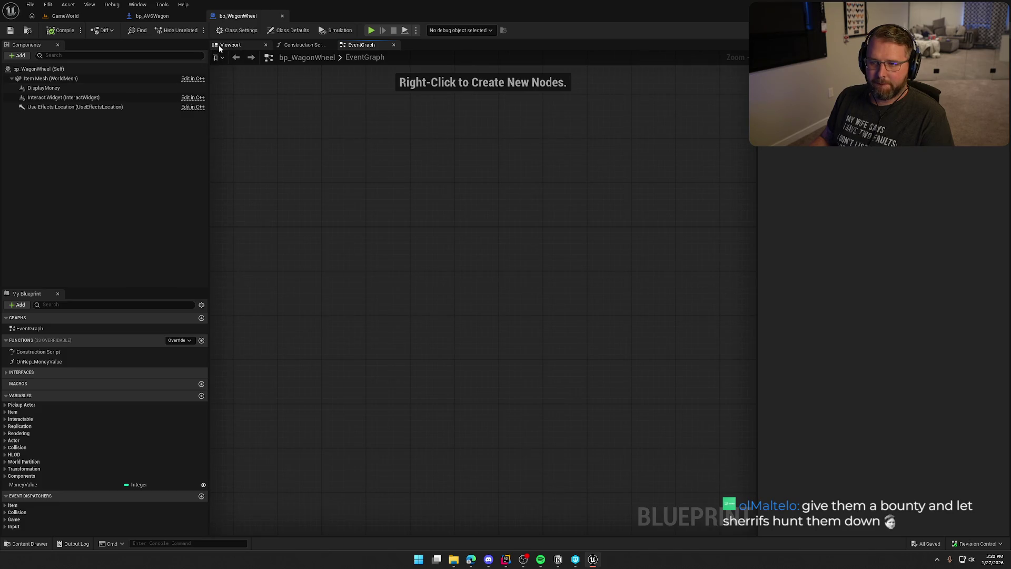
- Make Requires Purchase default to checked and edit the Item Cost default in bp_WagonWheel
click(220, 45)
click(12, 405)
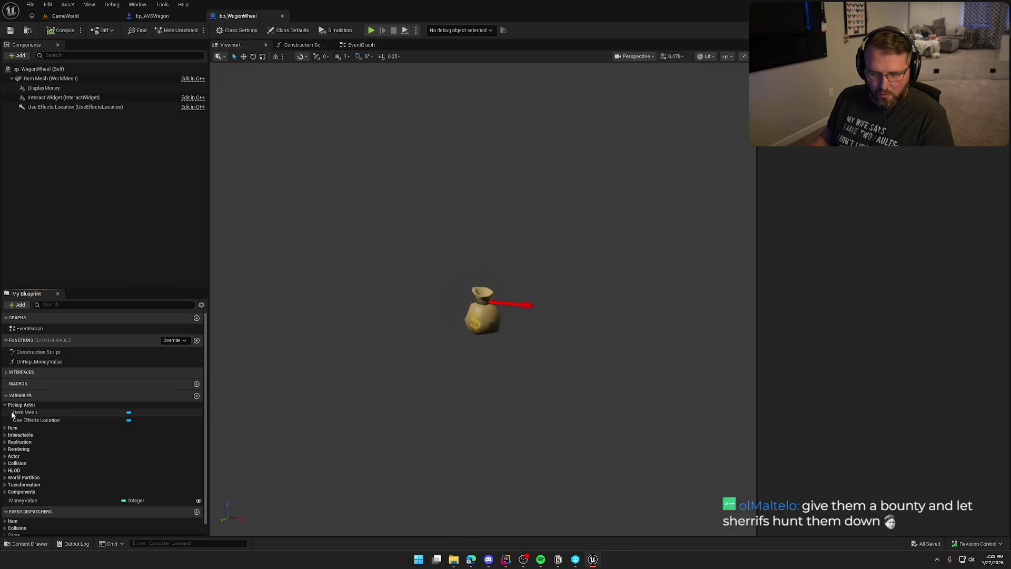
click(22, 413)
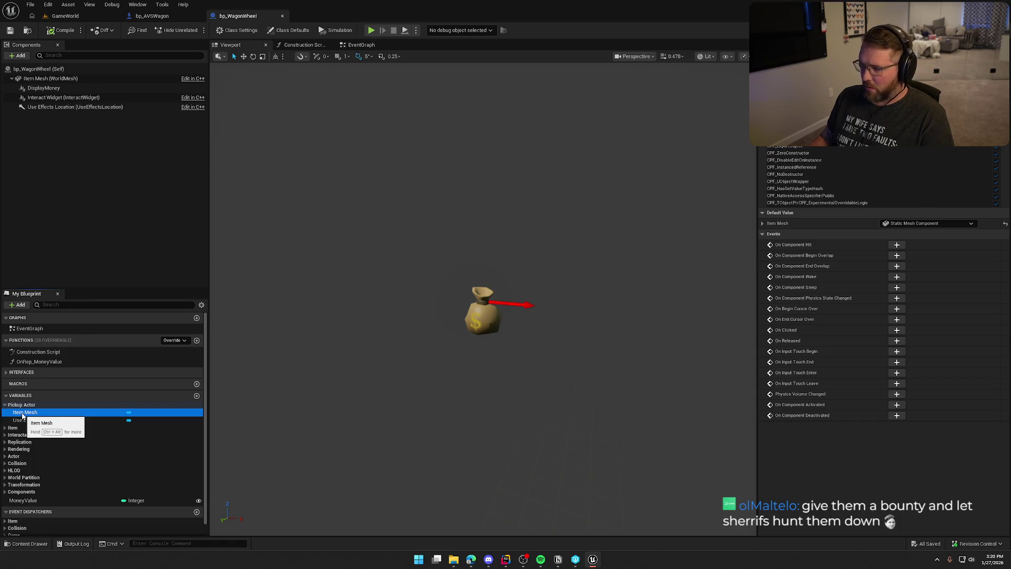
click(9, 428)
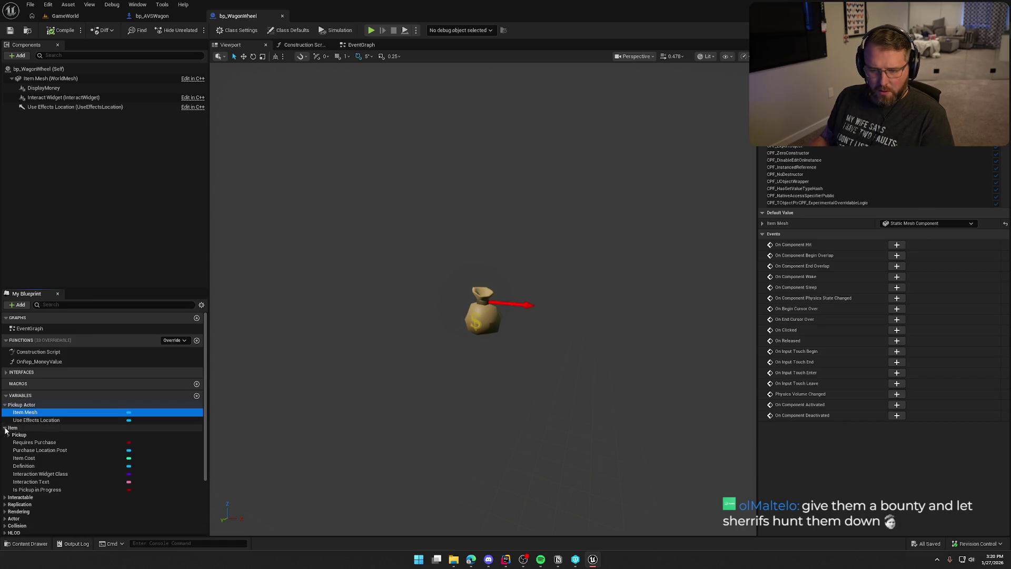
click(50, 444)
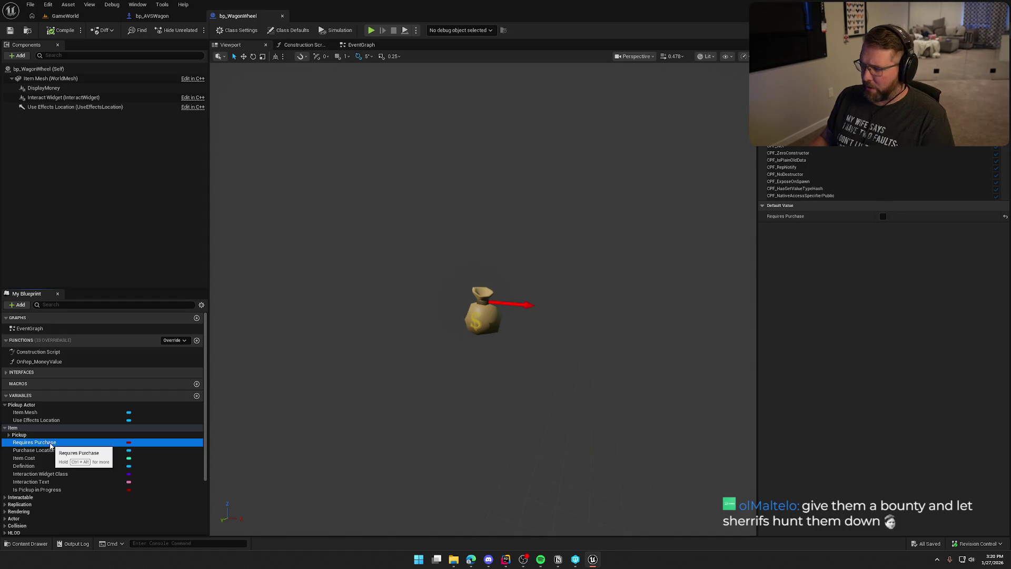
click(883, 216)
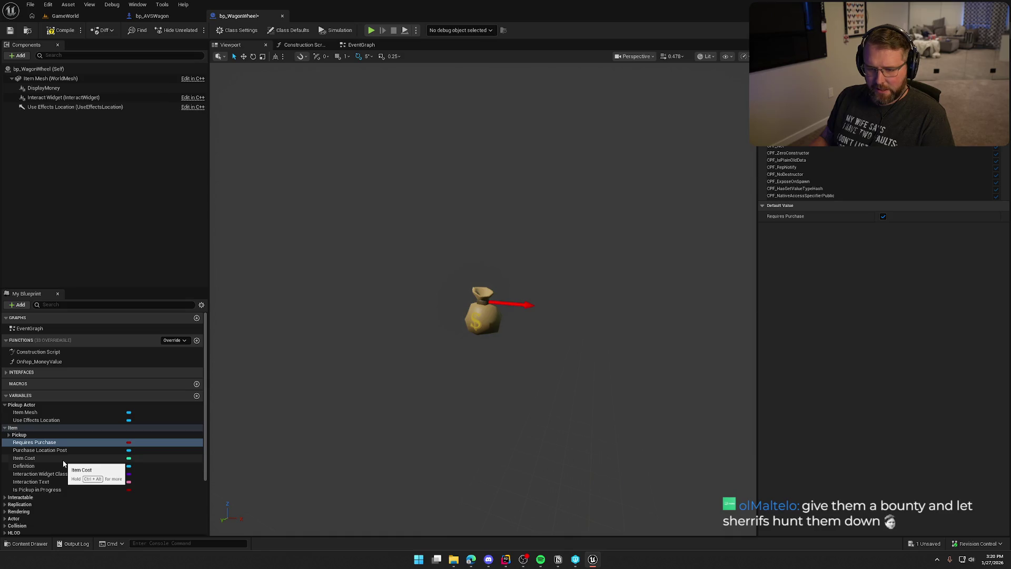
click(35, 458)
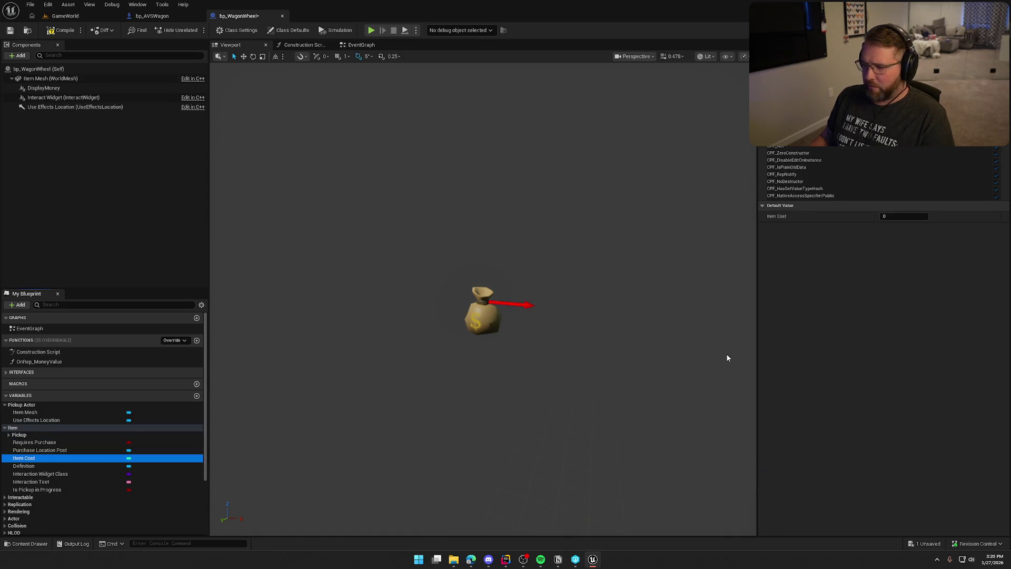
click(901, 216)
text(10)
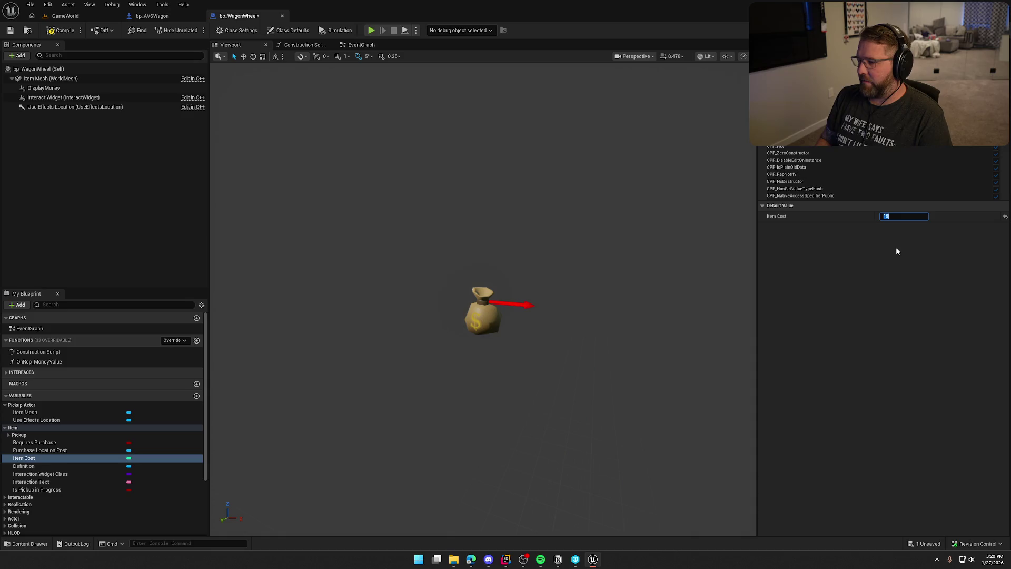
- Locate the Definition's DA_MoneyBag asset and duplicate it as DA_WagonWheel
click(185, 465)
click(918, 211)
key(ctrl+d)
text(DA_WagonWh)
text(eel)
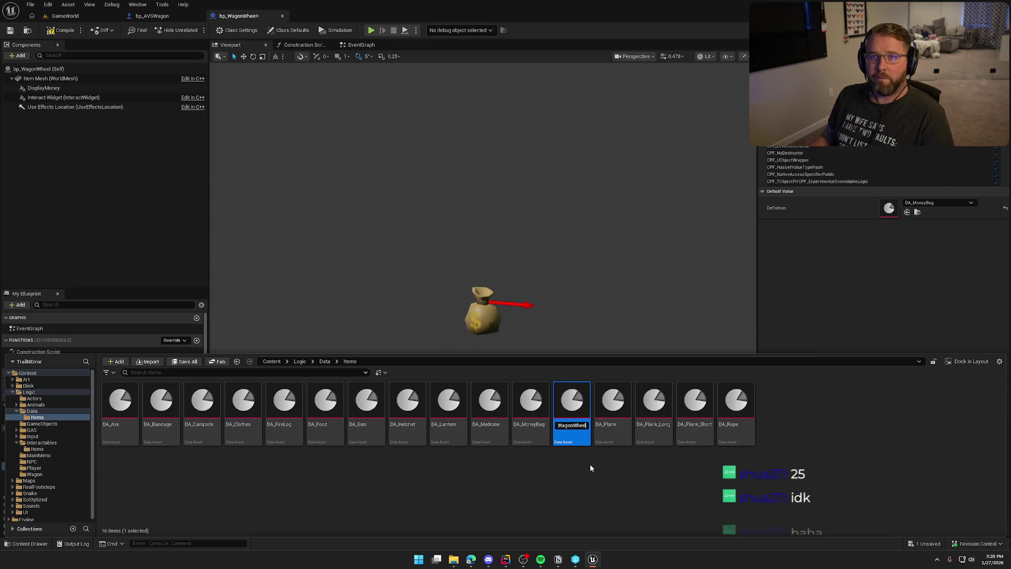
- Open DA_WagonWheel and set its name to 'Wagon Wheel' and description 'Makes your wagon roll a bit better'
key(Return)
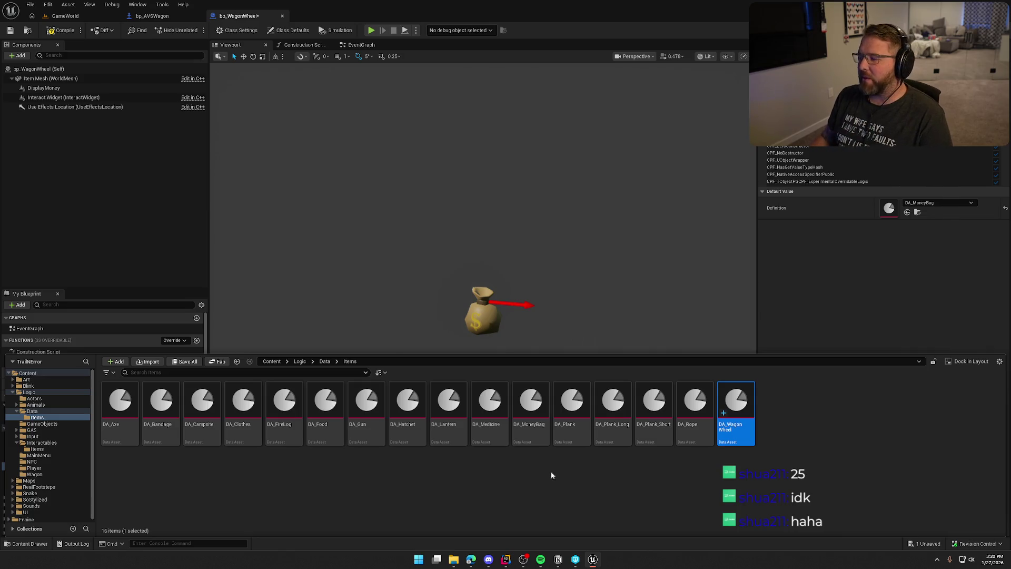
double_click(735, 398)
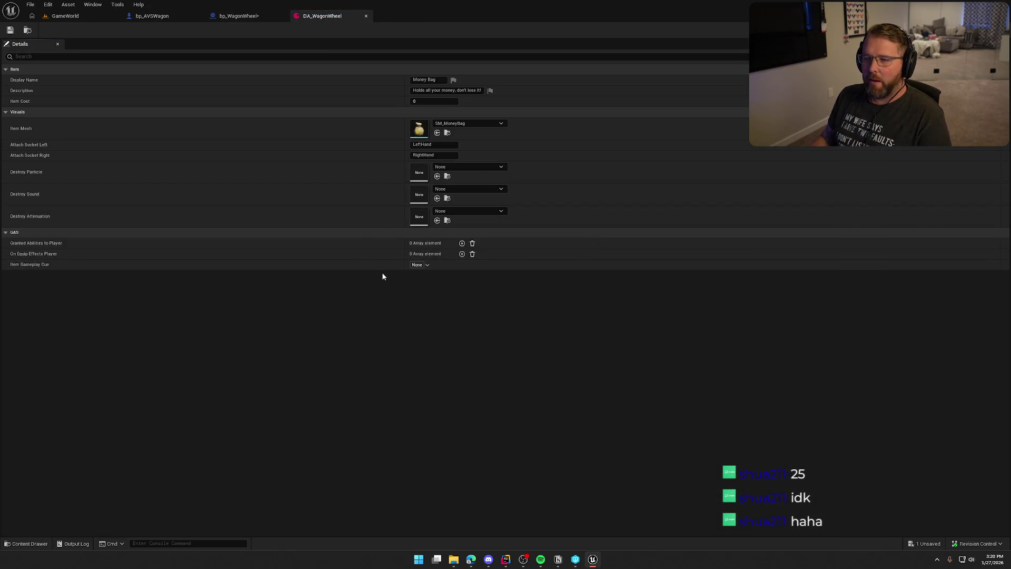
click(438, 81)
text(Wagon Wheel)
key(Tab)
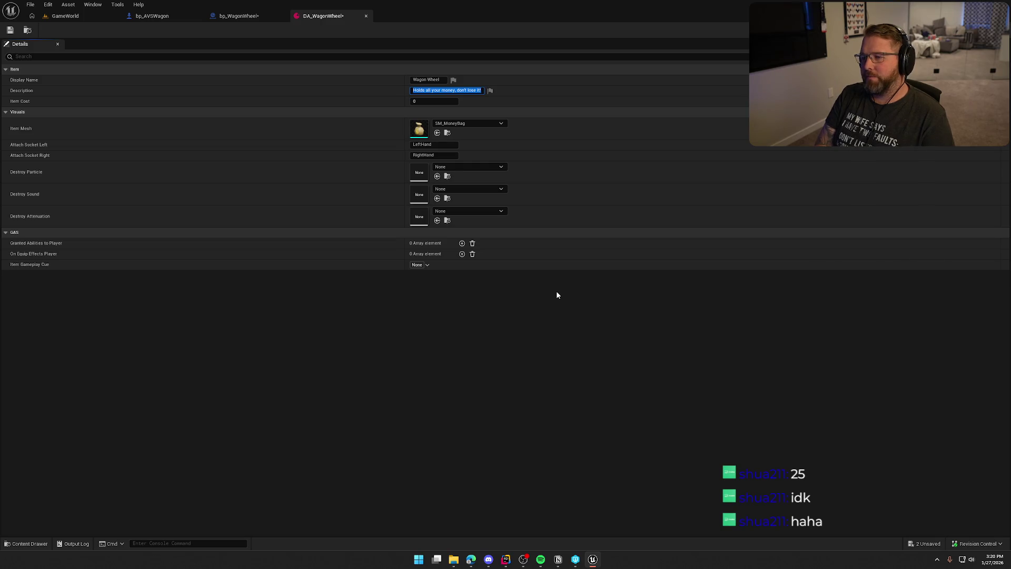
text(Makes your w)
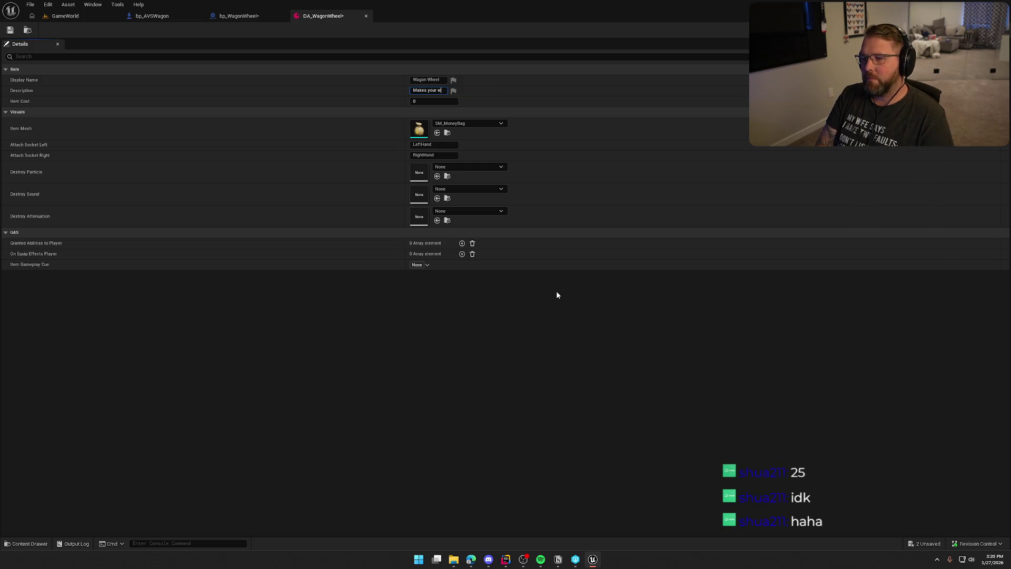
text(agon roll a bit better)
key(Tab)
text(15)
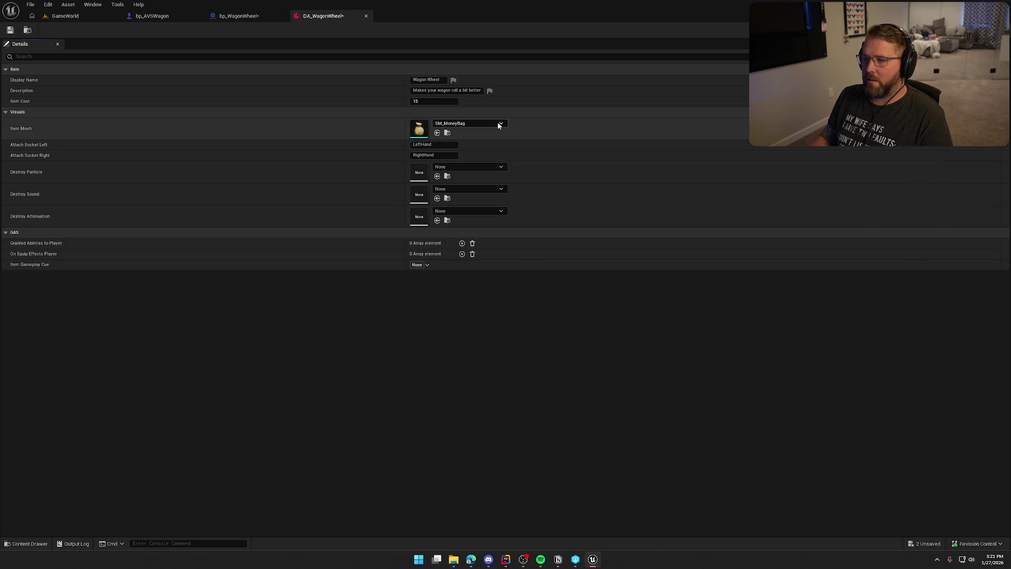
- Set the item mesh to SM_Wagon_Wheel and the destroy particle to NS_GunShot
click(499, 125)
text(wagon whe)
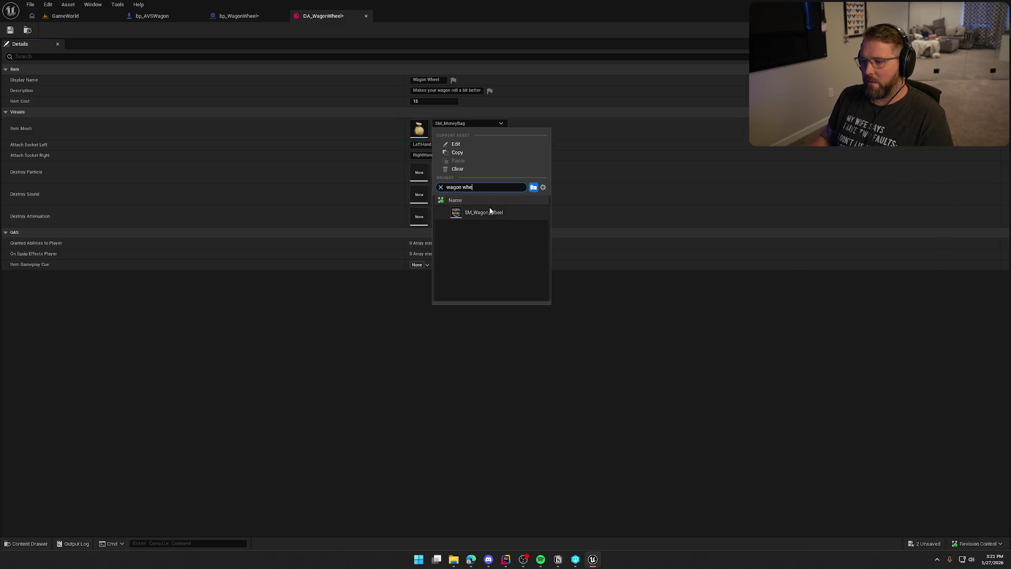
click(490, 213)
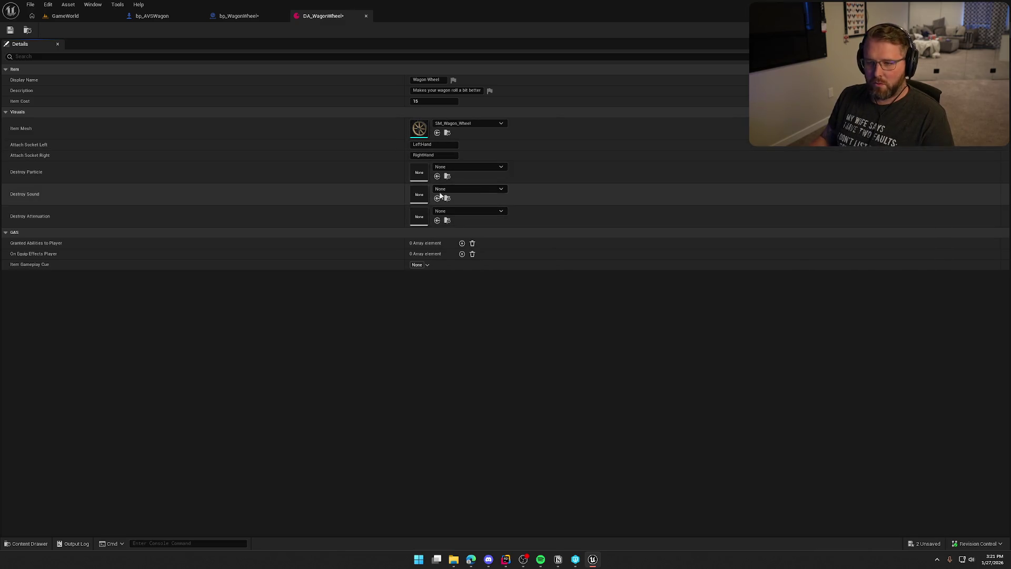
click(472, 168)
text(gun)
click(492, 264)
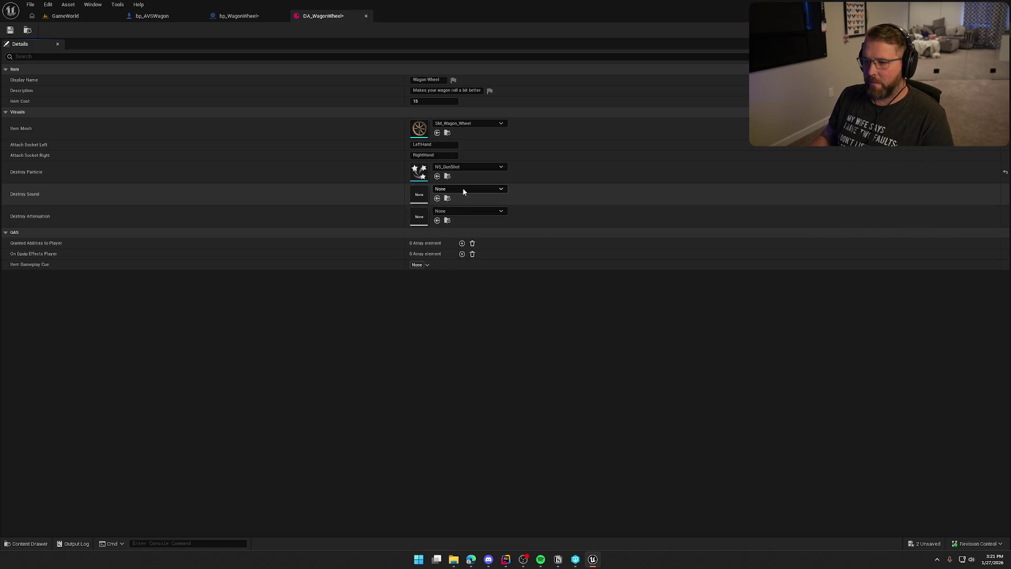
- Set the destroy sound to Poof and attenuation to Item_Atten, then save DA_WagonWheel
click(463, 188)
text(p)
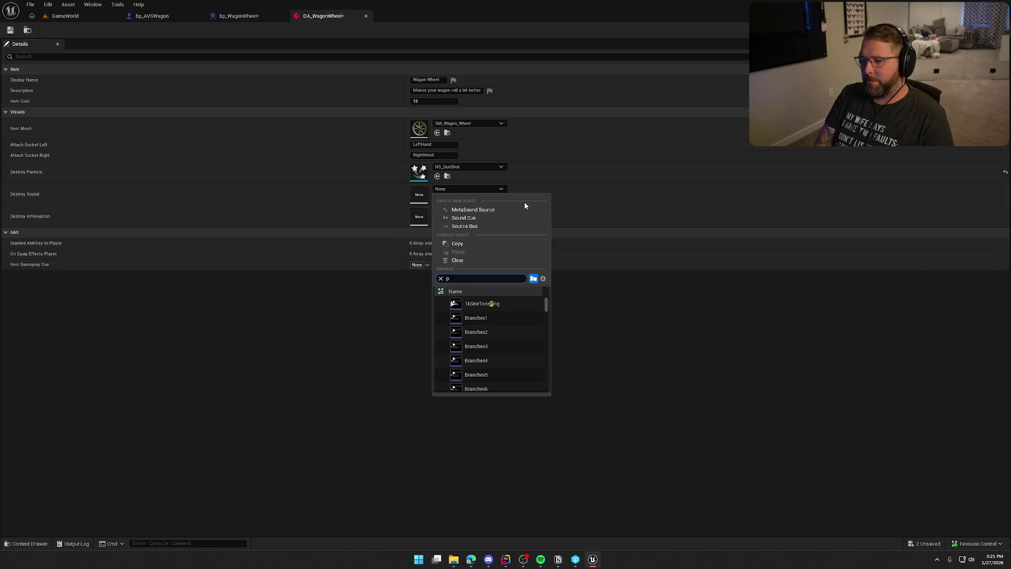
text(oof)
click(504, 303)
click(484, 211)
text(item)
click(509, 310)
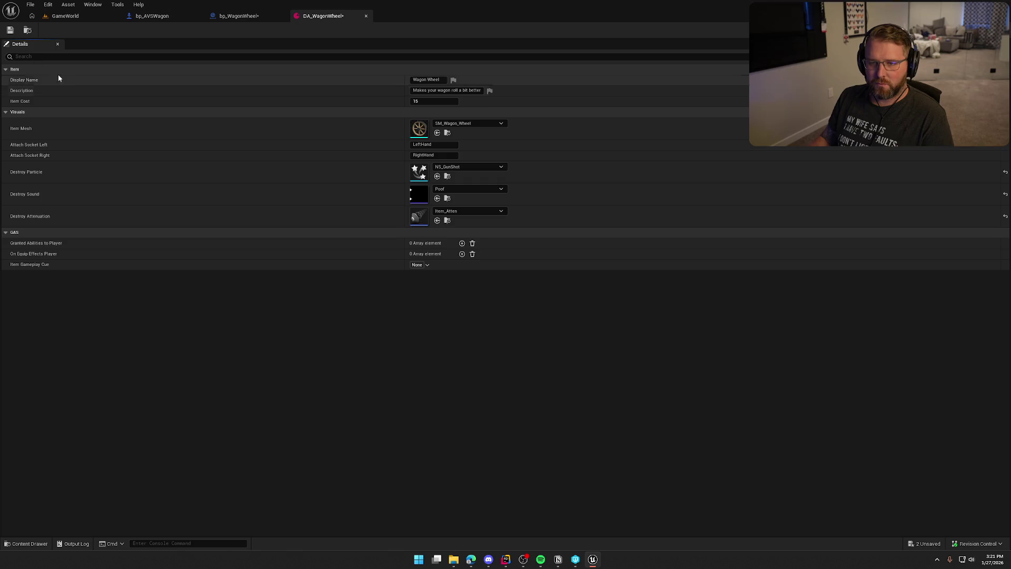
click(10, 30)
click(246, 16)
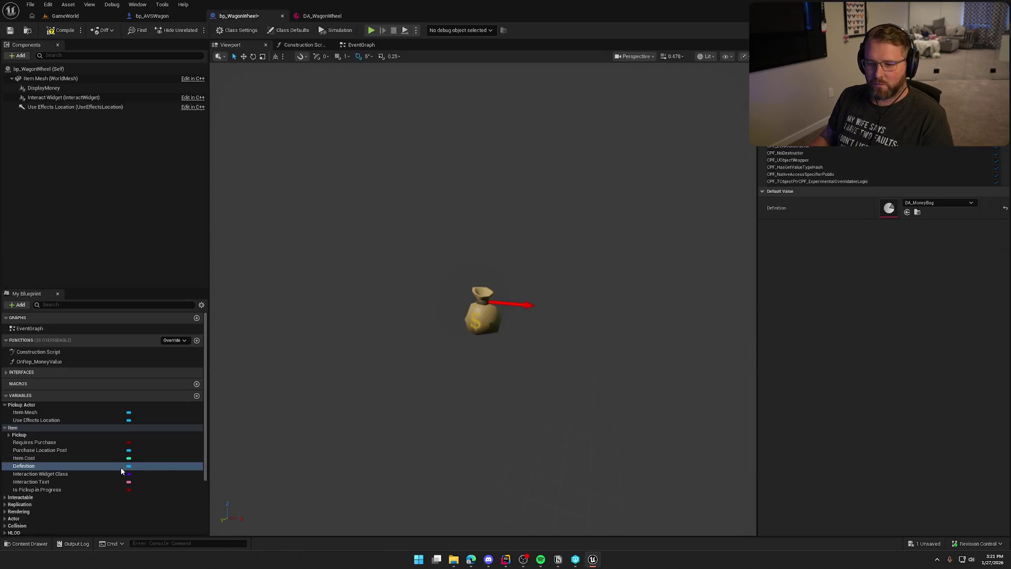
- Set bp_WagonWheel's Definition to DA_WagonWheel and save the blueprint
click(948, 203)
text(wag)
click(943, 293)
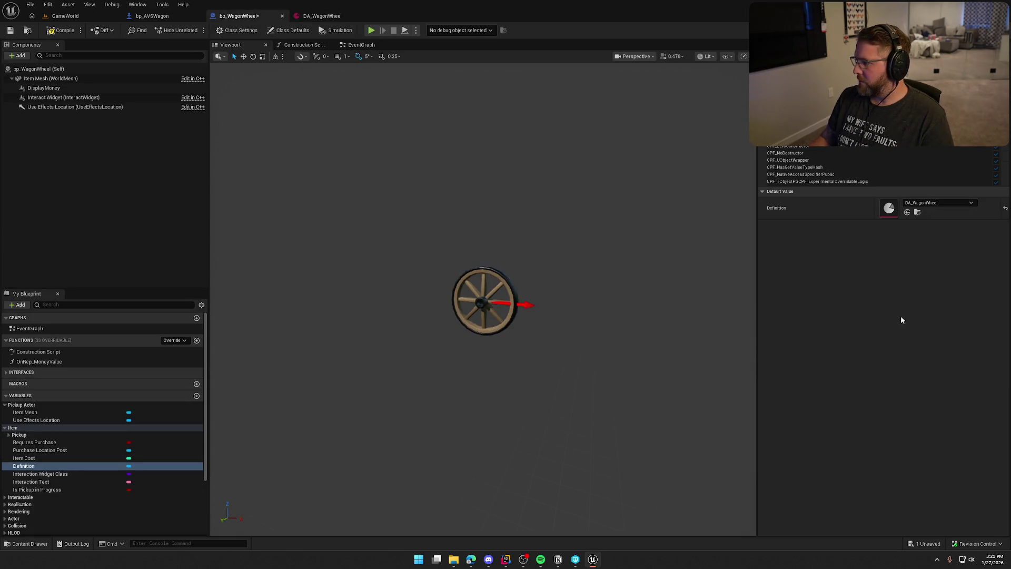
key(ctrl+s)
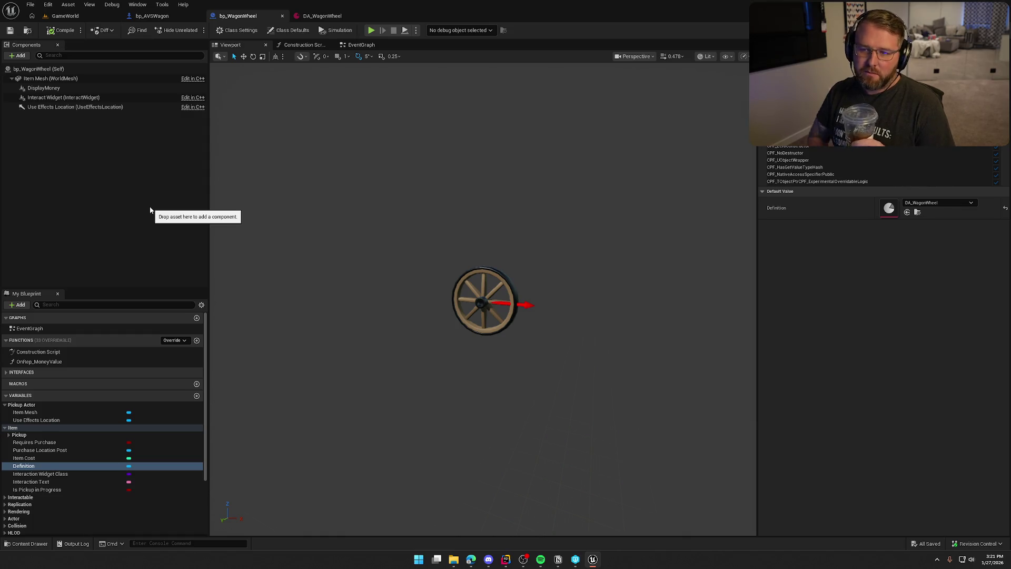
- Remove the DisplayMoney component from bp_WagonWheel and compile
click(43, 87)
key(Delete)
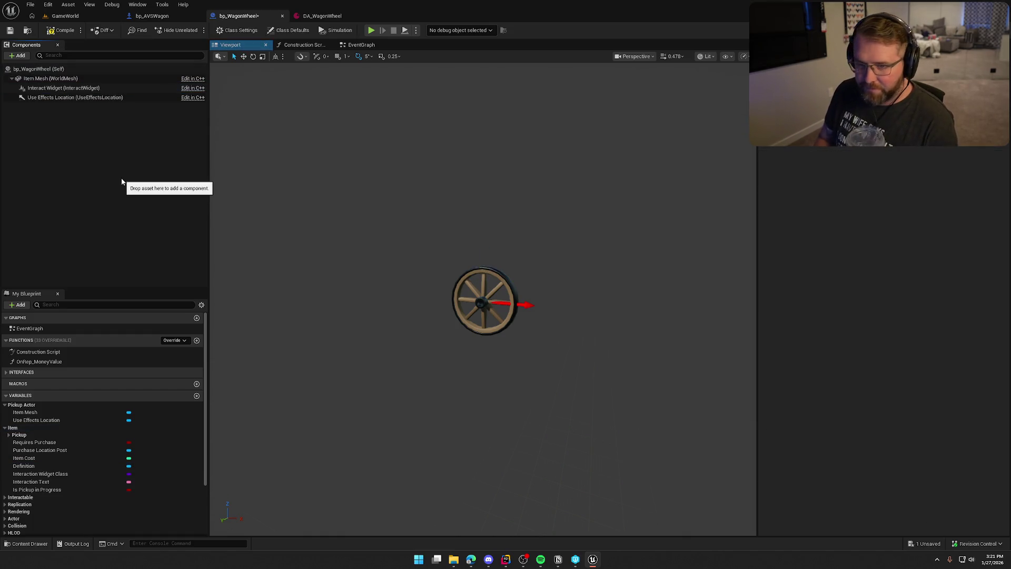
click(61, 30)
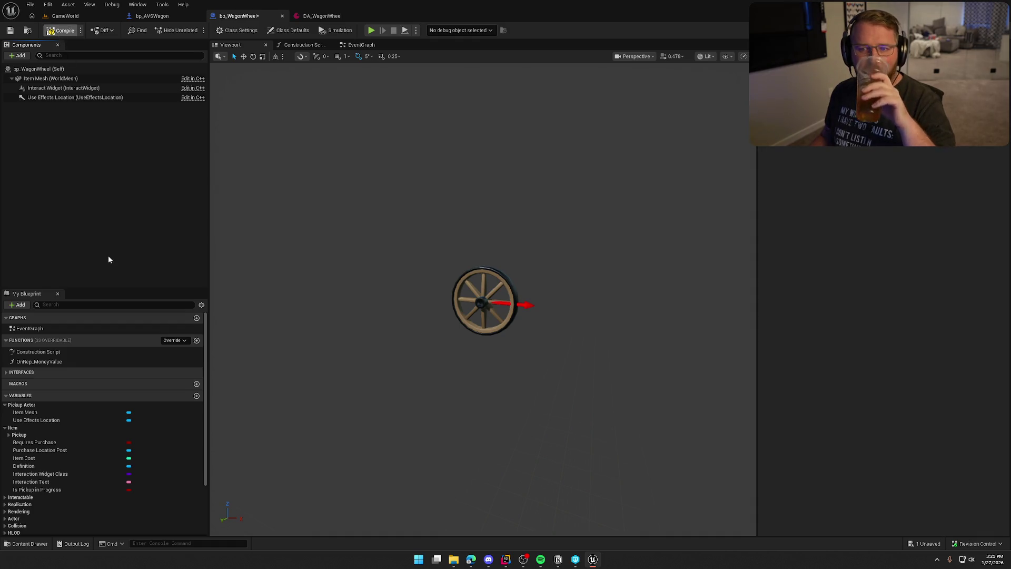
- Adjust the wagon wheel preview and select the Interaction Text variable in bp_WagonWheel
drag(109, 259, 131, 229)
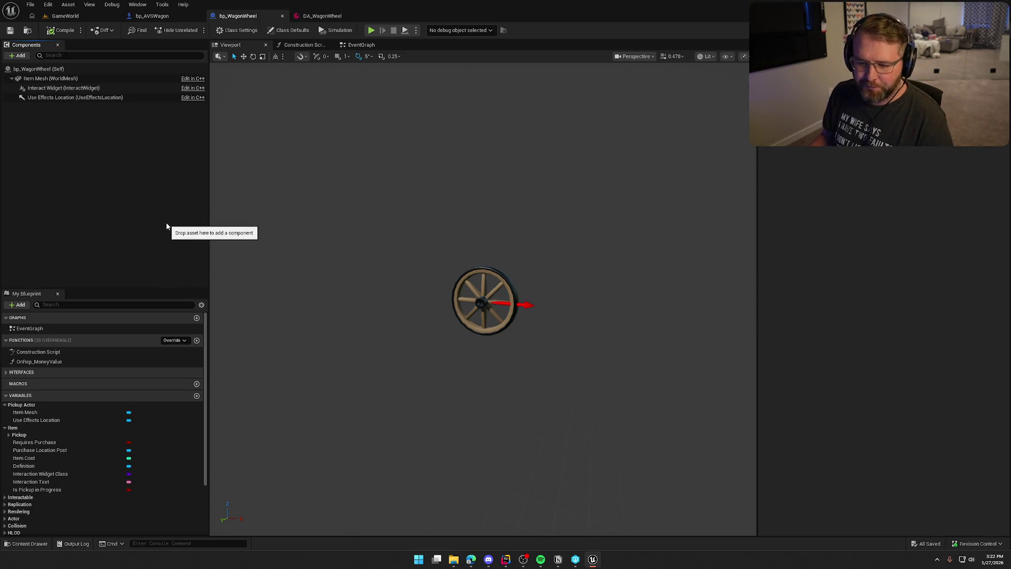
click(54, 483)
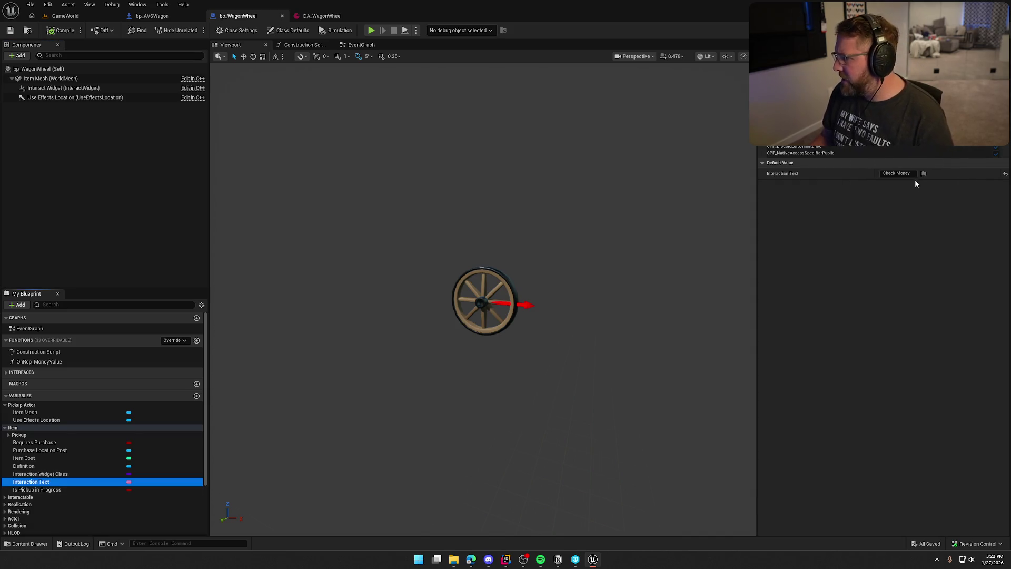
- Set the Interaction Text default to 'Attach Wheel' and save the blueprint
click(897, 174)
text(A)
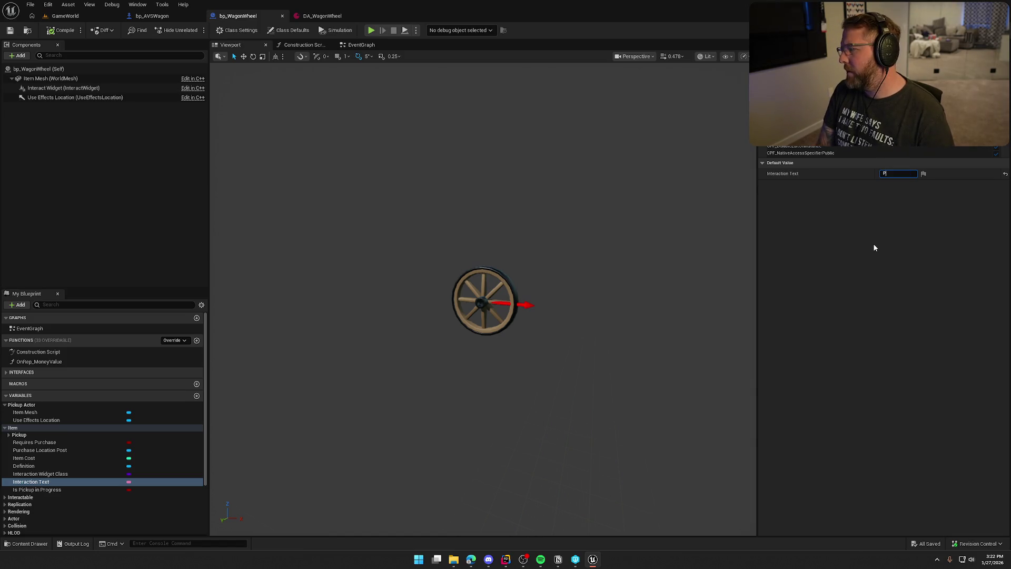
text(ttach Wheel)
key(Return)
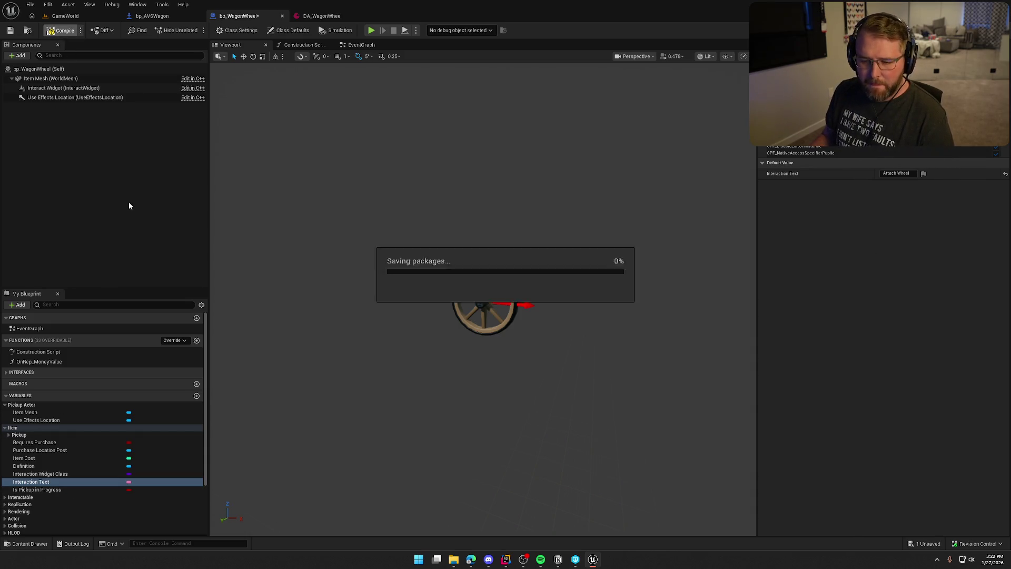
key(ctrl+s)
- Add the RequiresTwoHands and DisableCharacterPhysics tags to the Interact Status variable
scroll(68, 445, down, 3)
click(5, 433)
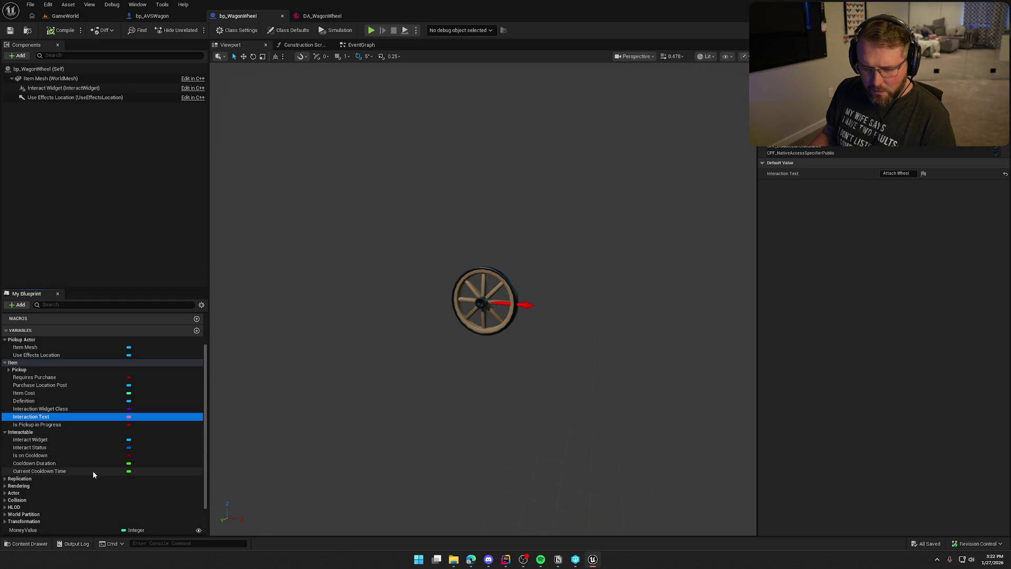
click(21, 448)
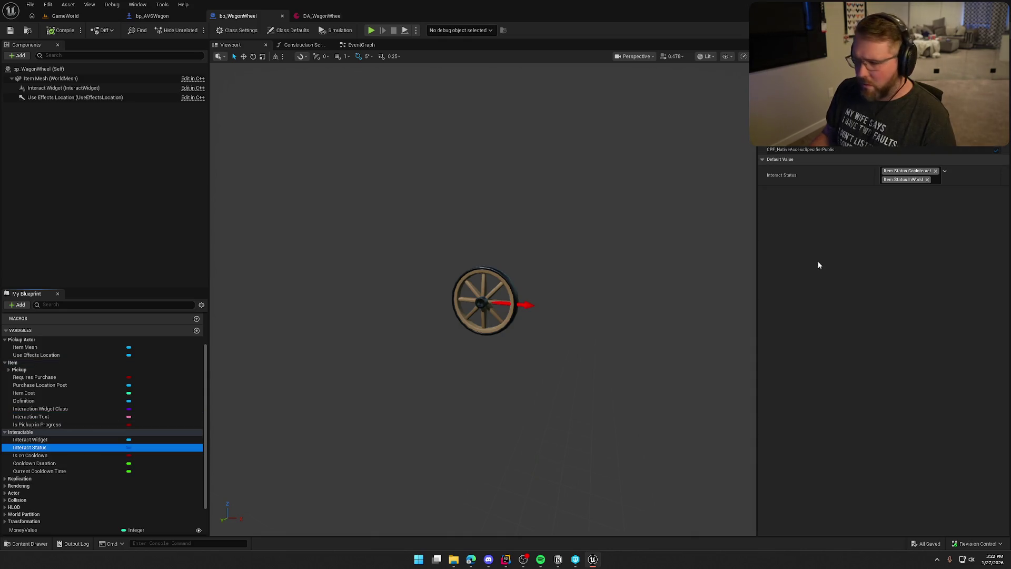
click(946, 171)
text(o)
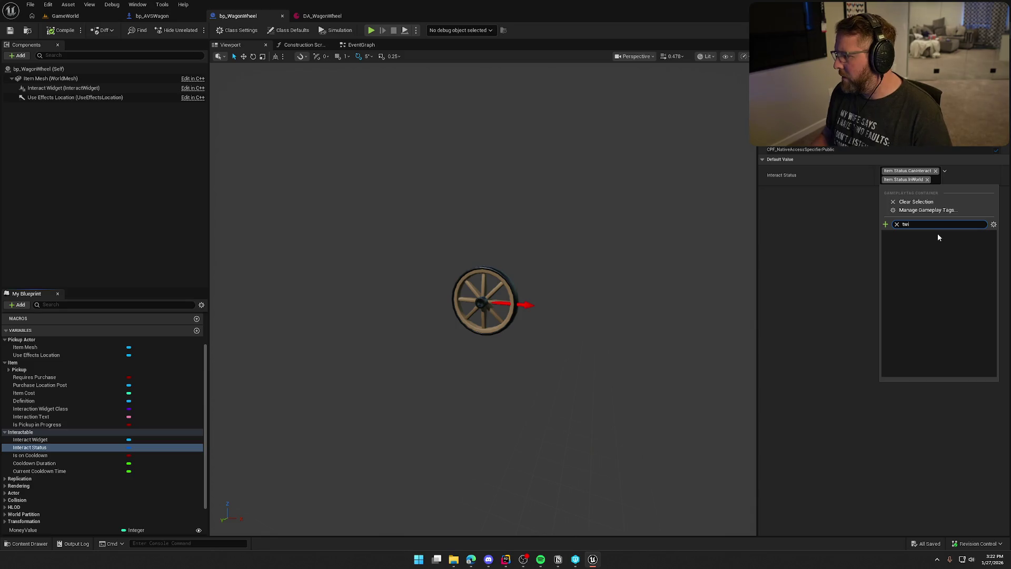
click(899, 251)
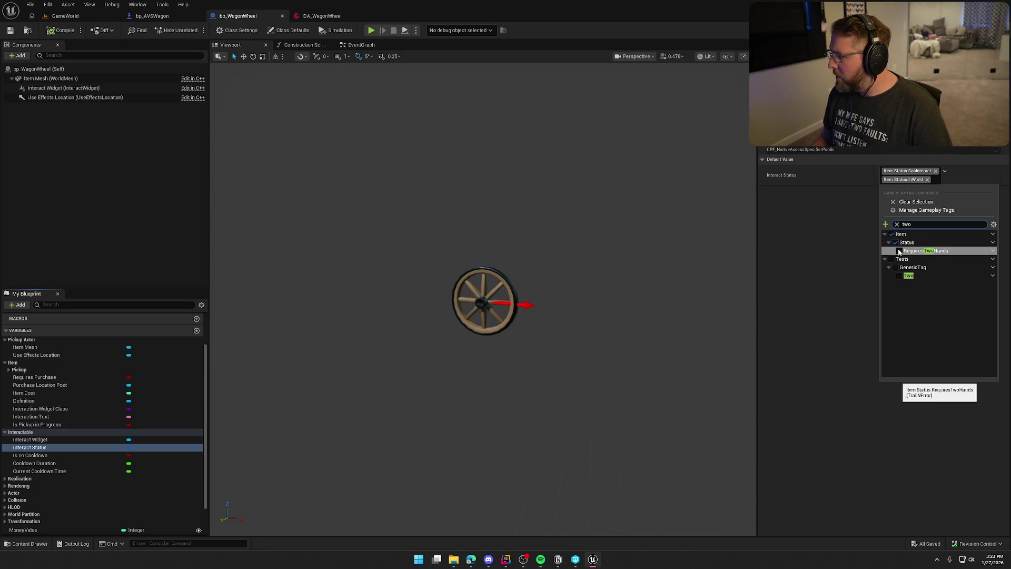
click(850, 236)
click(960, 173)
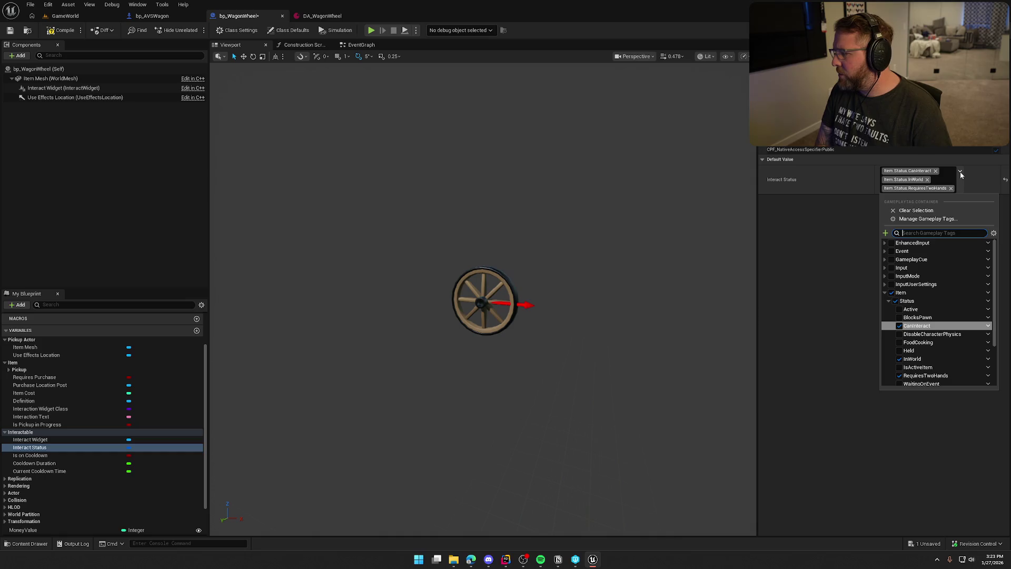
click(900, 259)
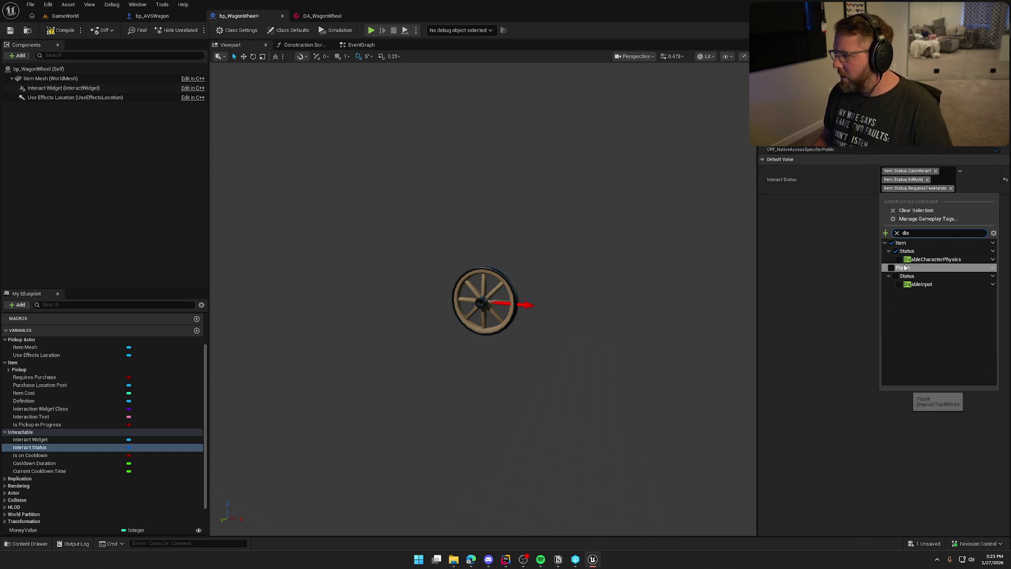
click(831, 262)
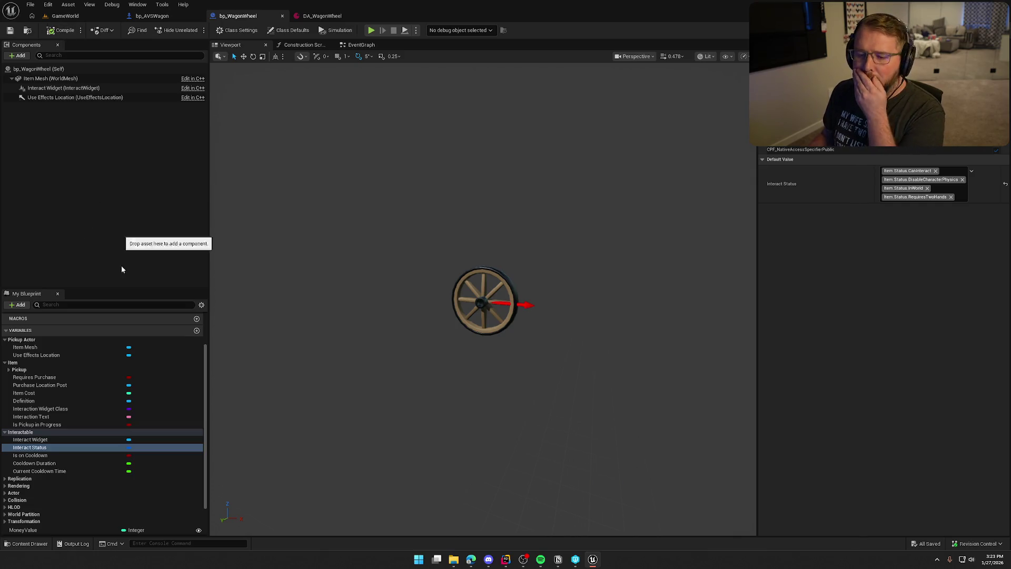
- Delete the unused MoneyValue variable, compile and save, and return to the GameWorld level
scroll(81, 487, down, 2)
click(53, 491)
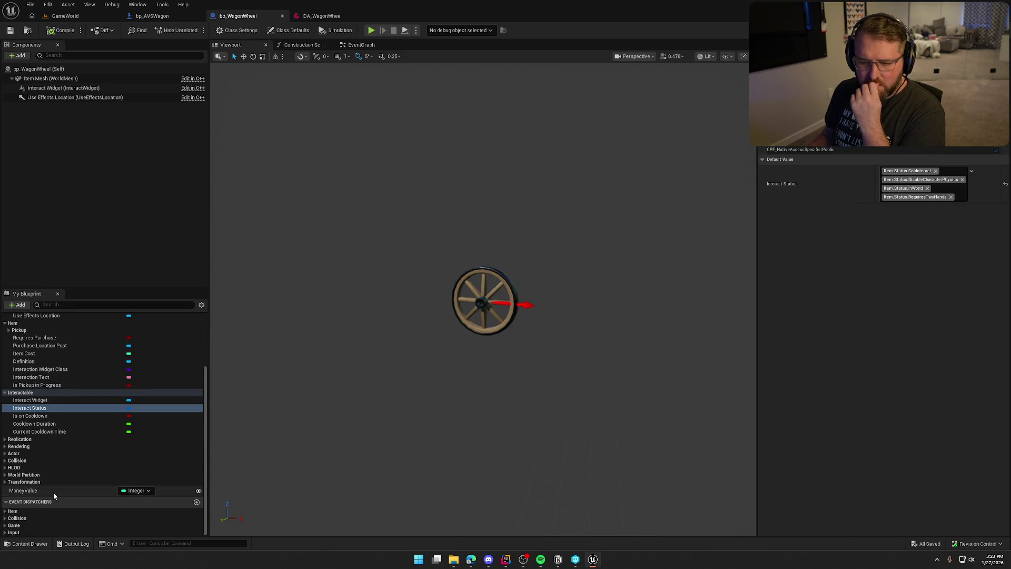
key(Delete)
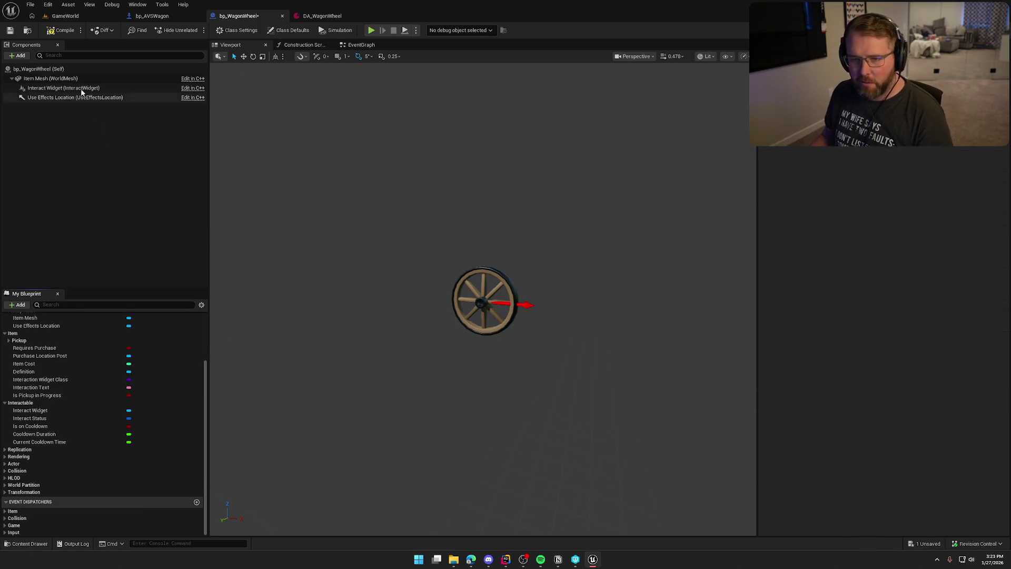
click(53, 33)
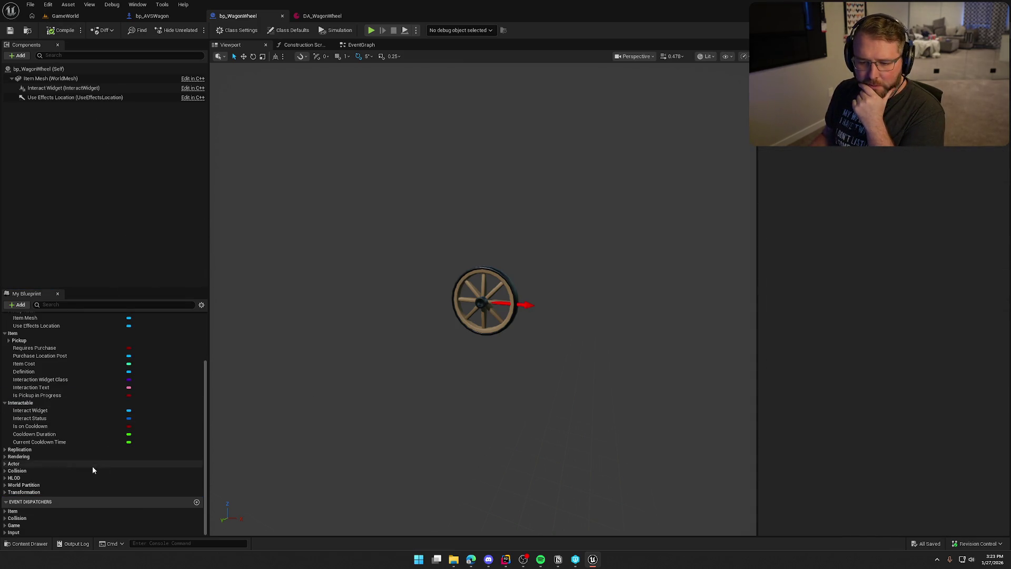
scroll(93, 453, up, 5)
scroll(93, 455, up, 1)
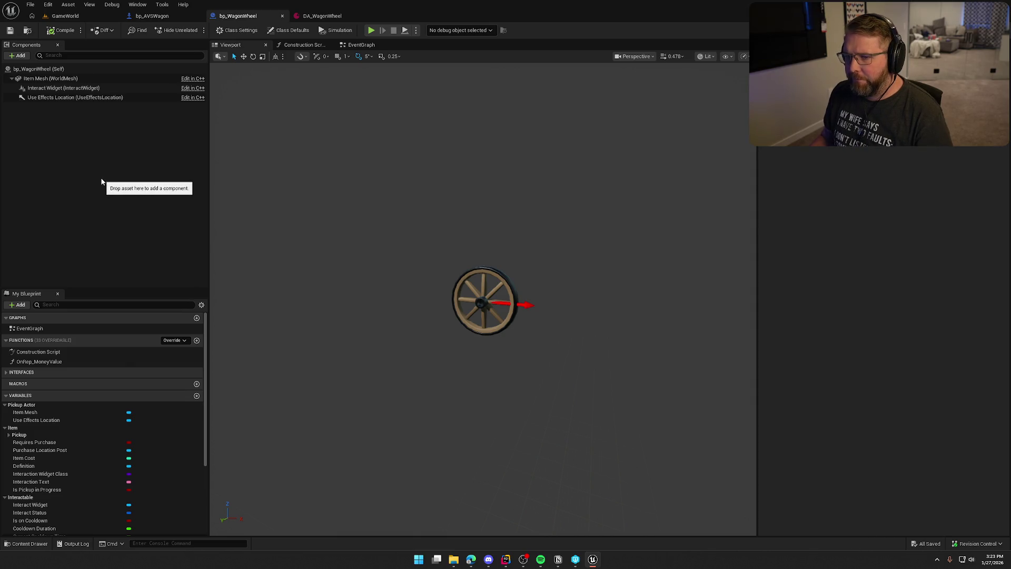
click(59, 17)
- Place a bp_WagonWheel pickup from the item assets into the camp near the cabin
scroll(355, 248, down, 5)
drag(355, 248, 310, 231)
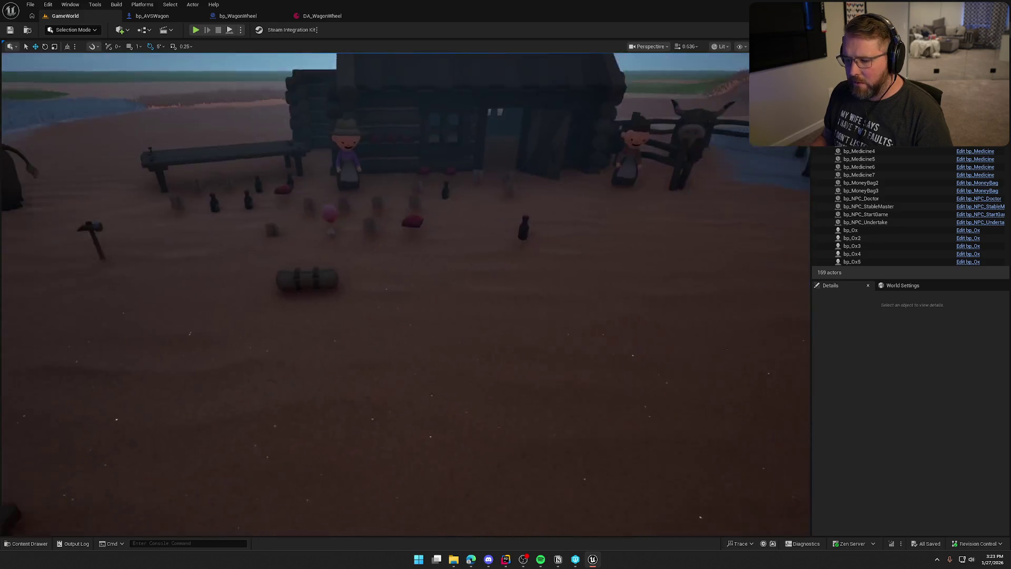
click(27, 544)
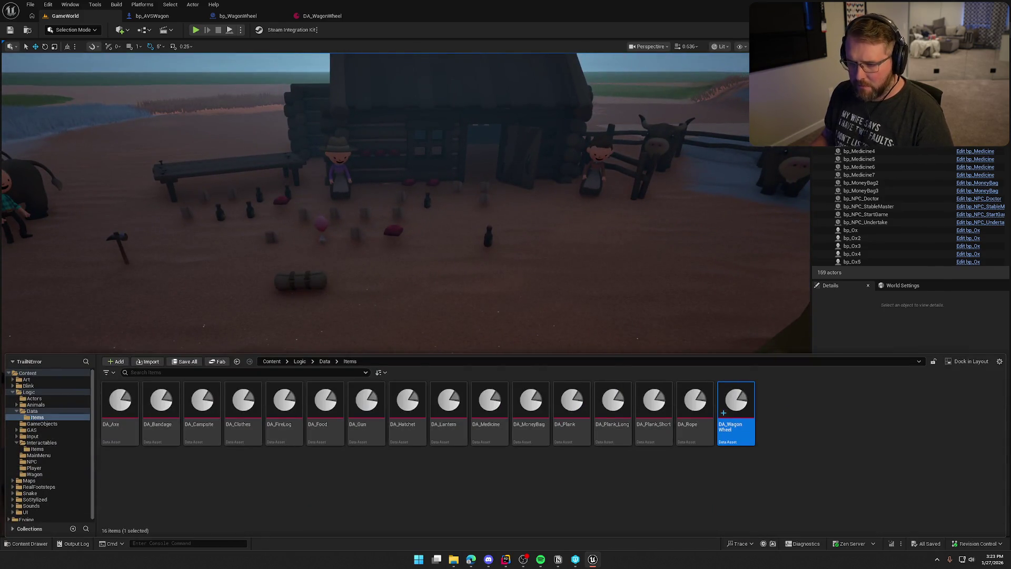
click(300, 282)
mouse_move(614, 405)
mouse_down()
mouse_move(479, 305)
mouse_move(417, 293)
mouse_move(423, 233)
mouse_up()
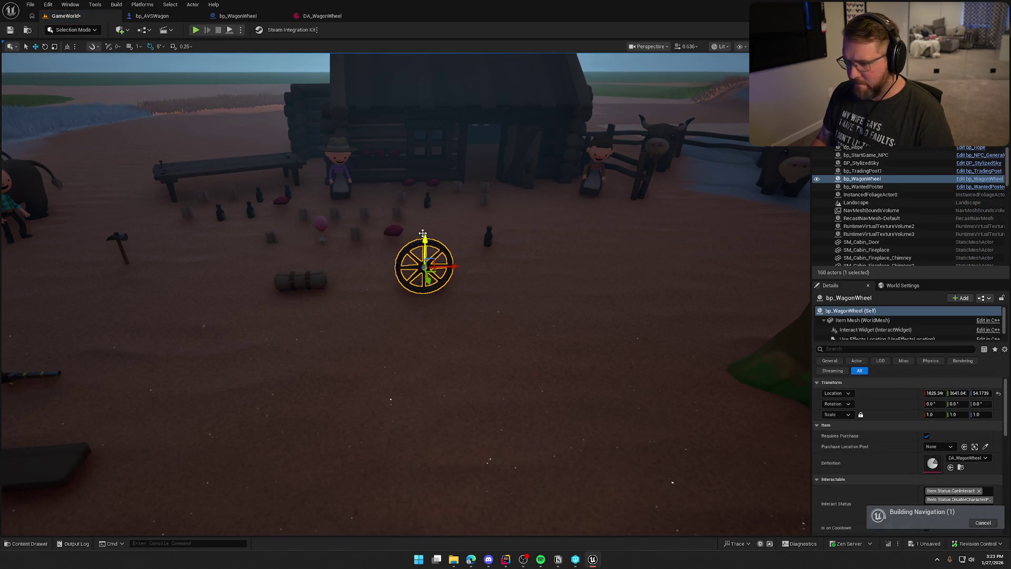
- Turn off Requires Purchase on the placed wheel, deselect it, and start Play
click(927, 436)
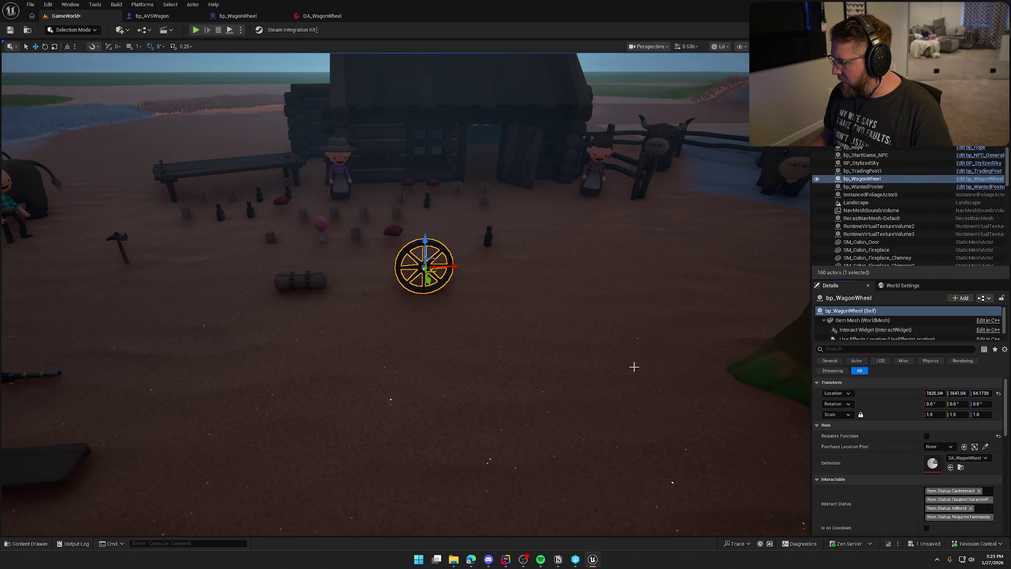
drag(635, 367, 349, 191)
key(Escape)
click(195, 29)
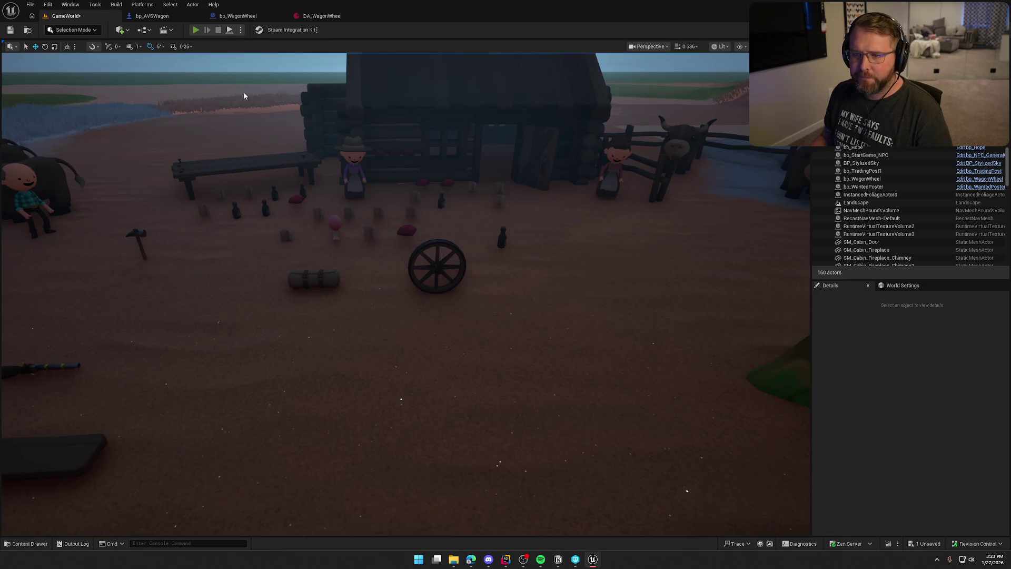
key(shift+w)
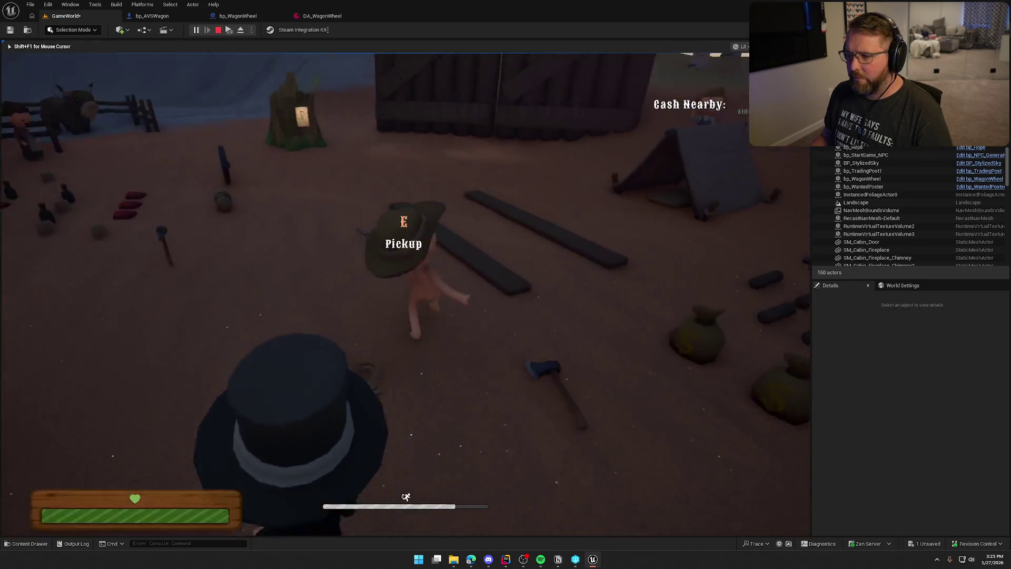
- Pick up the wagon wheel with E, walk around carrying it, then stop the session
key(w)
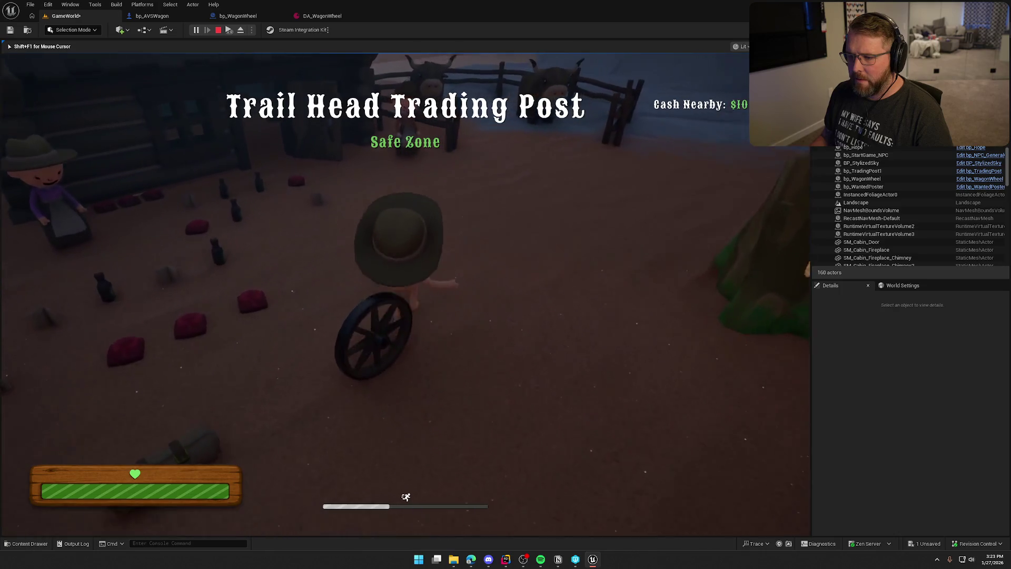
key(e)
key(w)
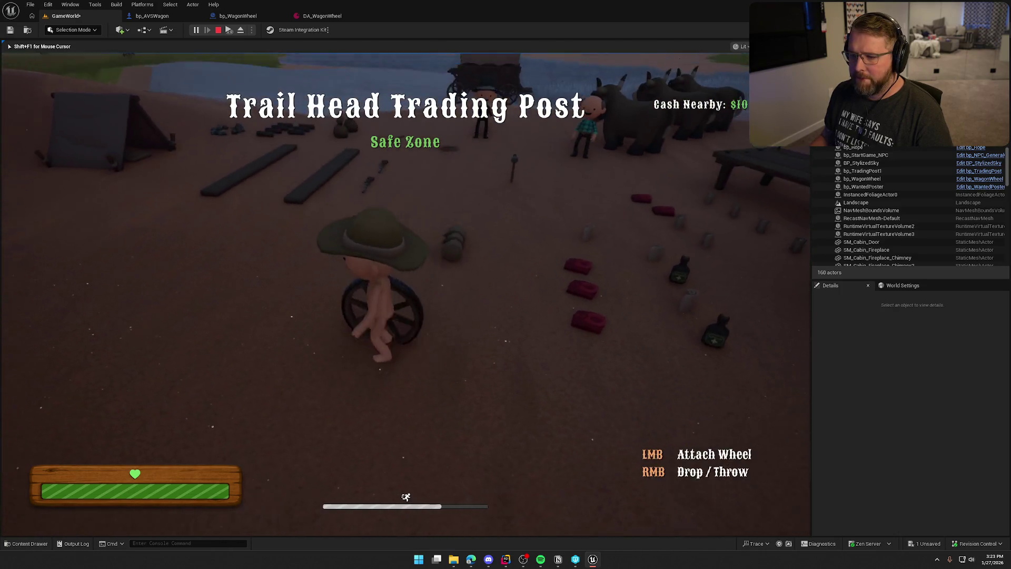
key(w)
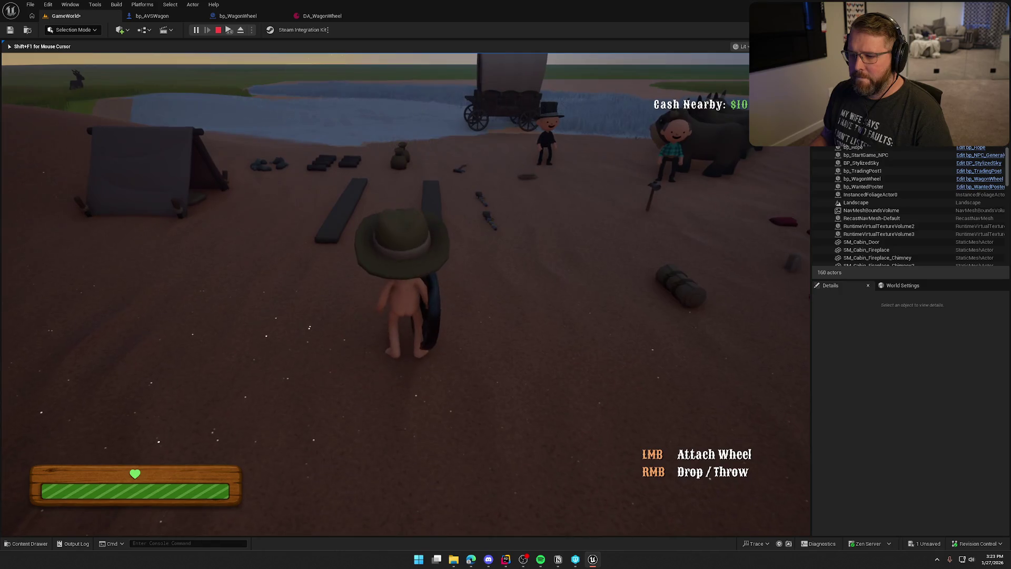
key(w)
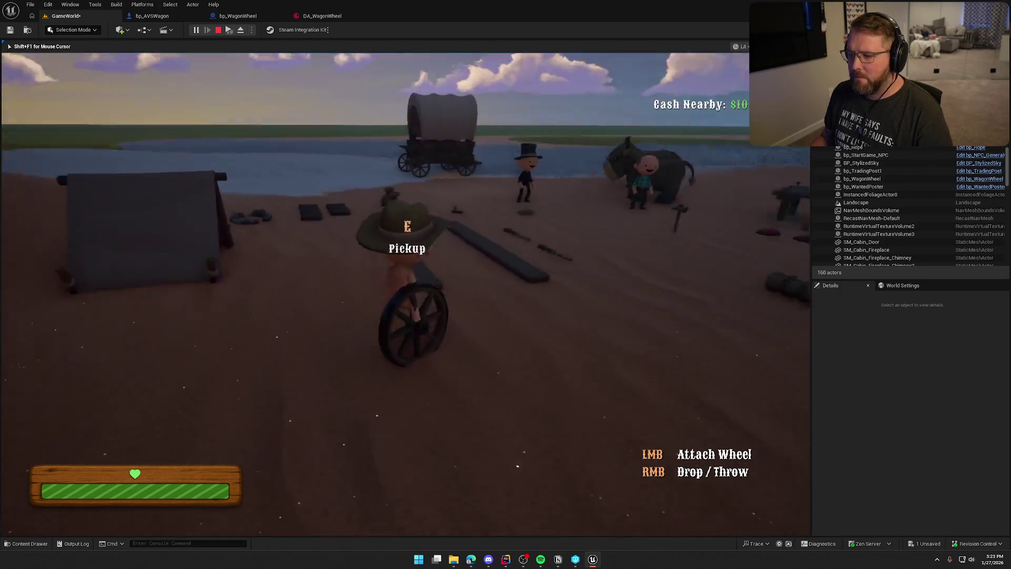
key(w)
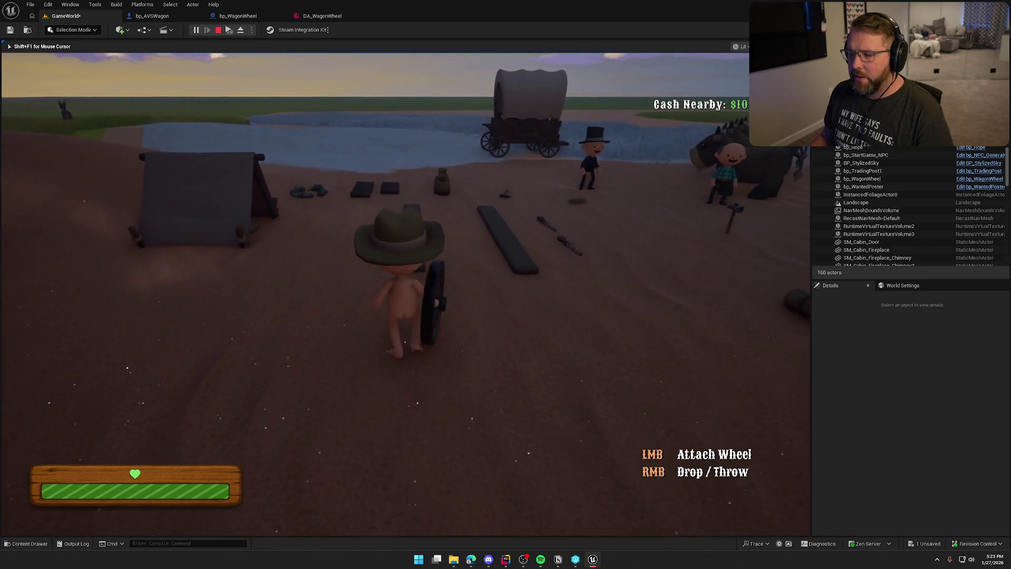
key(Escape)
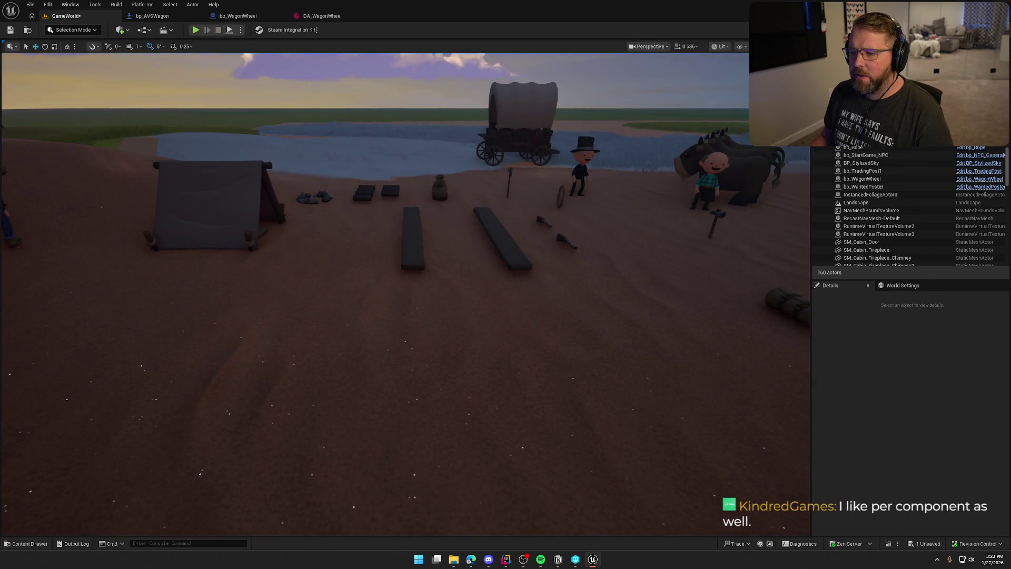
- Start a second play session, walk over to the wagon wheel and pick it up
click(412, 237)
key(Escape)
click(196, 30)
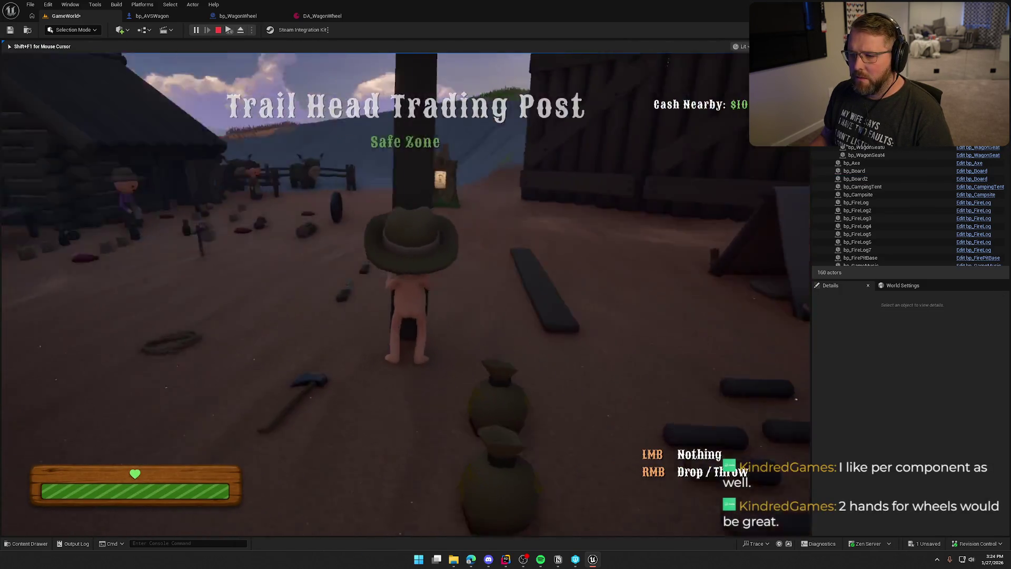
key(w)
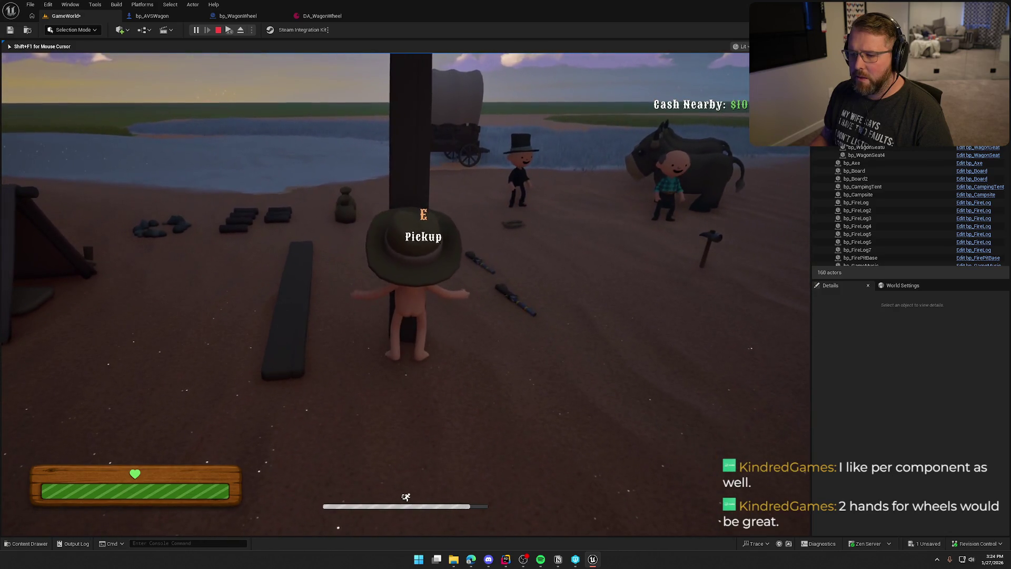
key(s)
key(w)
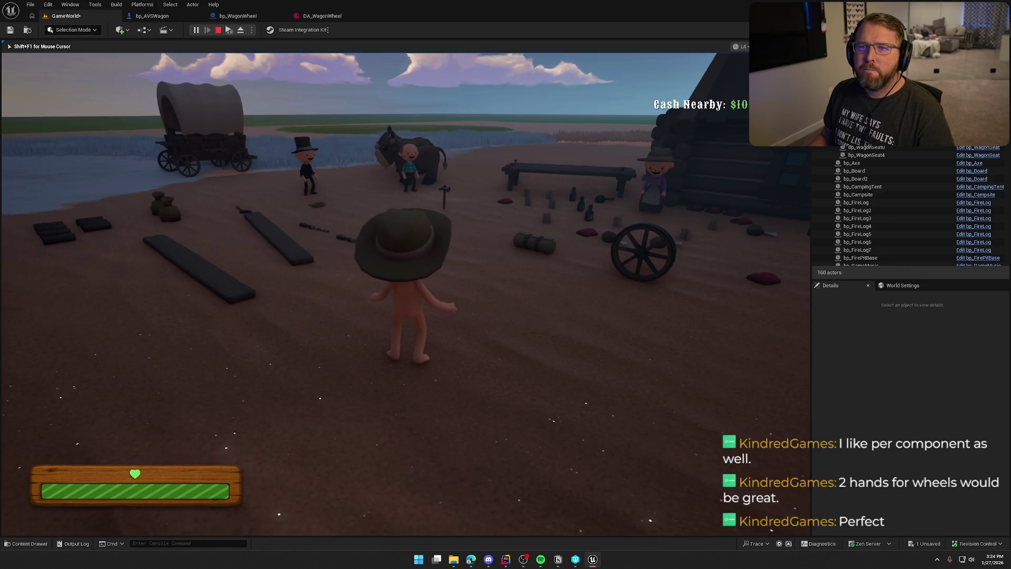
key(w)
key(e)
- Run with the carried wheel toward the campsite and wagon
key(w)
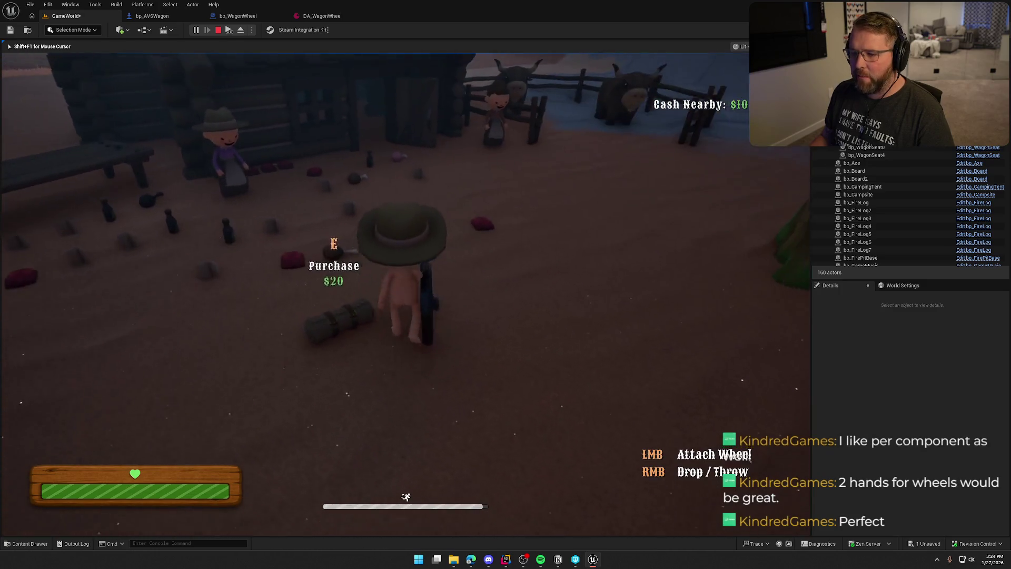
key(w)
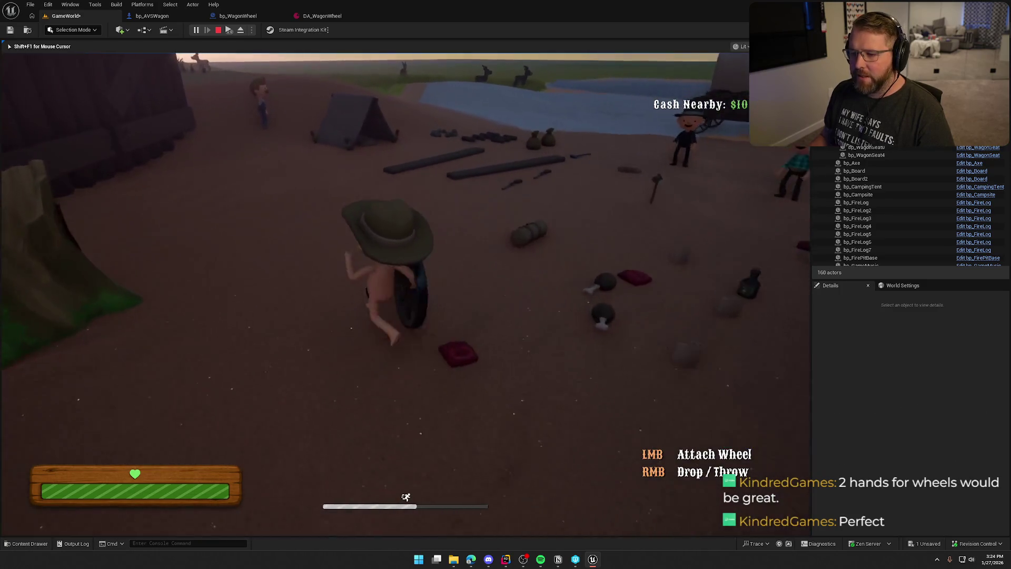
key(w)
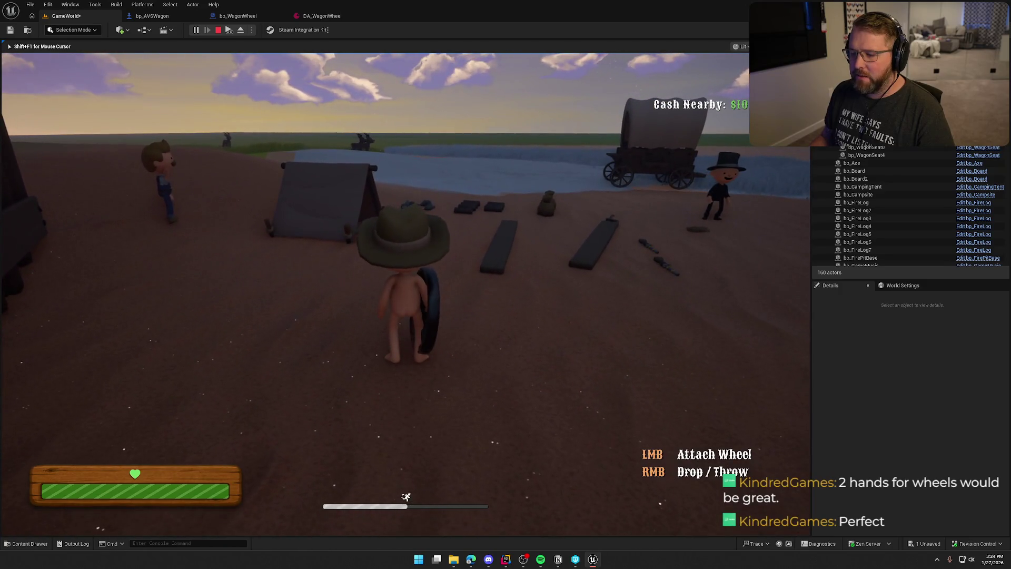
key(s)
key(w)
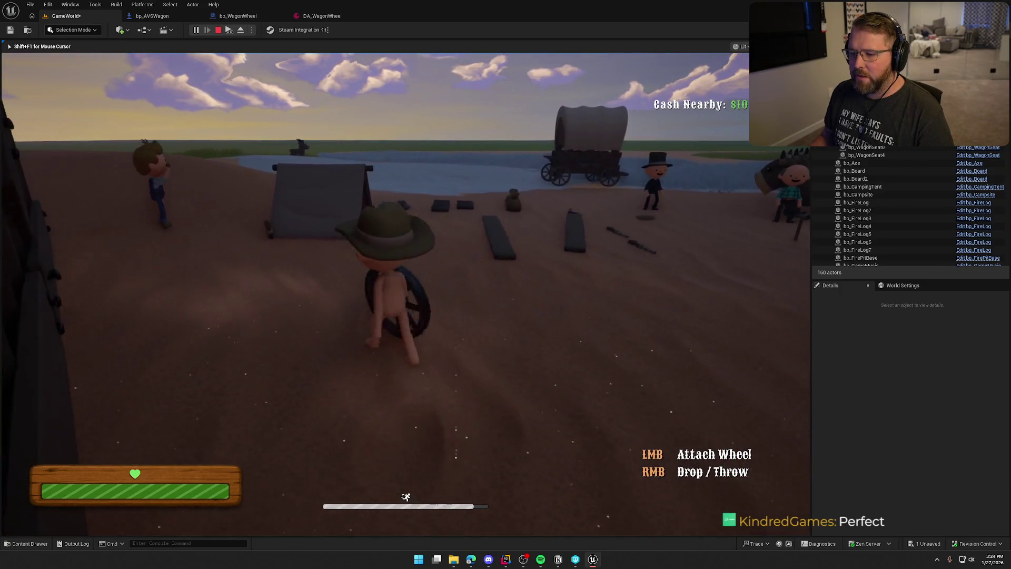
key(s)
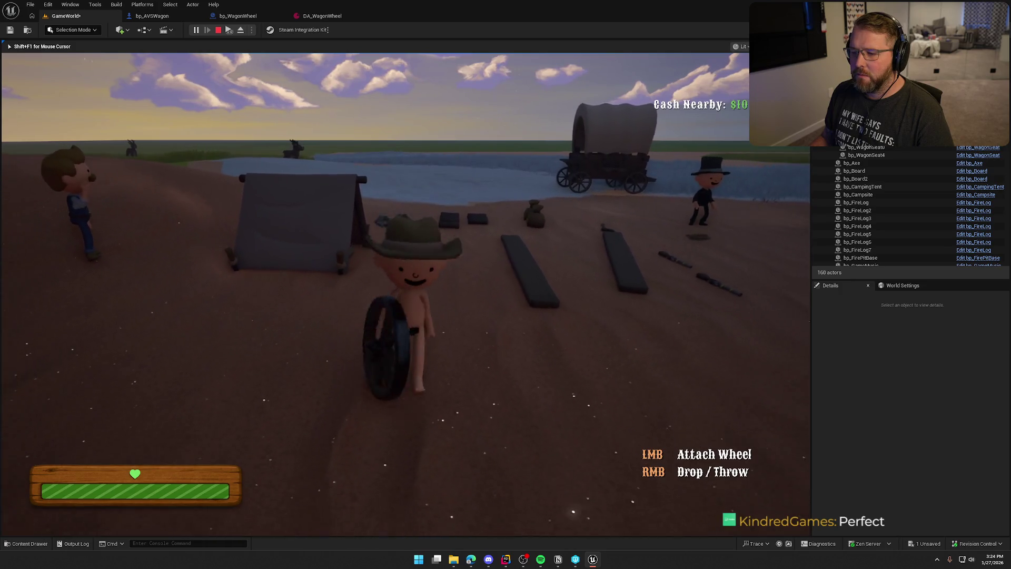
key(w)
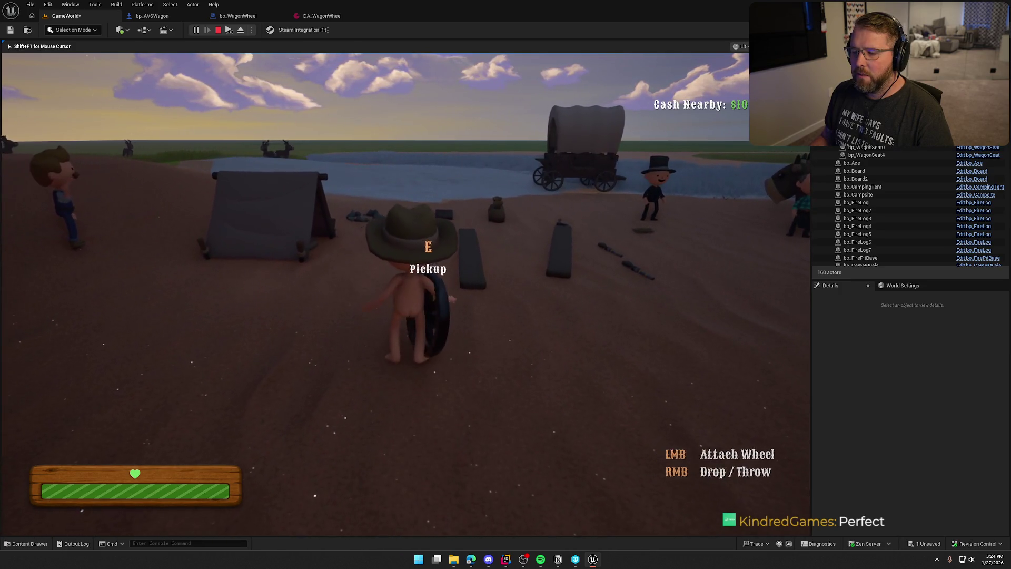
- Drop the wheel with right-click, pick it up again, drop it near the tent, and stop playing
right_click(406, 290)
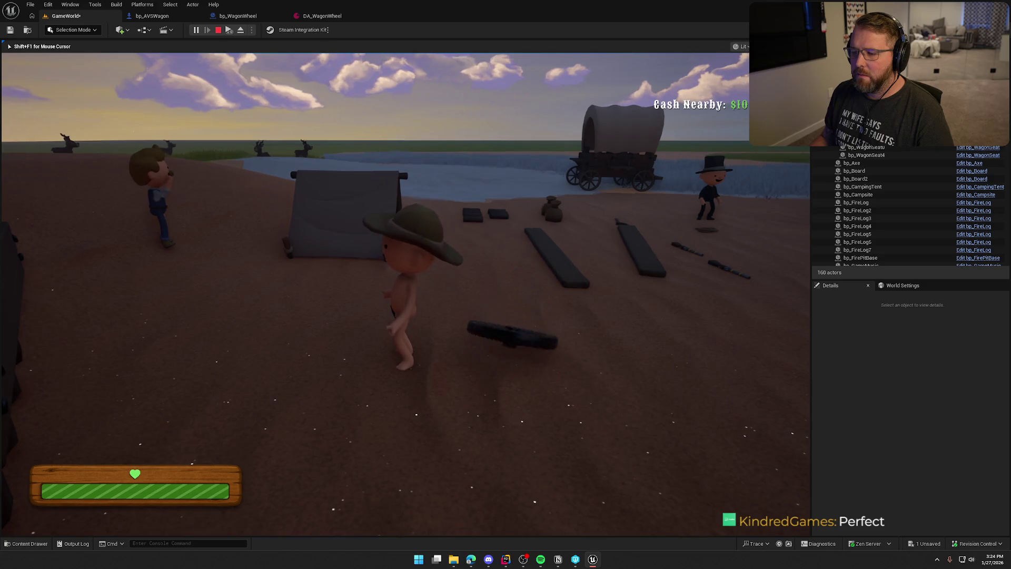
key(w)
key(e)
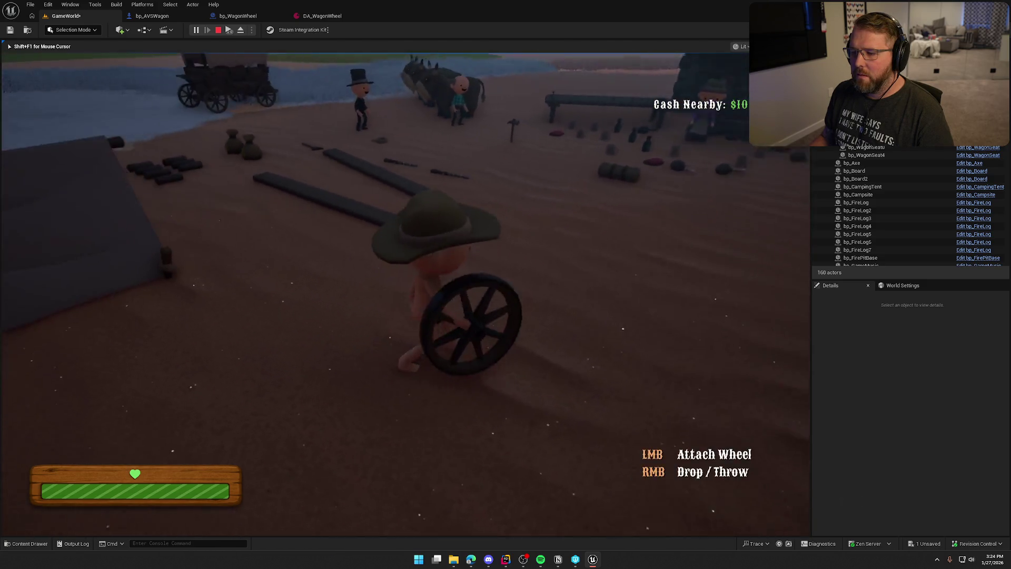
right_click(406, 290)
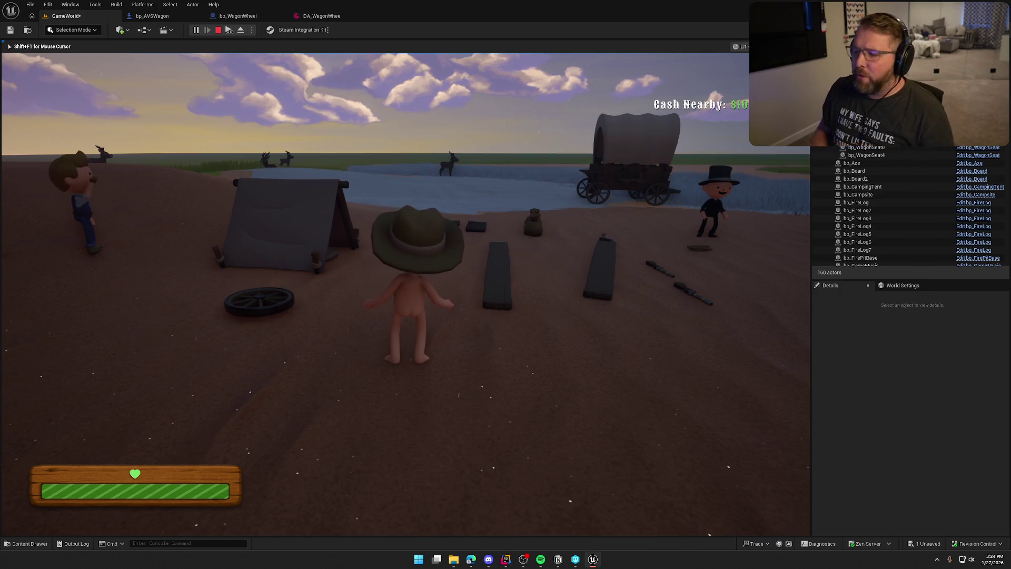
key(Escape)
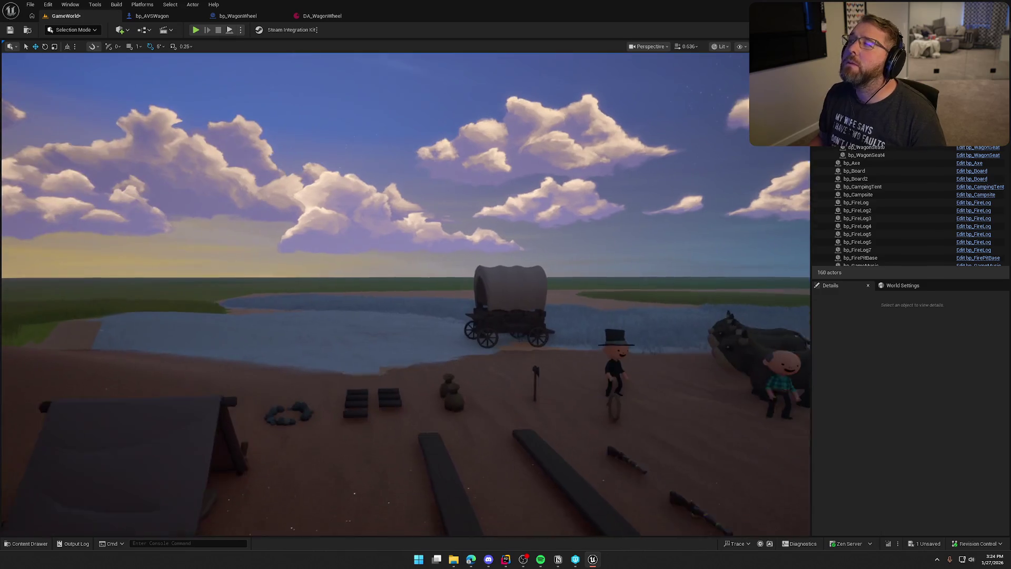
- Open the bp_Board blueprint from the content drawer to view its DA_Plank definition
key(ctrl+space)
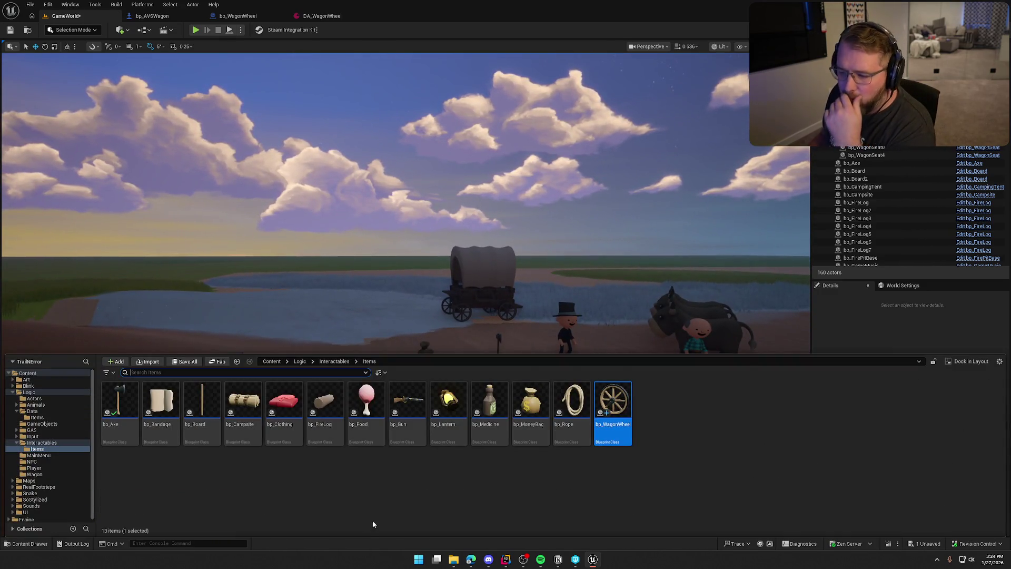
double_click(216, 417)
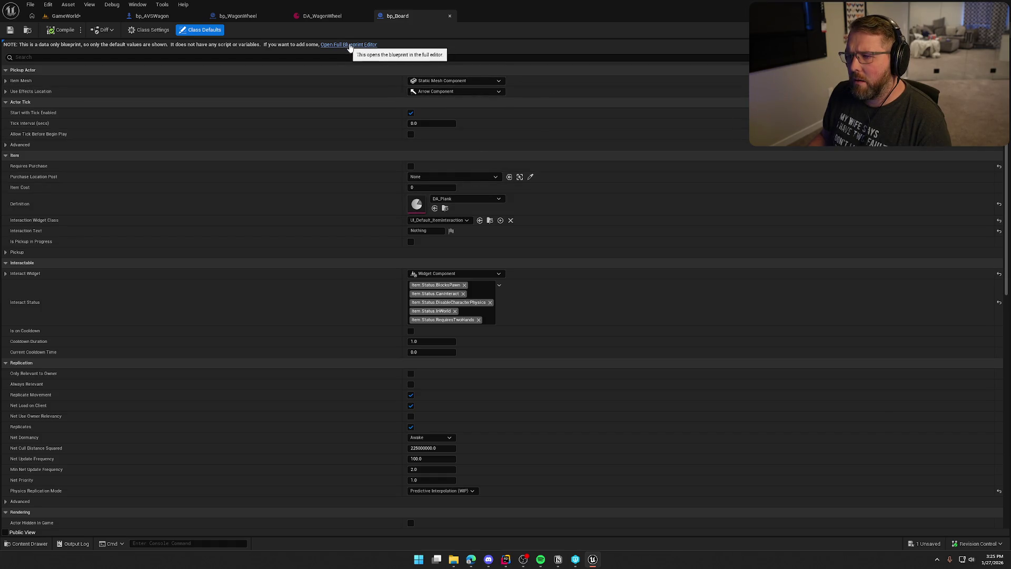
- Open DA_Plank to check its GE_HoldingPlank effect, then return to DA_WagonWheel
double_click(417, 204)
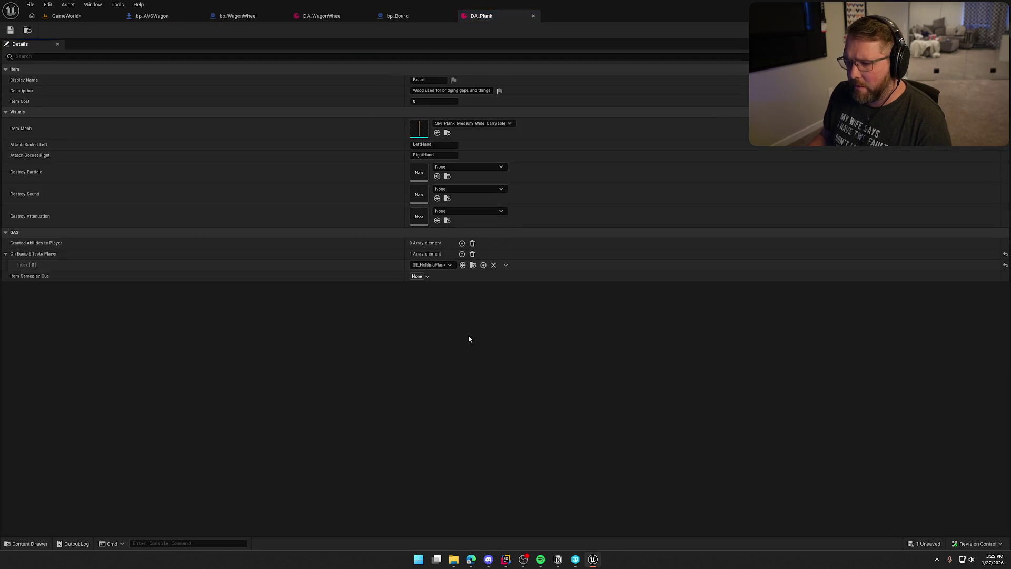
click(473, 266)
key(ctrl+Tab)
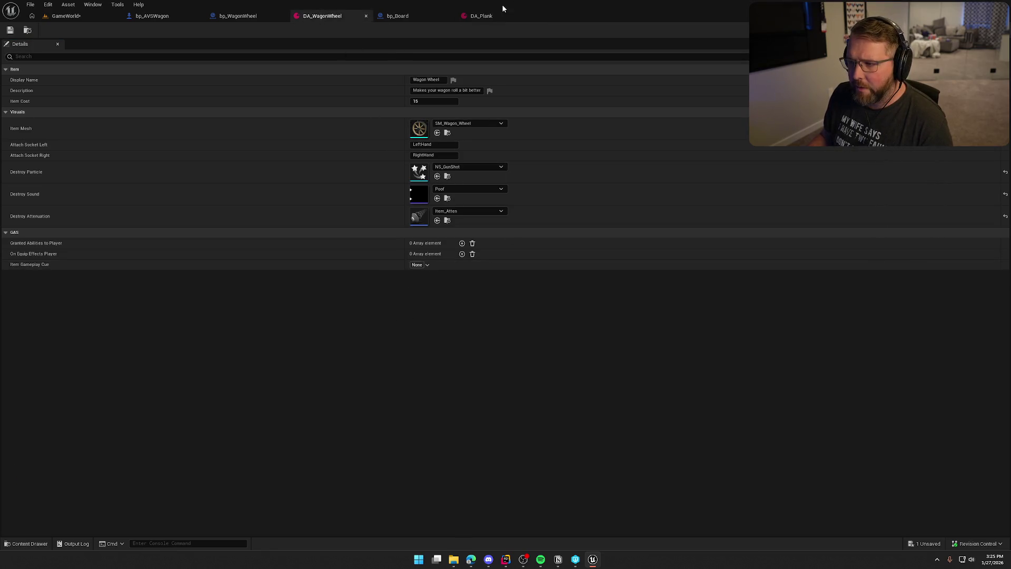
click(500, 8)
click(323, 17)
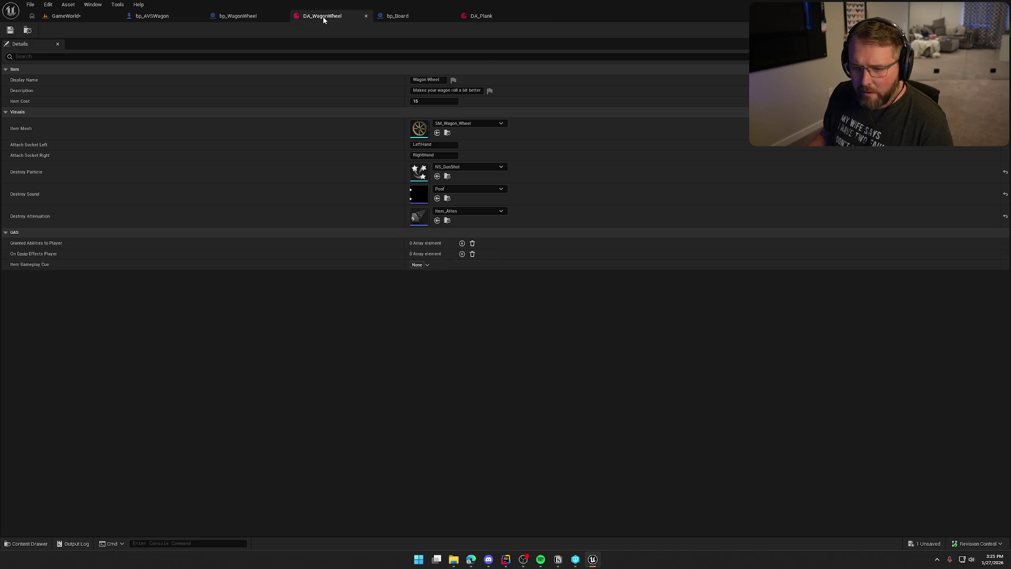
- Add GE_HoldingPlank as DA_WagonWheel's On Equip Effects Player entry, save, and start Play in GameWorld
click(462, 254)
click(442, 265)
key(ctrl+s)
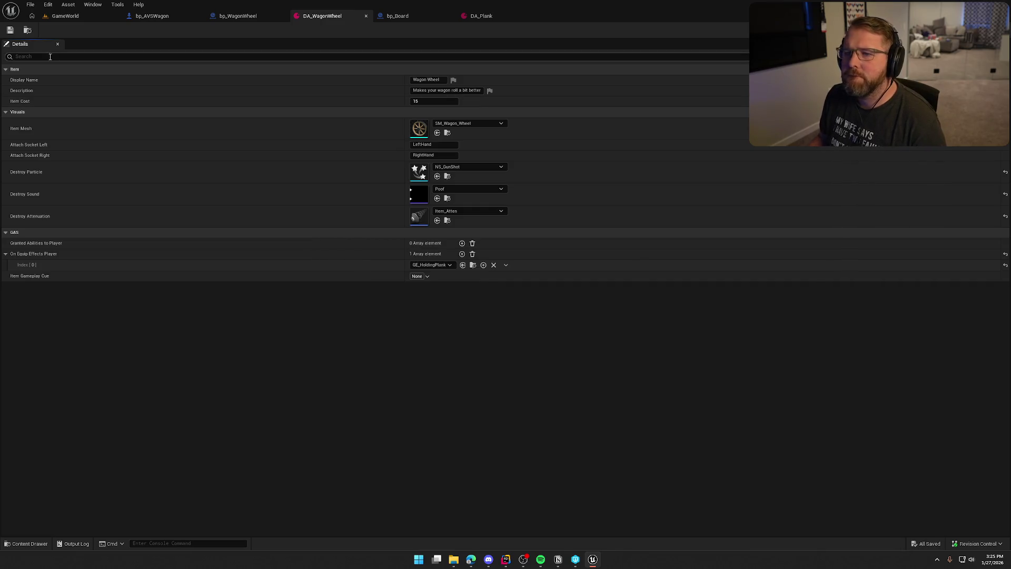
click(61, 17)
click(281, 199)
key(shift+w)
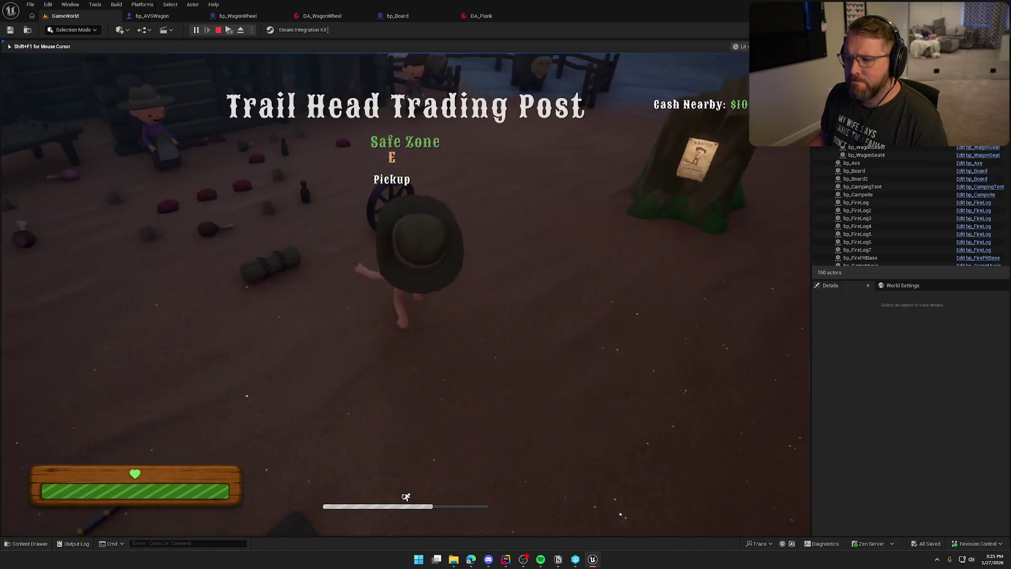
- Pick up the wagon wheel and carry it across the camp past the stump
key(e)
key(w)
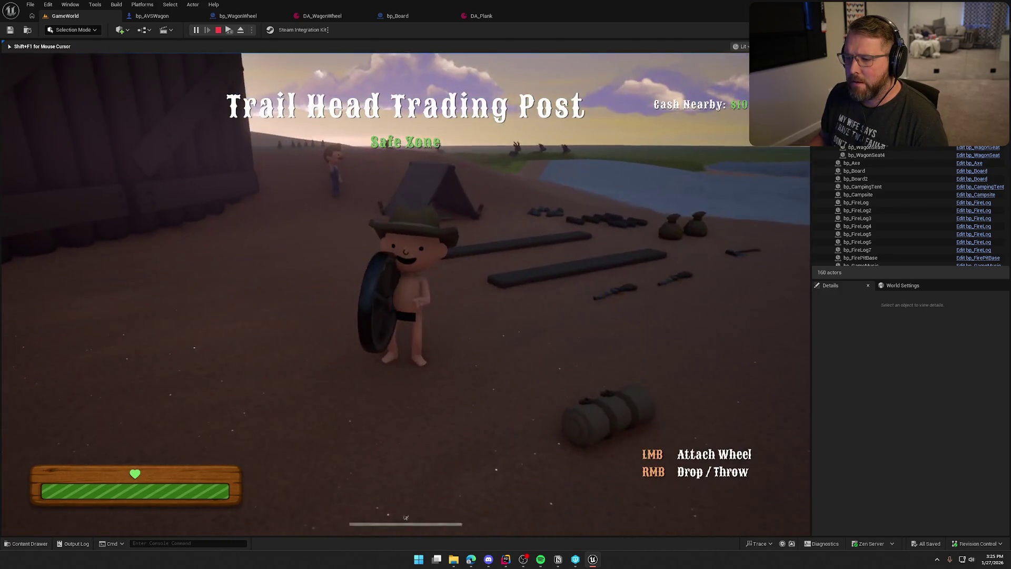
key(w)
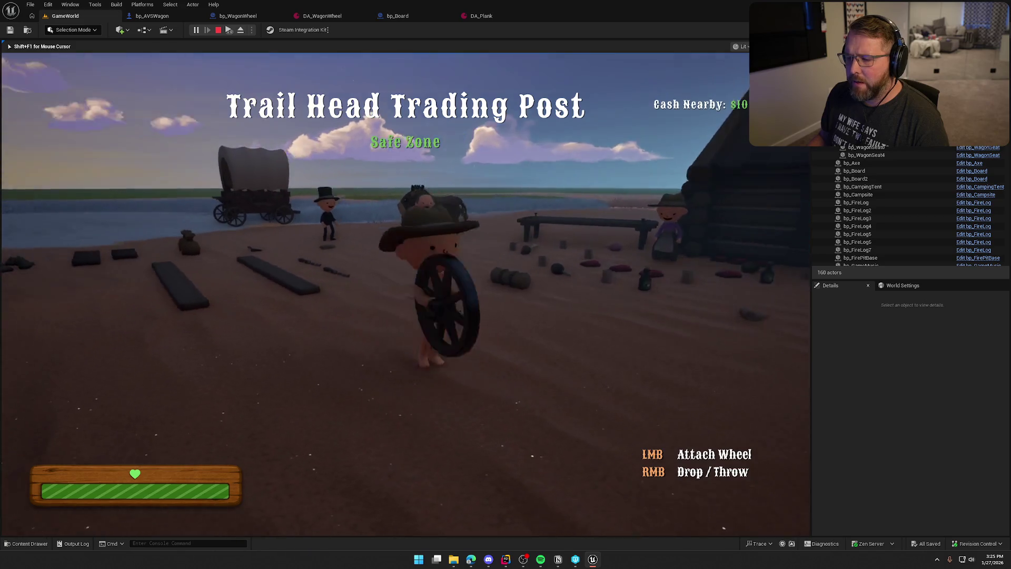
key(w)
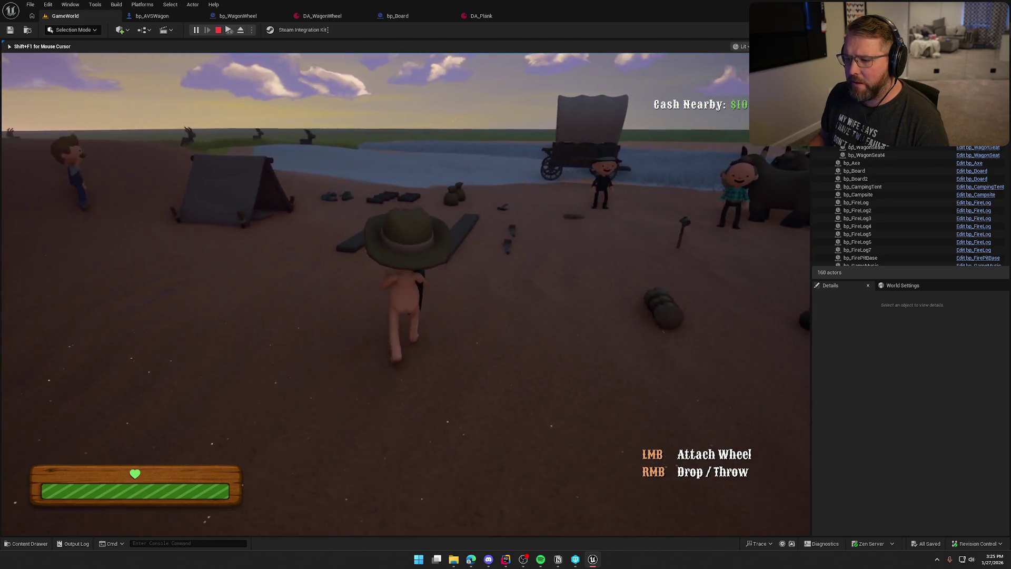
key(w)
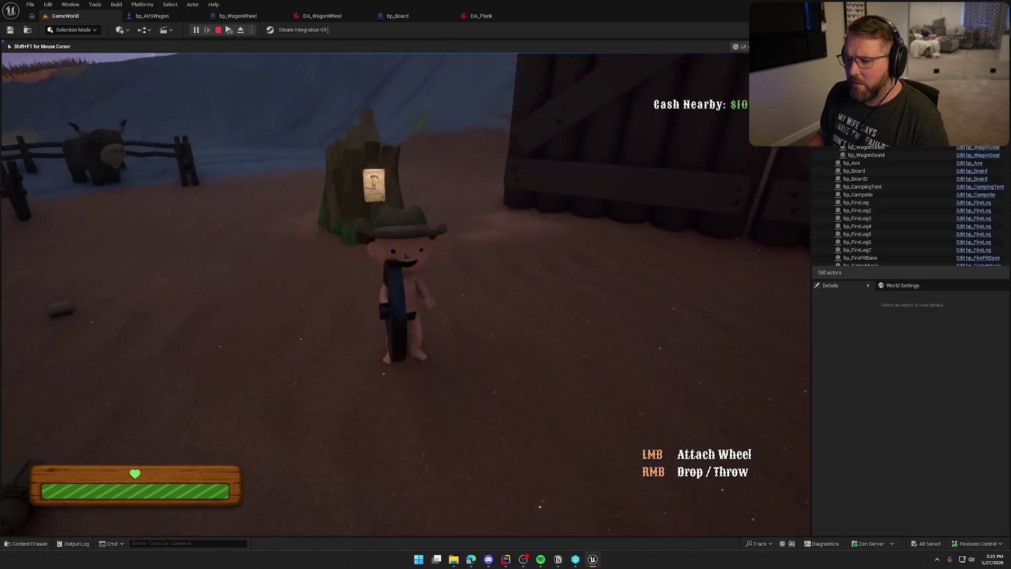
key(w)
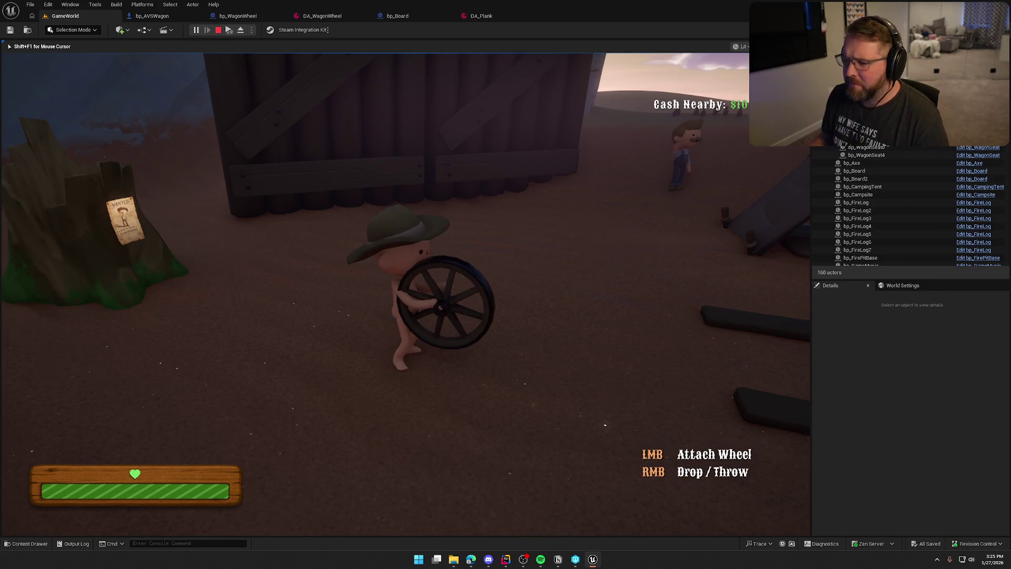
key(w)
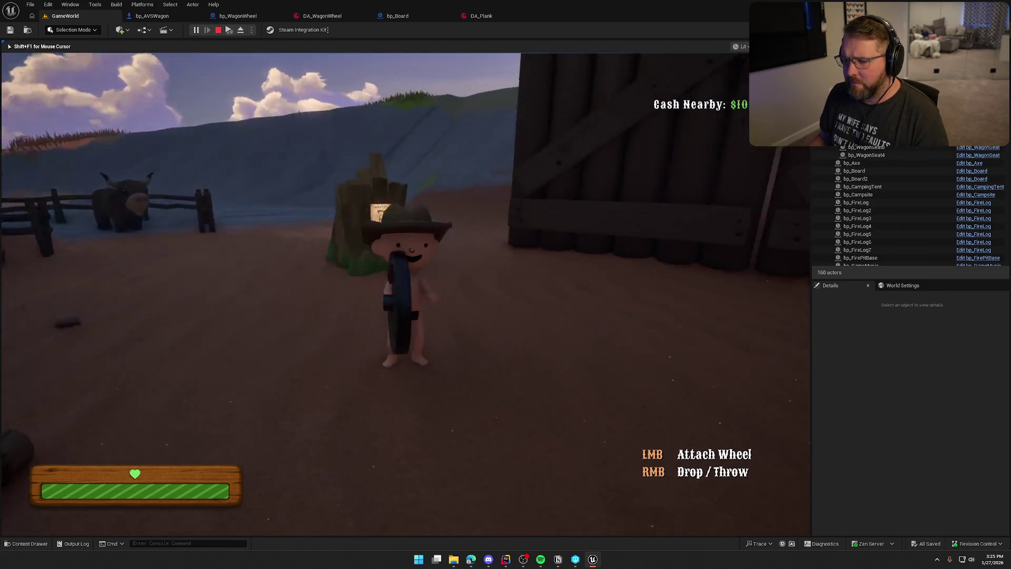
key(w)
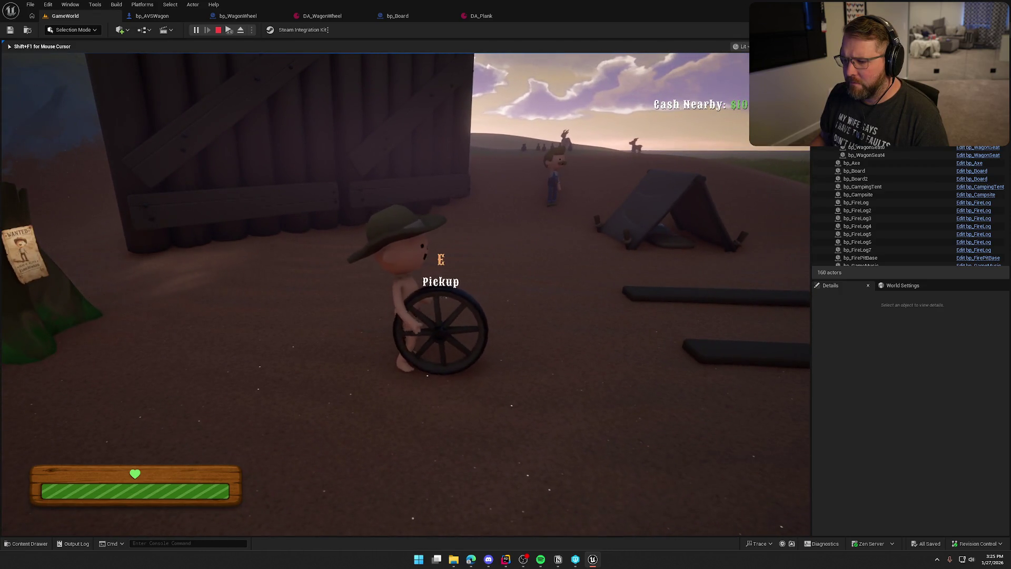
- Pick the wheel up again, walk toward the barn, drop it with right-click and retrieve it
key(w)
key(e)
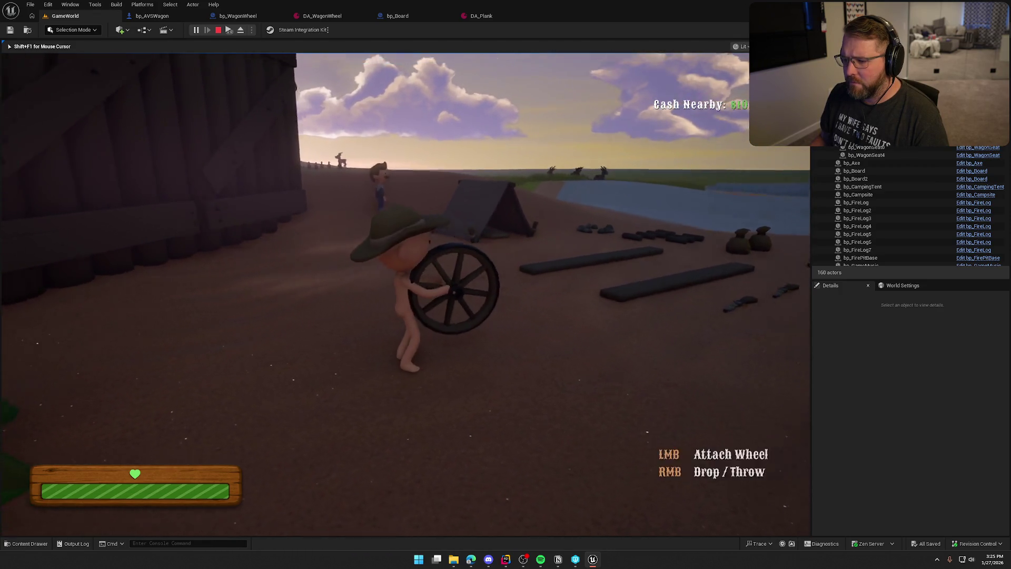
key(s)
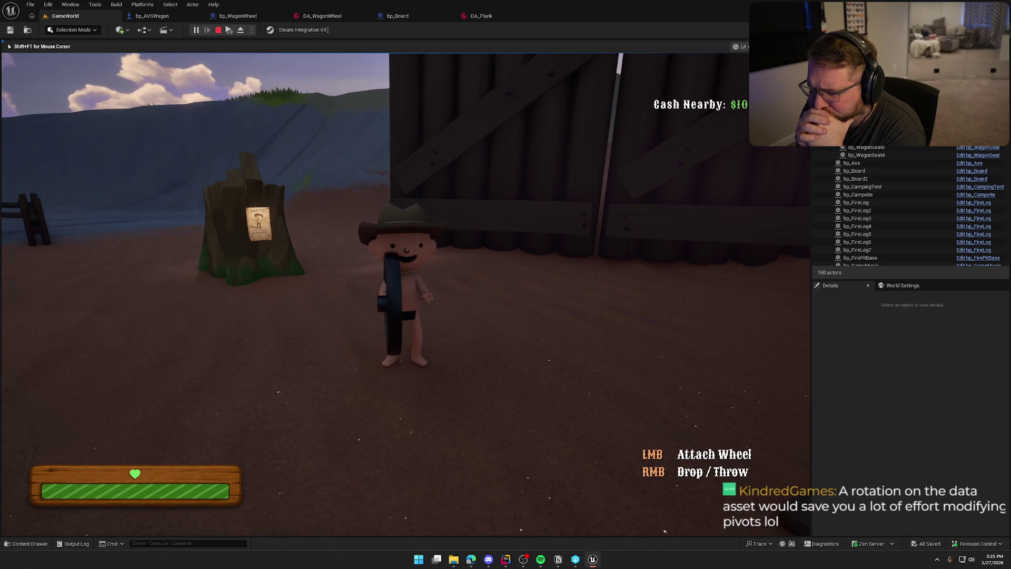
key(w)
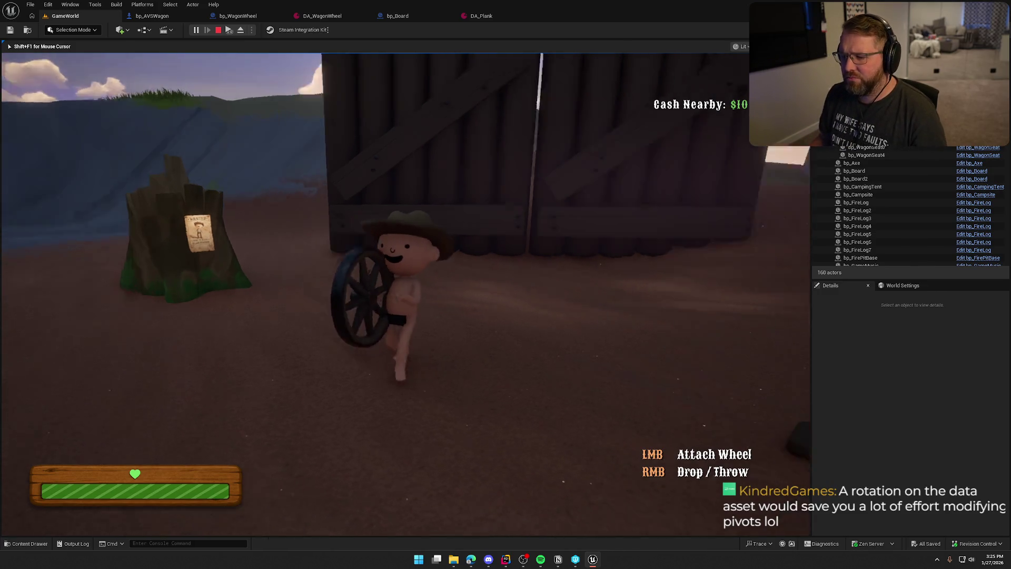
key(s)
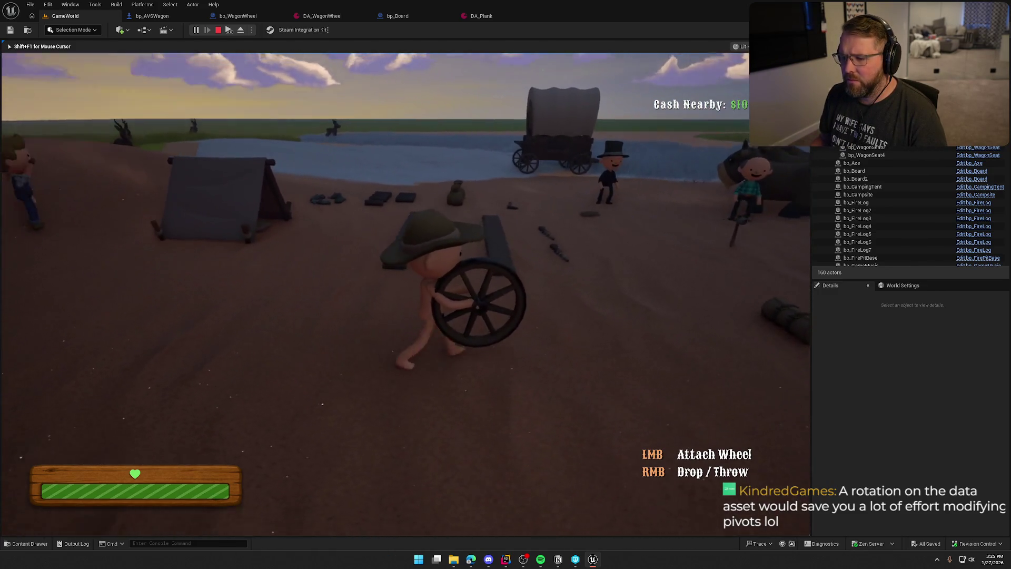
key(w)
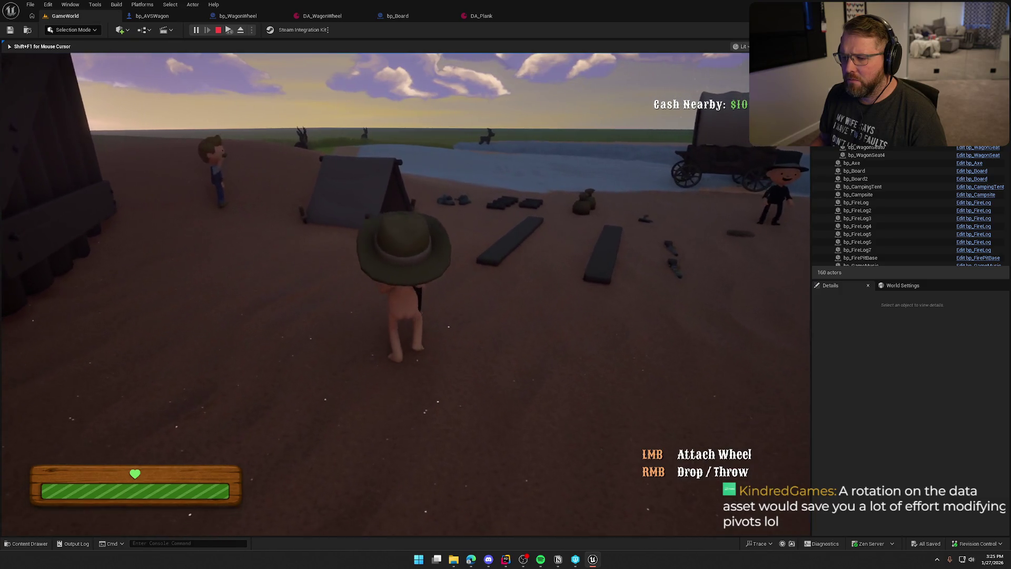
right_click(405, 294)
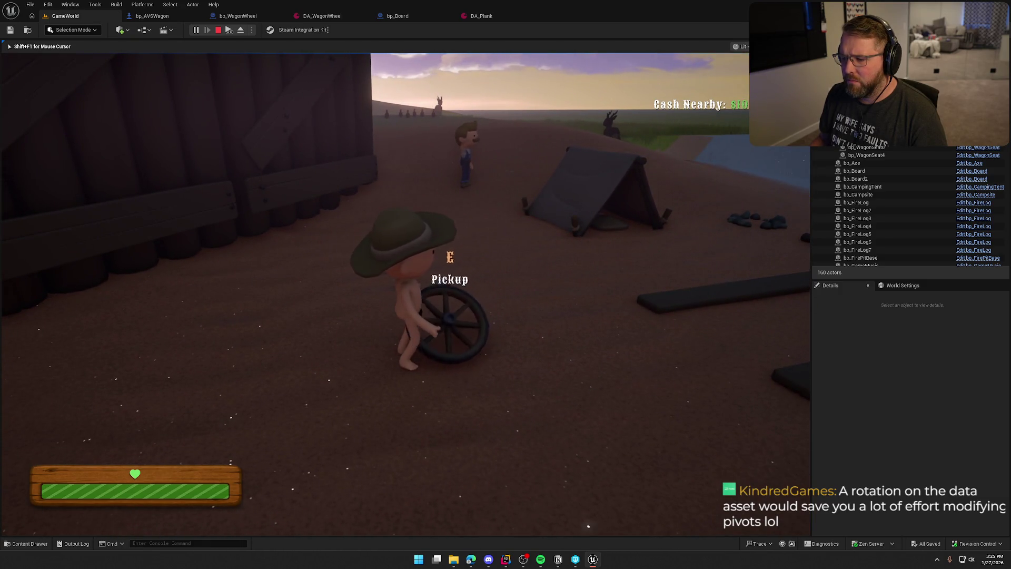
key(e)
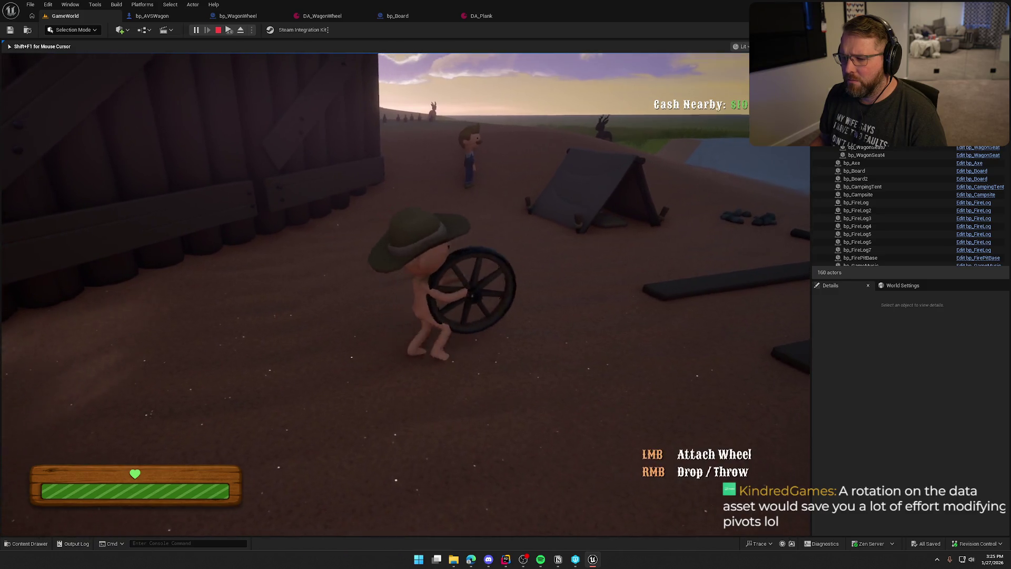
- Walk around the yard inspecting the two-handed grip on the wheel, then stop playing
key(a)
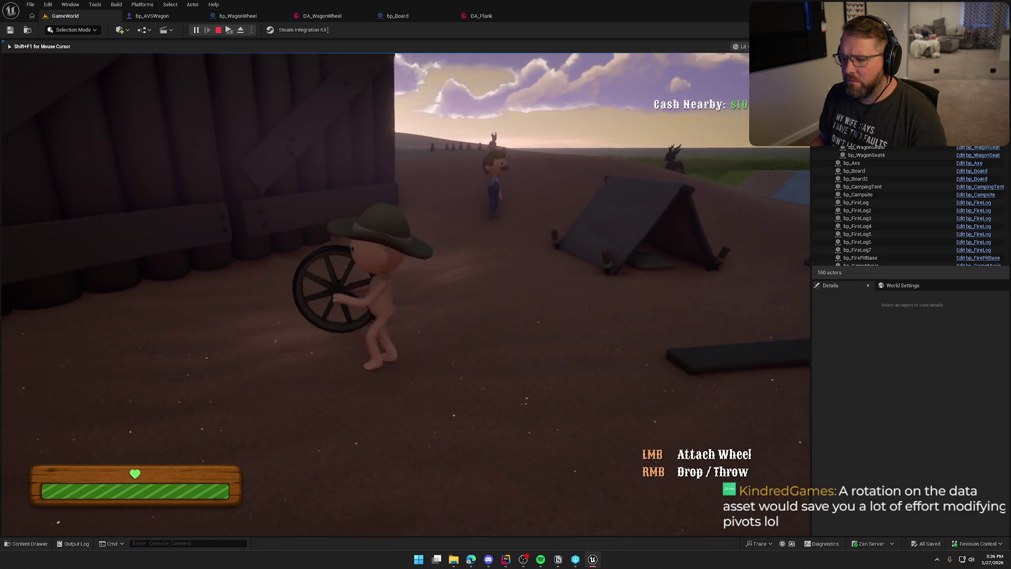
key(w)
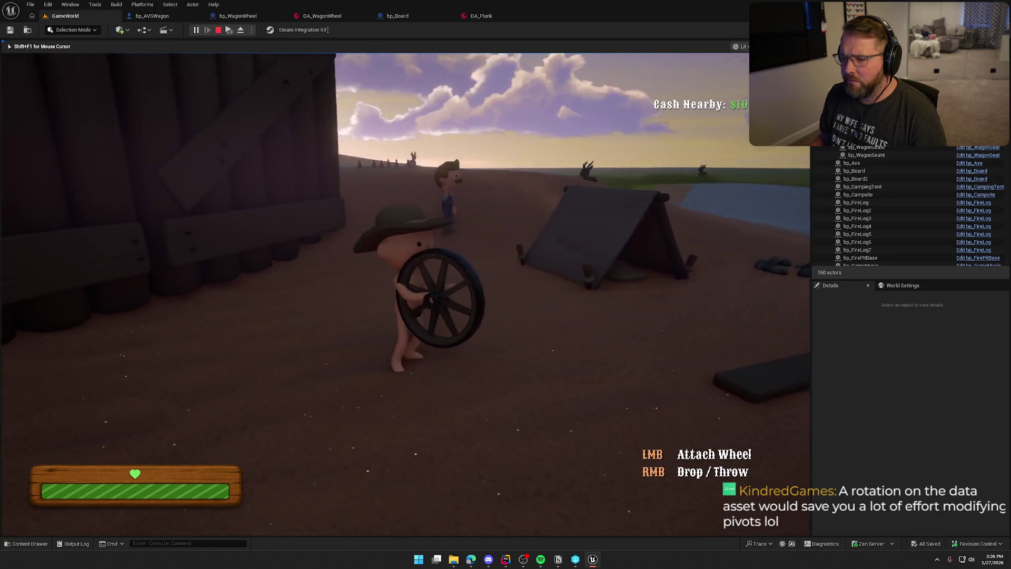
key(w)
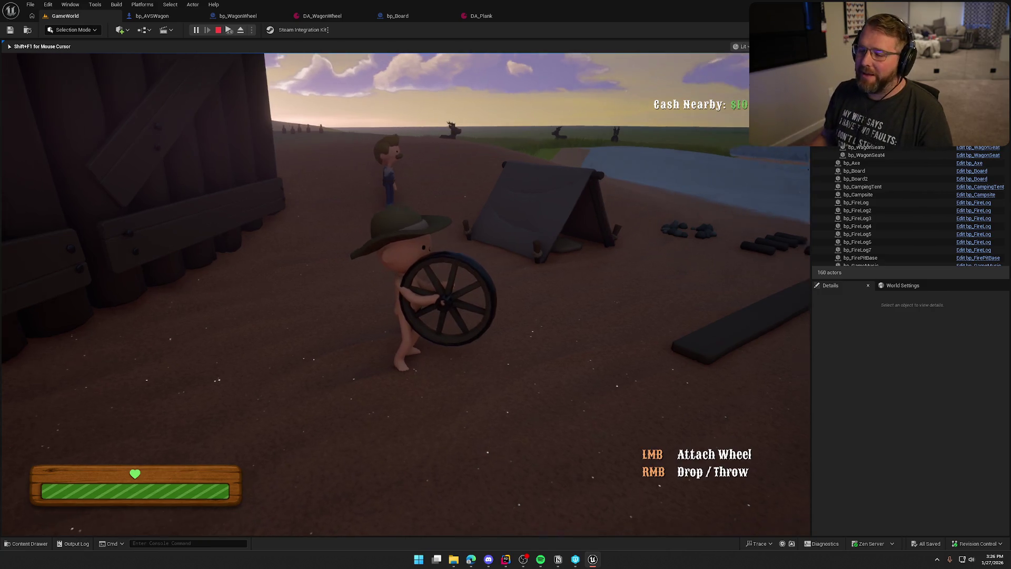
key(s)
key(w)
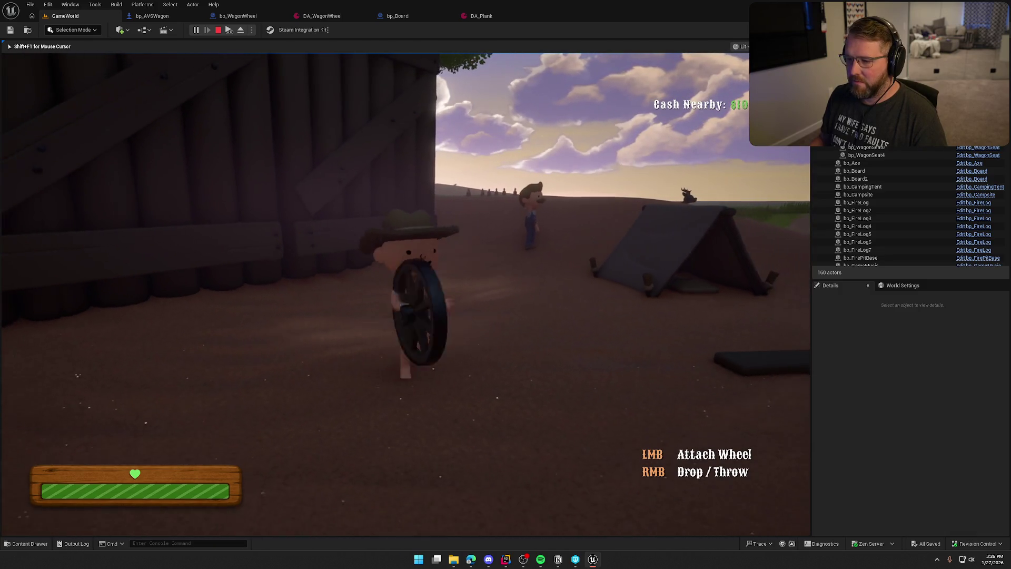
key(w)
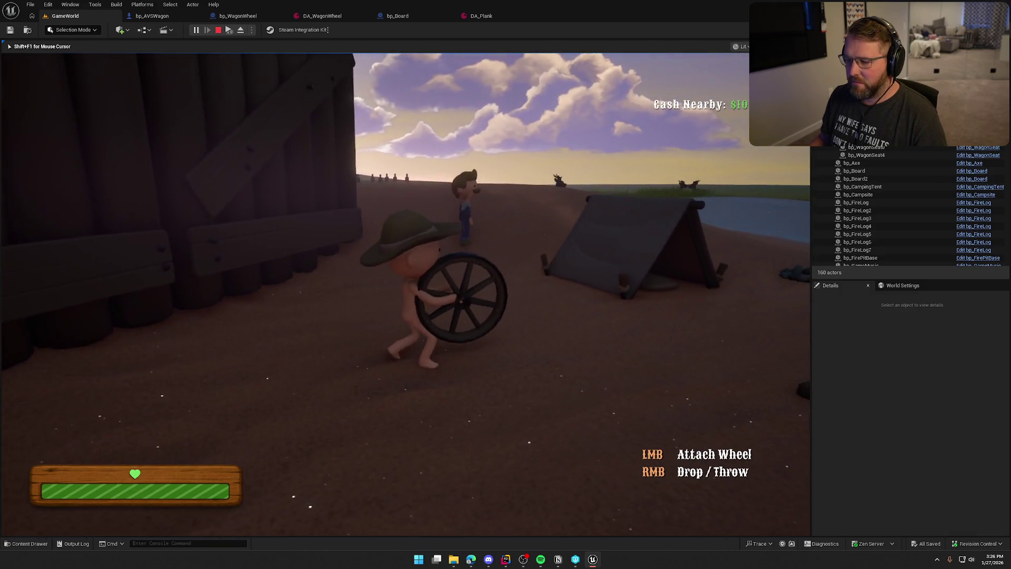
key(s)
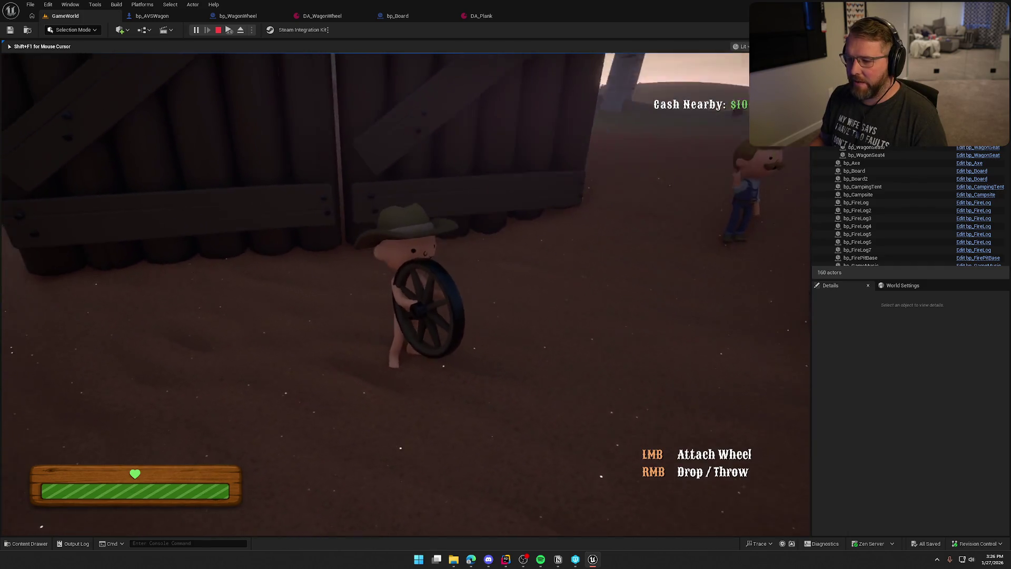
key(w)
key(w)
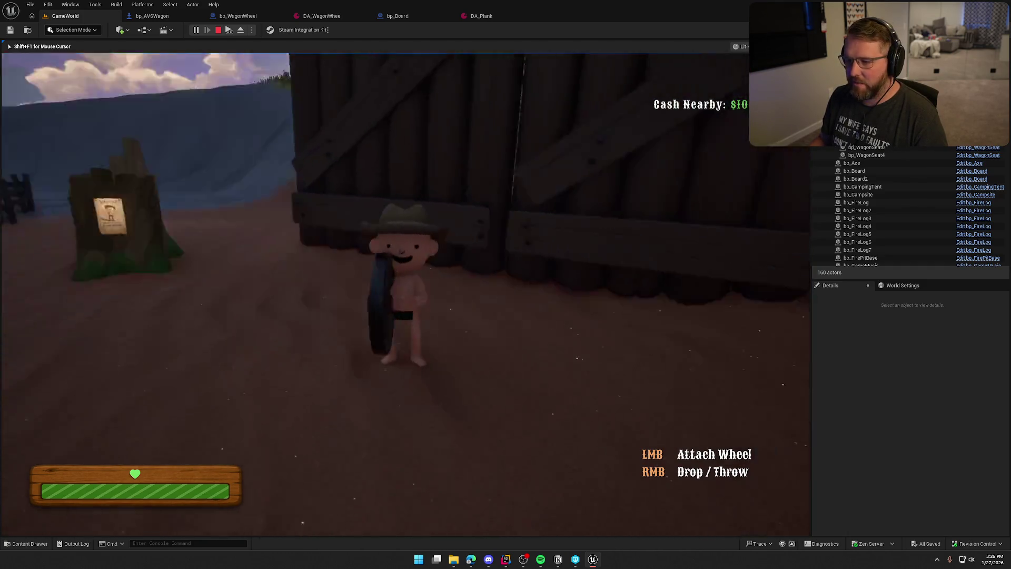
key(a)
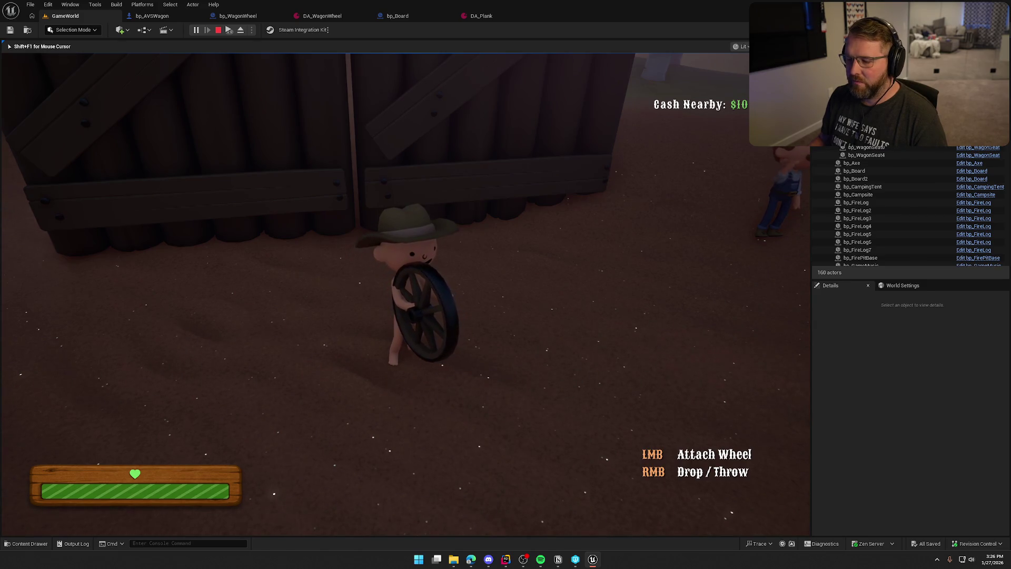
key(s)
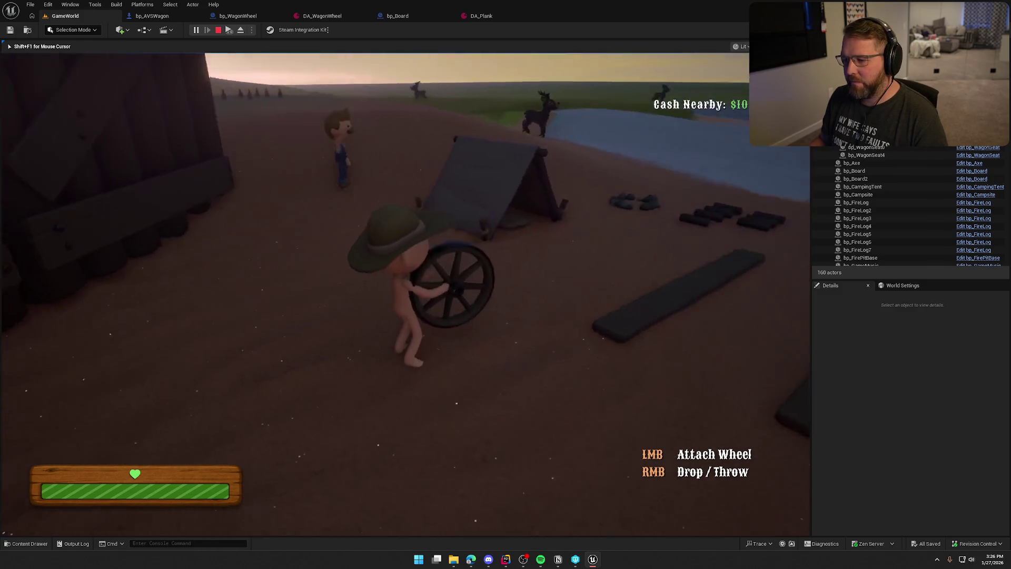
key(Escape)
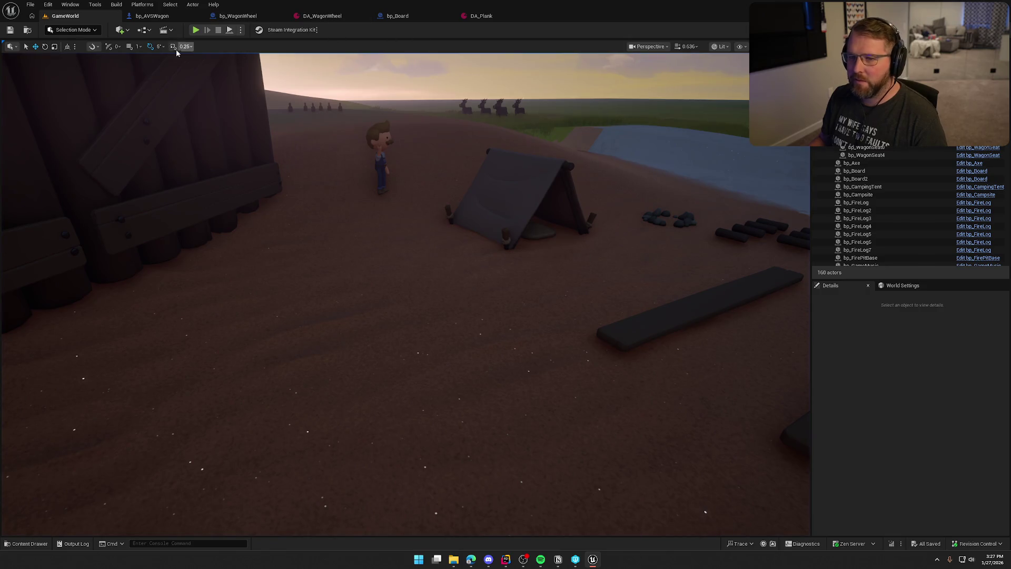
- Browse Logic/Actors, glance at DA_WagonWheel, then list the Logic/Player folder showing bp_Player
key(ctrl+space)
click(22, 399)
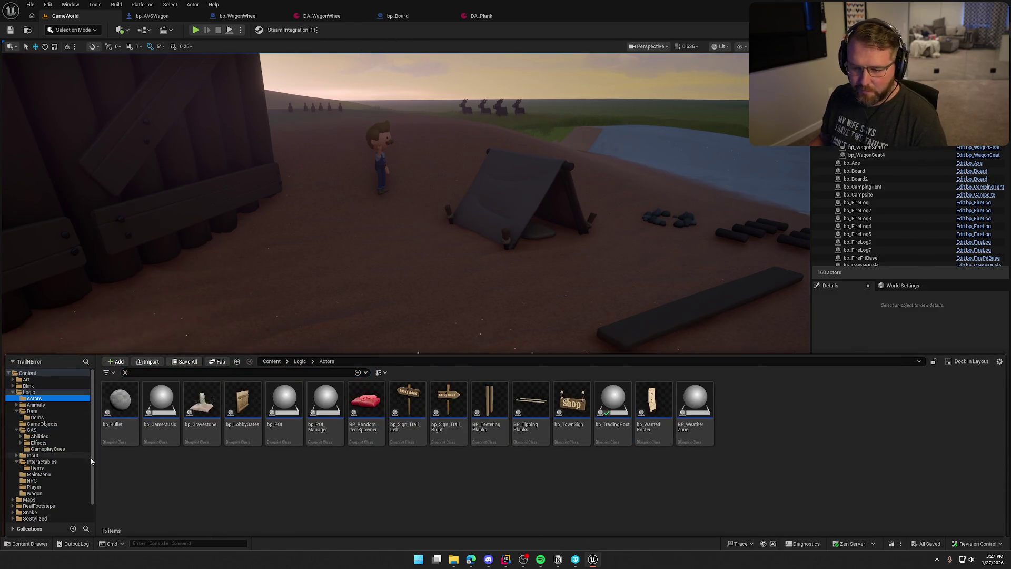
click(323, 16)
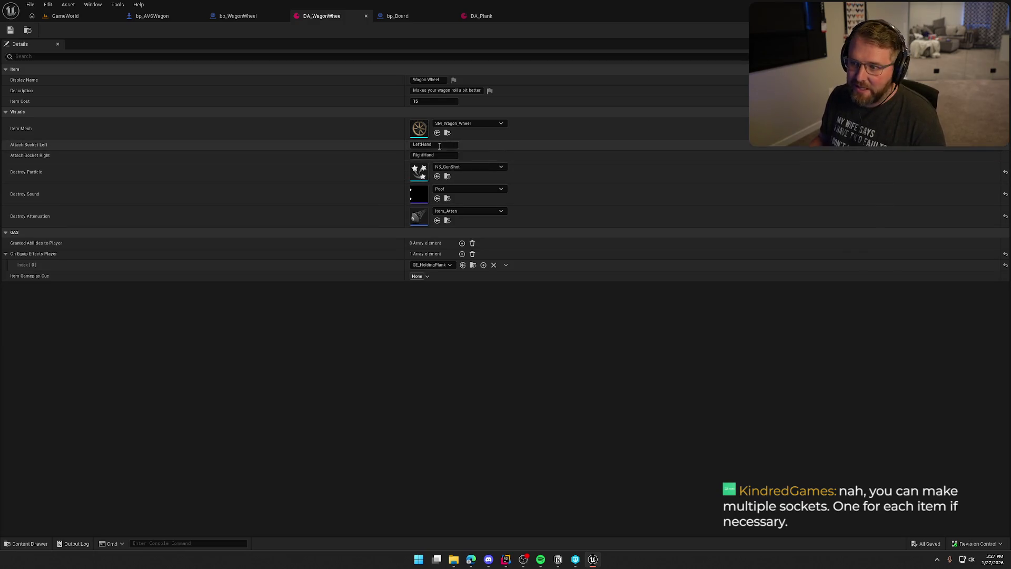
click(85, 16)
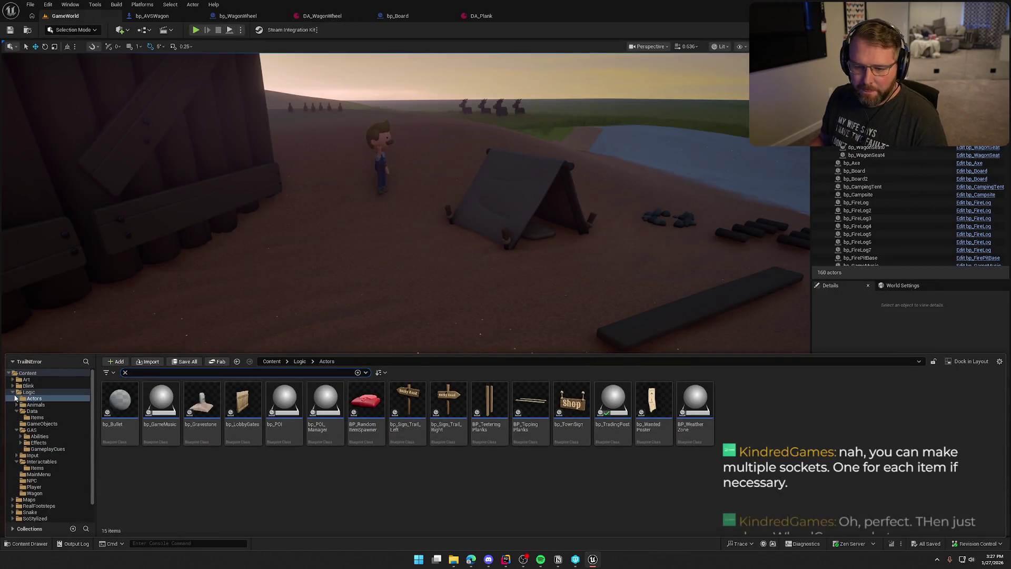
click(35, 488)
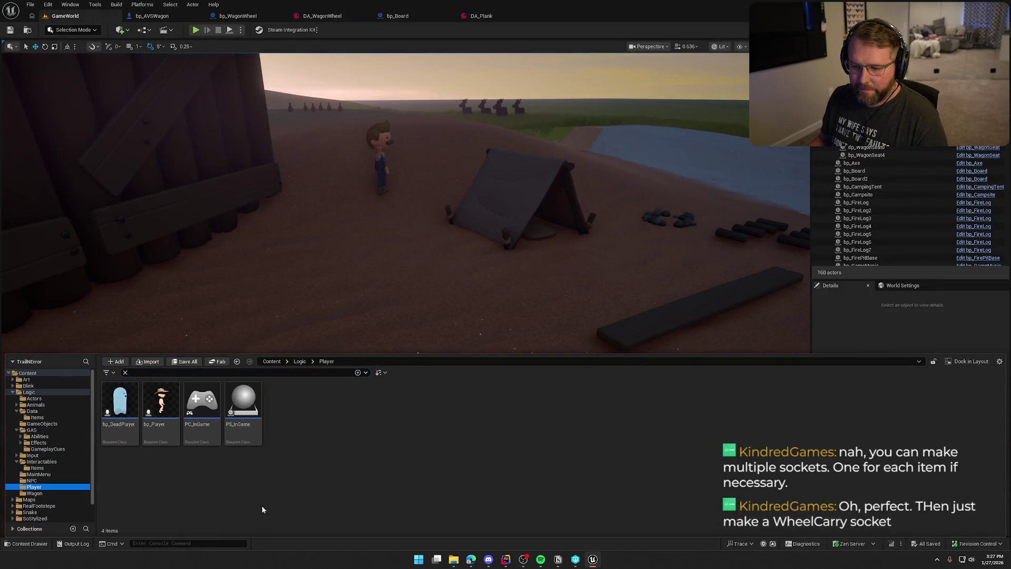